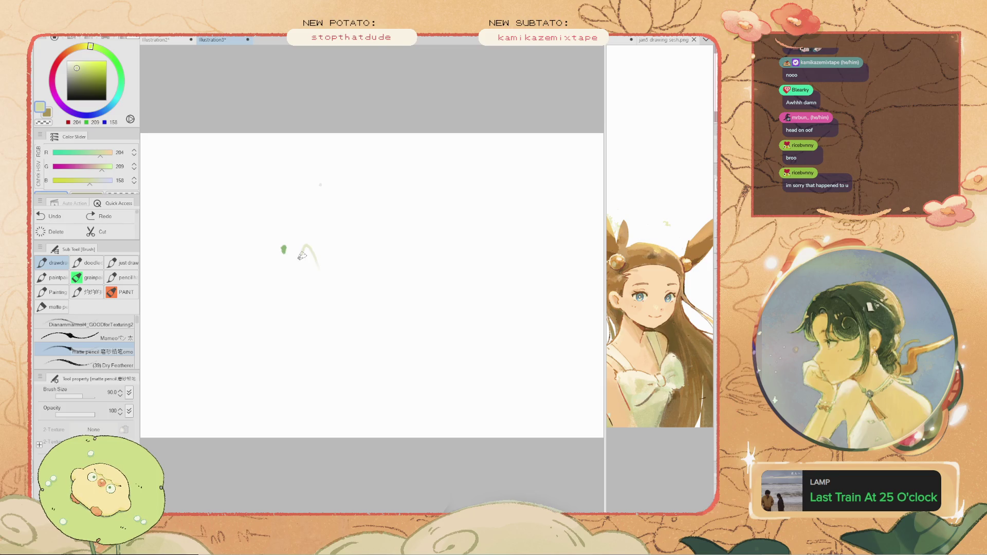
- Delete the green sketch and undo the light green test strokes and loop
key("Delete")
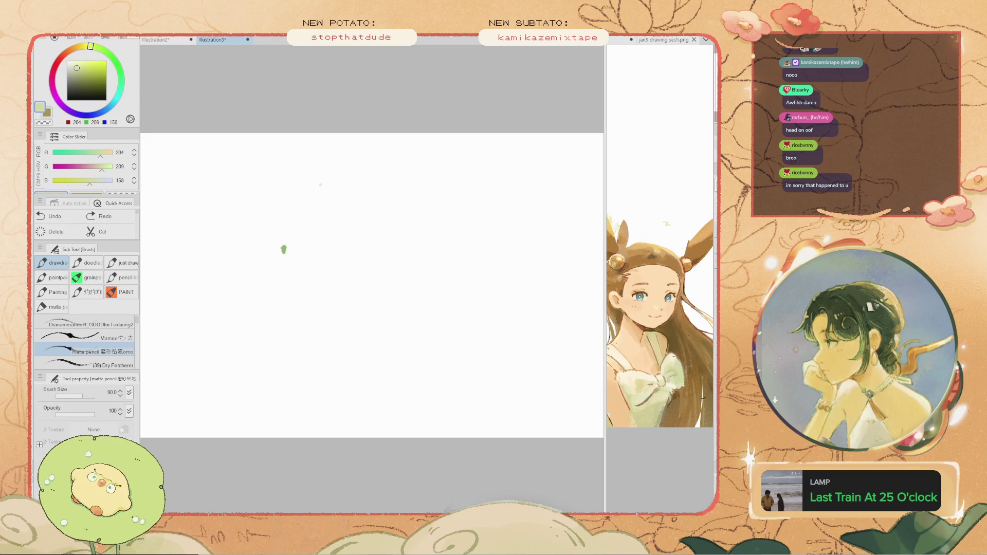
left_click_drag(290, 212, 256, 209)
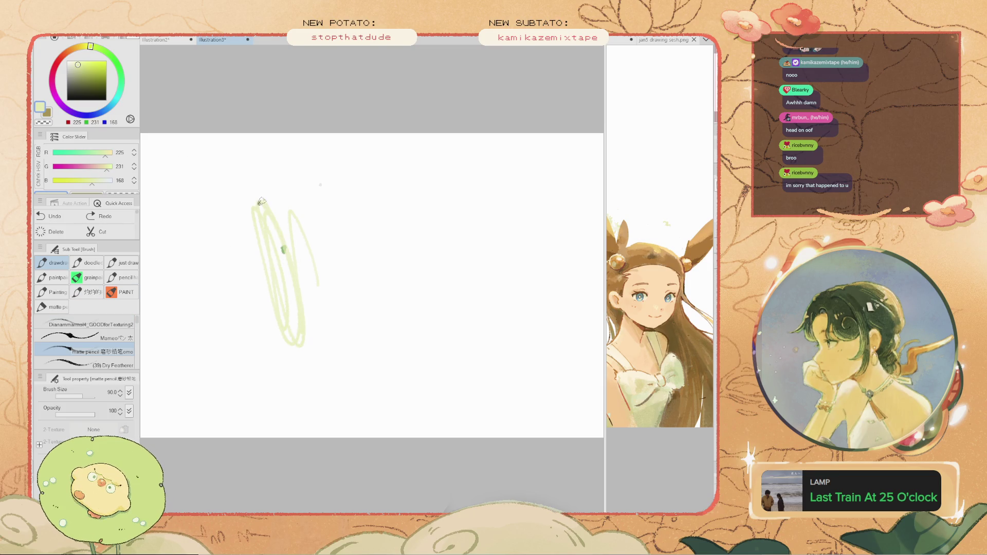
key("ctrl+z")
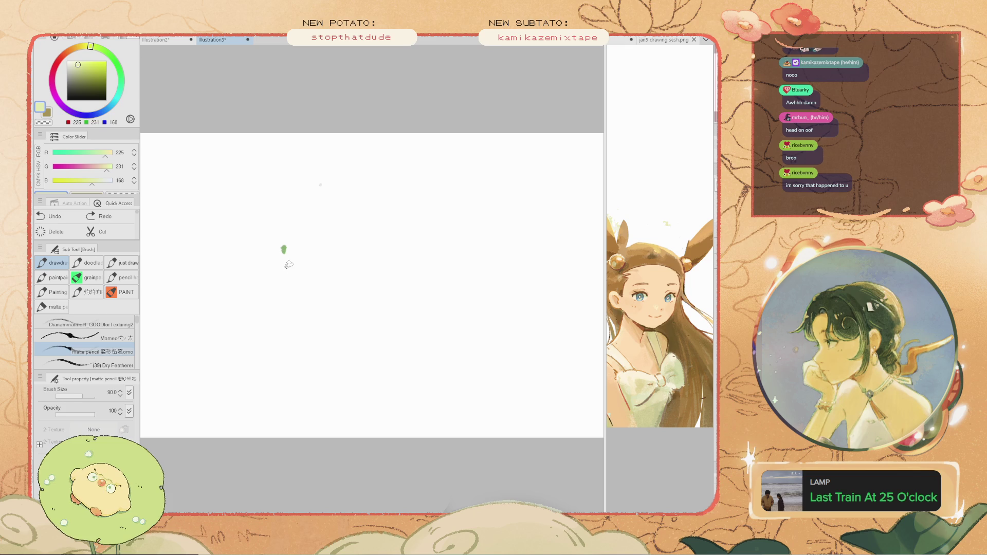
mouse_move(305, 314)
left_mouse_down()
mouse_move(285, 258)
mouse_move(332, 307)
left_mouse_up()
key("ctrl+z")
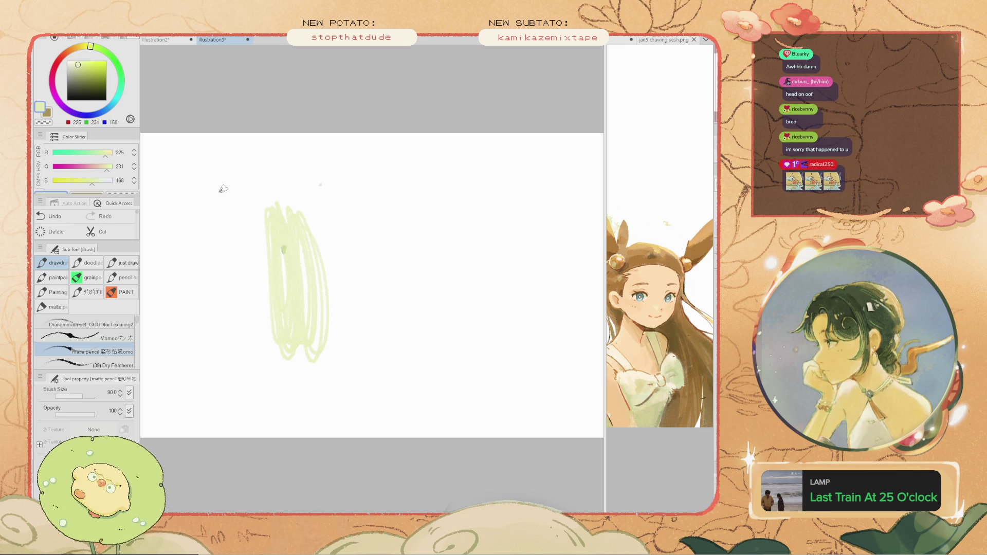
key("ctrl+z")
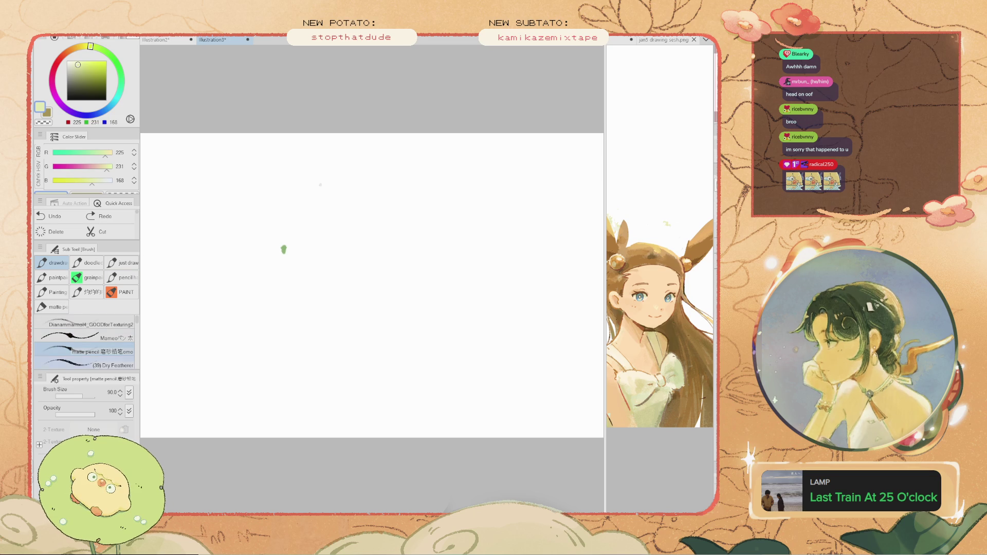
- Undo the remaining pale test strokes and enlarge the texture brush to size 2000
left_click_drag(395, 261, 398, 210)
key("ctrl+z")
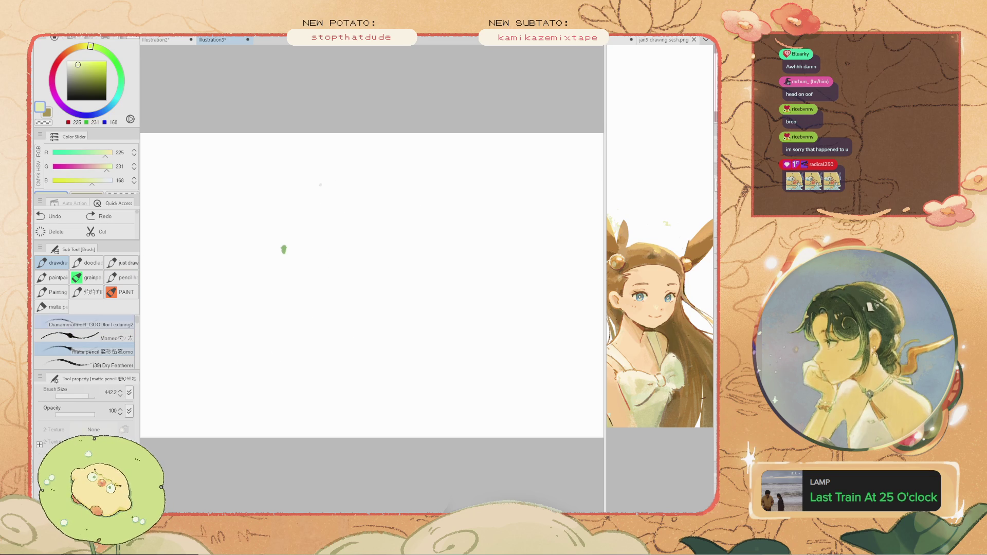
left_click_drag(366, 344, 366, 300)
key("ctrl+z")
key("ctrl+z")
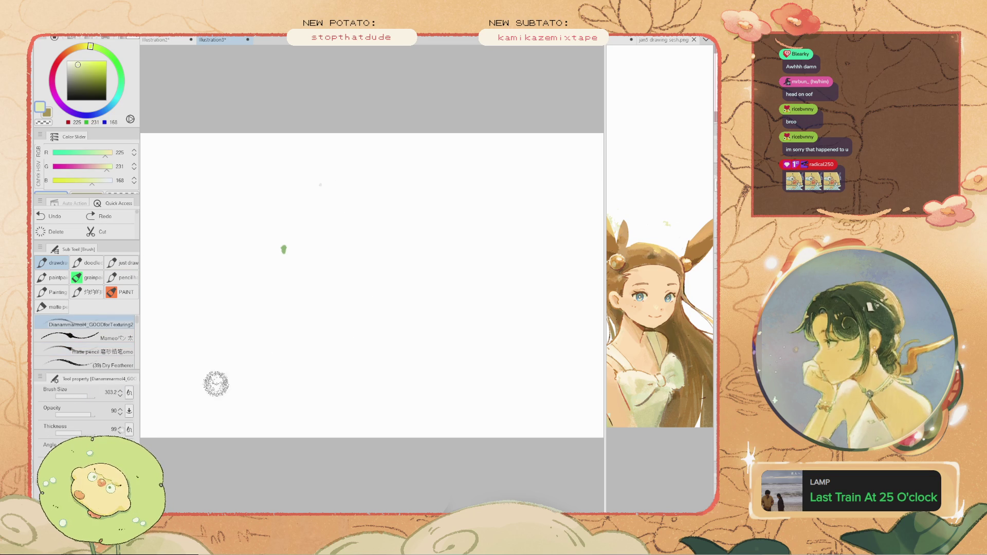
key("ctrl+z")
key("bracketright")
key("bracketright")
key("bracketright")
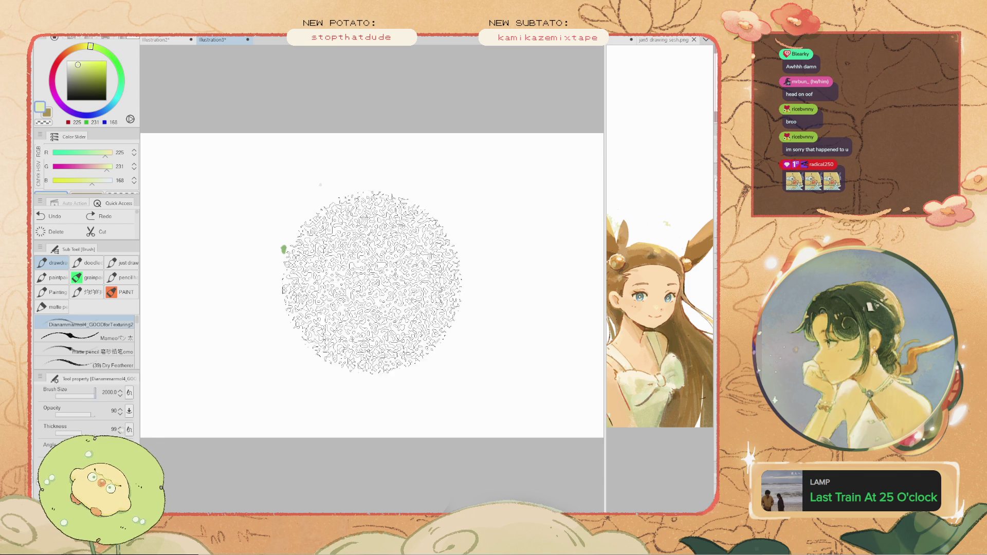
- Cover the whole canvas with pale green (225,231,168) speckled texture using the 2000 px brush
mouse_move(387, 225)
left_mouse_down()
mouse_move(319, 275)
mouse_move(258, 291)
left_mouse_up()
mouse_move(422, 322)
left_mouse_down()
mouse_move(397, 242)
mouse_move(419, 375)
mouse_move(386, 165)
mouse_move(343, 200)
mouse_move(198, 209)
mouse_move(221, 352)
left_mouse_up()
mouse_move(298, 377)
left_mouse_down()
mouse_move(441, 364)
mouse_move(459, 198)
mouse_move(472, 370)
mouse_move(494, 256)
mouse_move(525, 203)
mouse_move(434, 370)
mouse_move(518, 447)
mouse_move(145, 406)
left_mouse_up()
left_click_drag(234, 195, 339, 177)
mouse_move(278, 141)
left_mouse_down()
mouse_move(231, 419)
mouse_move(353, 308)
mouse_move(250, 357)
mouse_move(298, 350)
left_mouse_up()
mouse_move(334, 274)
left_mouse_down()
mouse_move(264, 165)
mouse_move(309, 220)
mouse_move(507, 165)
mouse_move(275, 218)
left_mouse_up()
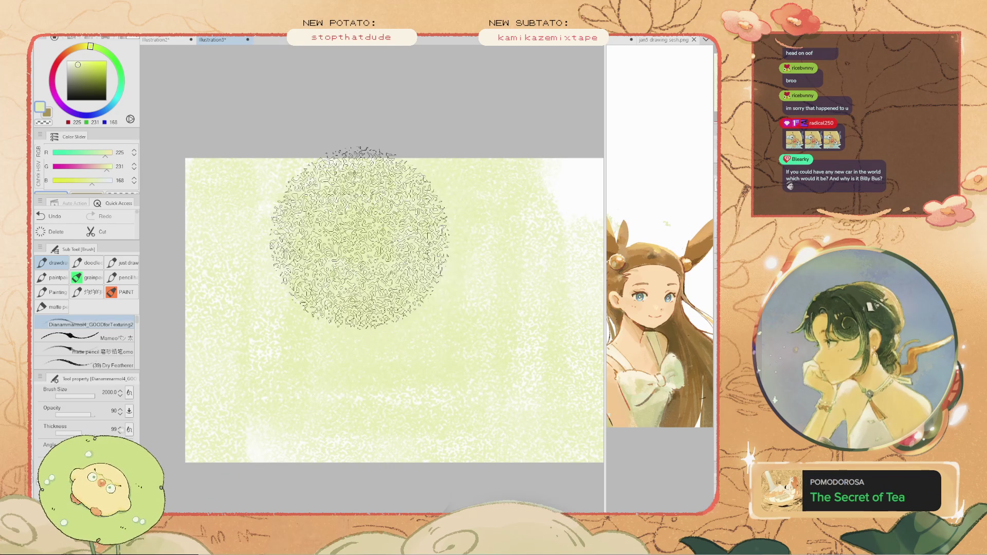
key("ctrl+z")
mouse_move(394, 229)
left_mouse_down()
mouse_move(353, 207)
mouse_move(386, 165)
mouse_move(463, 220)
mouse_move(485, 364)
mouse_move(489, 154)
mouse_move(511, 221)
mouse_move(480, 84)
mouse_move(474, 474)
mouse_move(430, 254)
mouse_move(421, 441)
mouse_move(468, 353)
mouse_move(357, 383)
mouse_move(437, 407)
mouse_move(371, 432)
mouse_move(410, 397)
mouse_move(408, 249)
mouse_move(269, 283)
mouse_move(252, 318)
left_mouse_up()
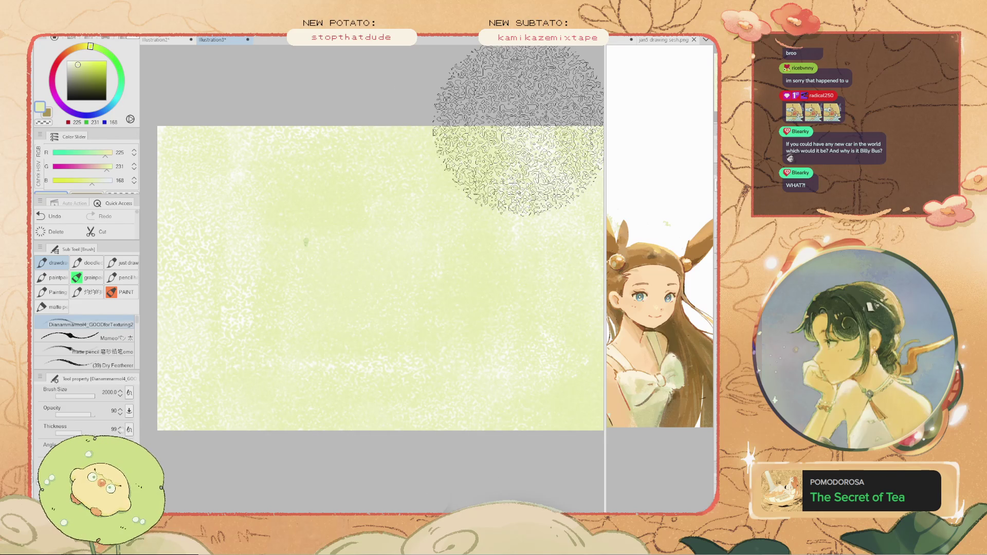
- Switch to olive green 154,163,81 and shrink the brush to size 55.5
left_click(87, 75)
left_click_drag(365, 265, 463, 254)
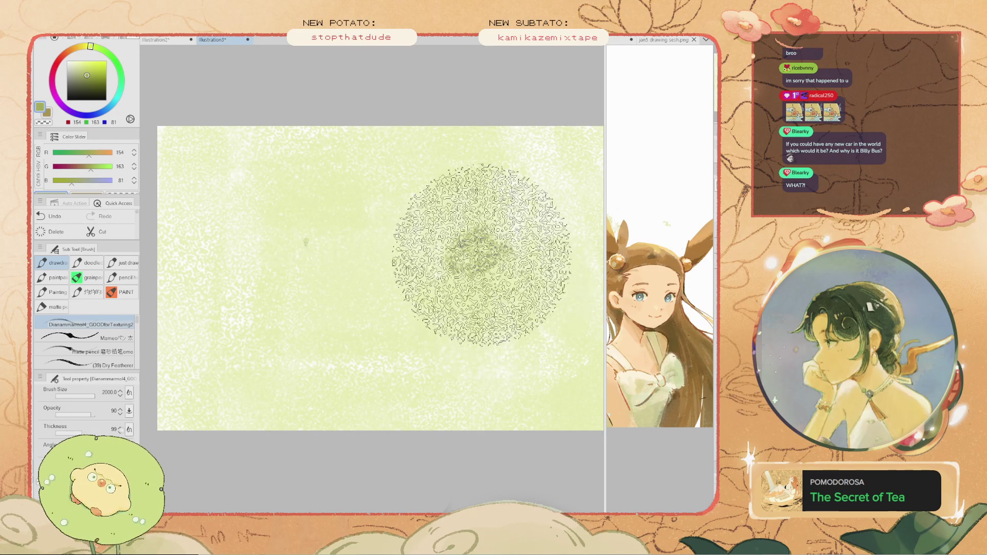
key("ctrl+z")
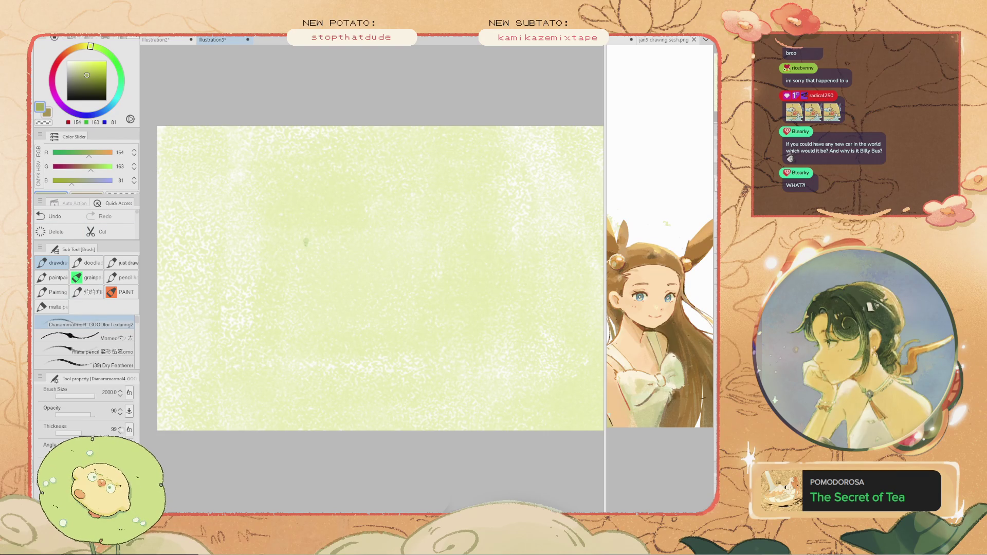
key("bracketleft")
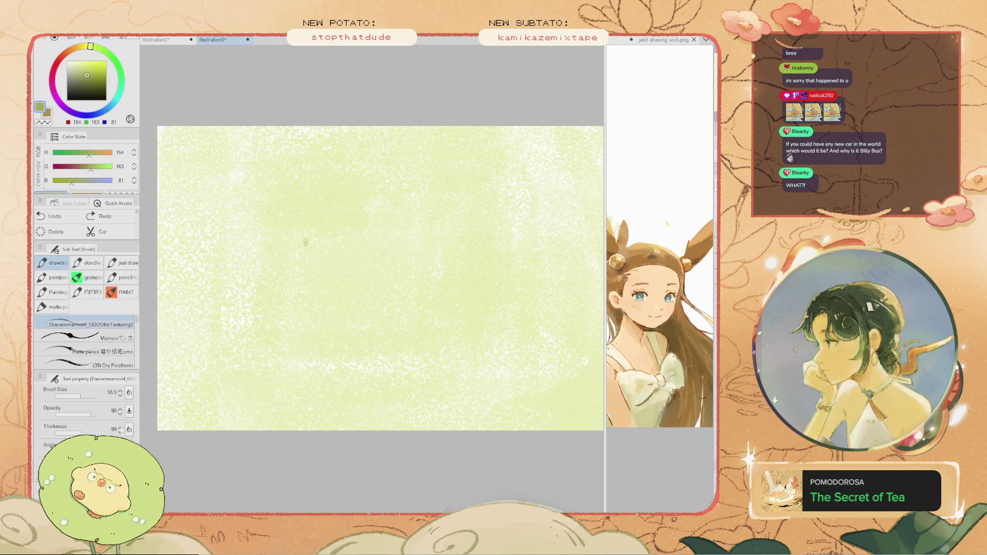
scroll(306, 242, "down", 2)
scroll(312, 240, "up", 2)
scroll(311, 241, "down", 2)
scroll(308, 241, "up", 2)
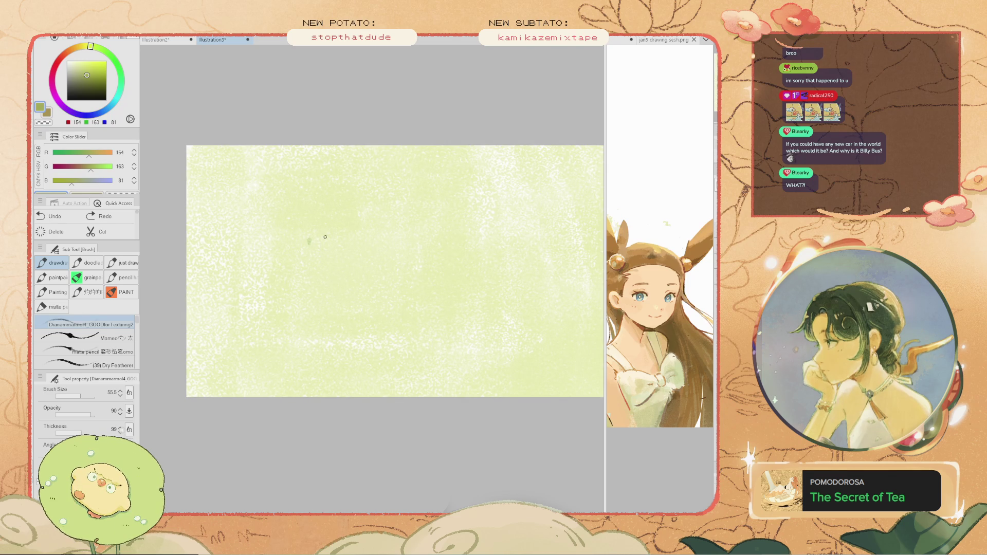
scroll(325, 237, "down", 2)
scroll(325, 237, "up", 2)
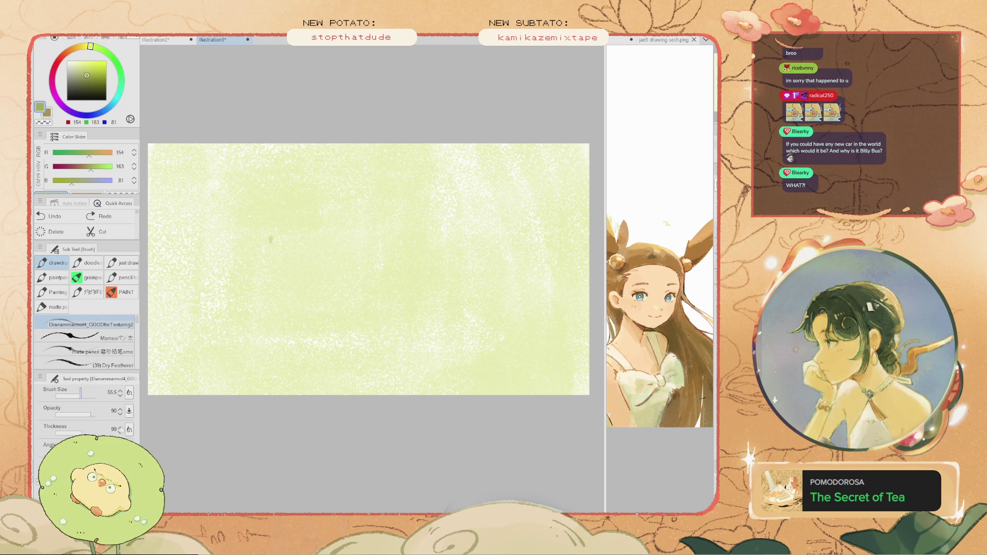
key("ctrl+z")
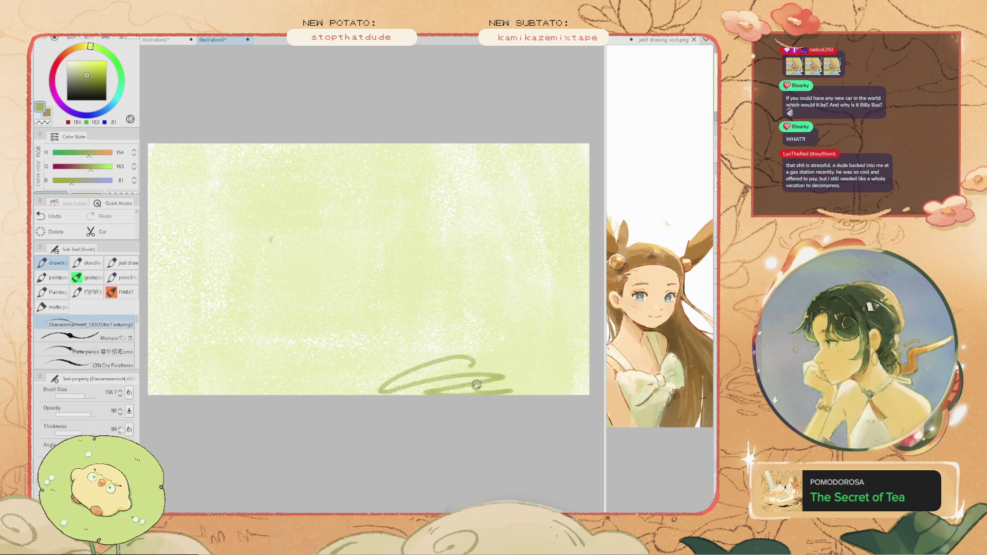
- Try several olive horizontal strokes at about 778 px across the lower canvas for the ground band
left_click_drag(265, 394, 374, 364)
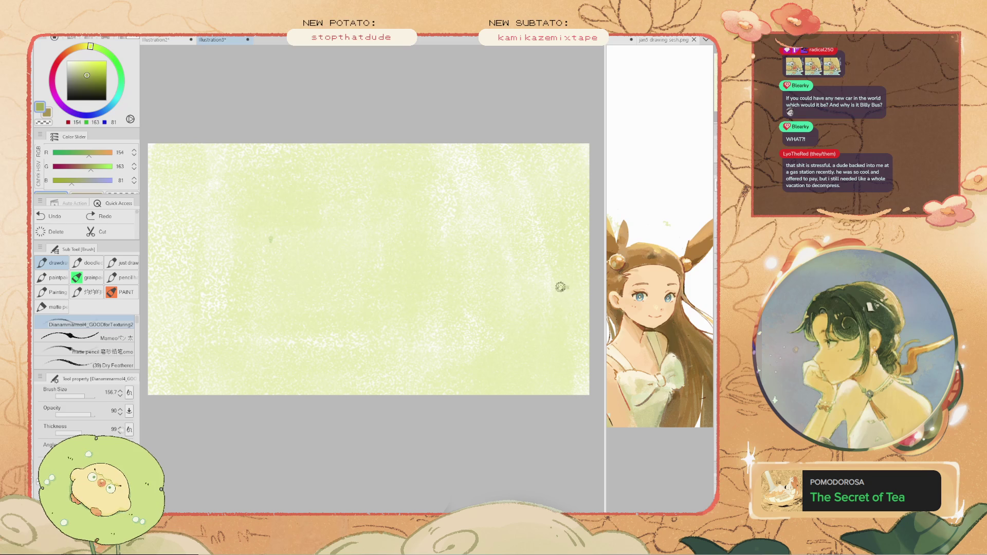
left_click_drag(555, 282, 443, 282)
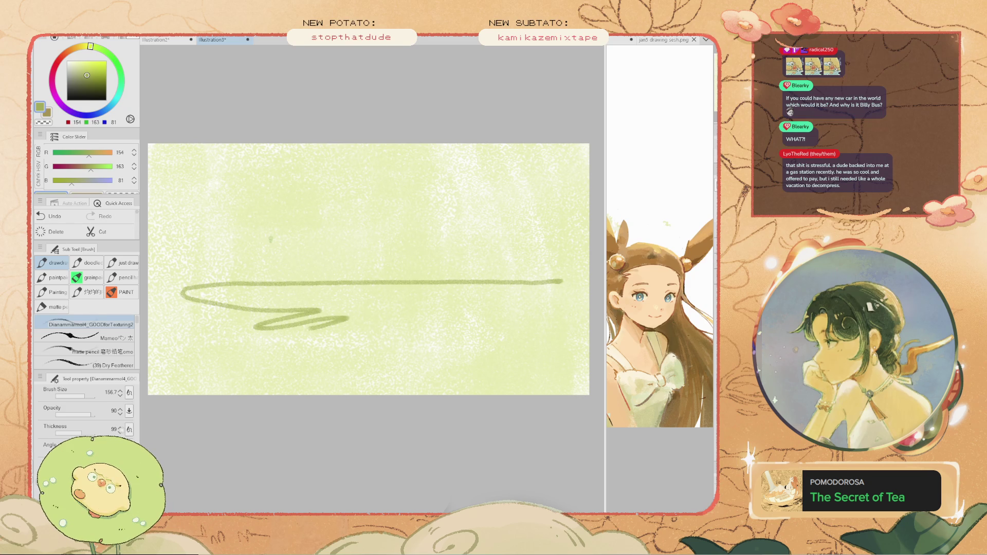
key("ctrl+z")
mouse_move(461, 308)
left_mouse_down()
mouse_move(379, 330)
mouse_move(356, 310)
left_mouse_up()
key("ctrl+z")
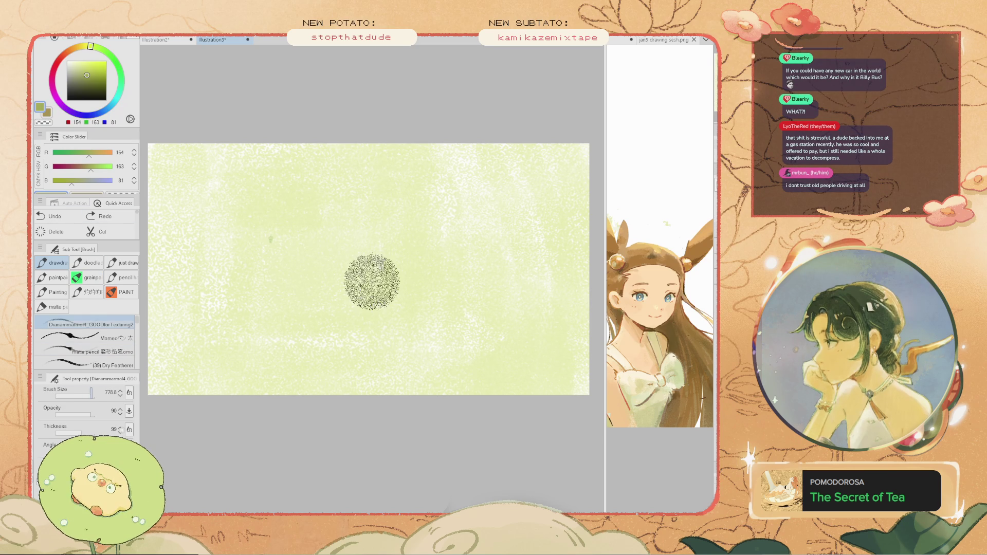
mouse_move(587, 306)
left_mouse_down()
mouse_move(165, 326)
mouse_move(532, 329)
mouse_move(180, 320)
mouse_move(329, 329)
left_mouse_up()
key("ctrl+z")
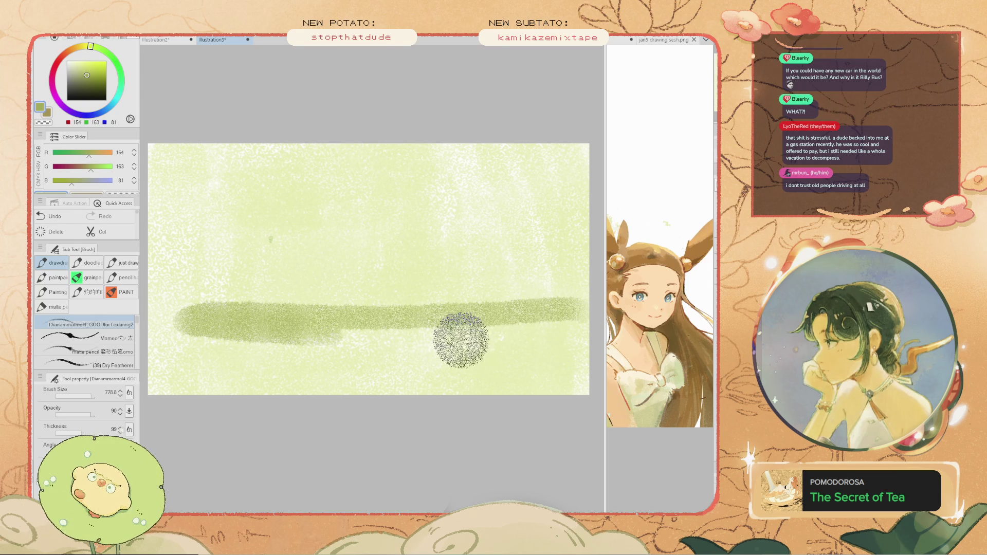
- Paint a green ground stroke across to the left side, toggling undo and redo to compare
key("ctrl+z")
mouse_move(514, 339)
left_mouse_down()
mouse_move(397, 346)
mouse_move(529, 358)
mouse_move(375, 342)
mouse_move(509, 345)
mouse_move(334, 348)
mouse_move(458, 353)
mouse_move(278, 369)
left_mouse_up()
key("ctrl+z")
key("ctrl+z")
key("ctrl+z")
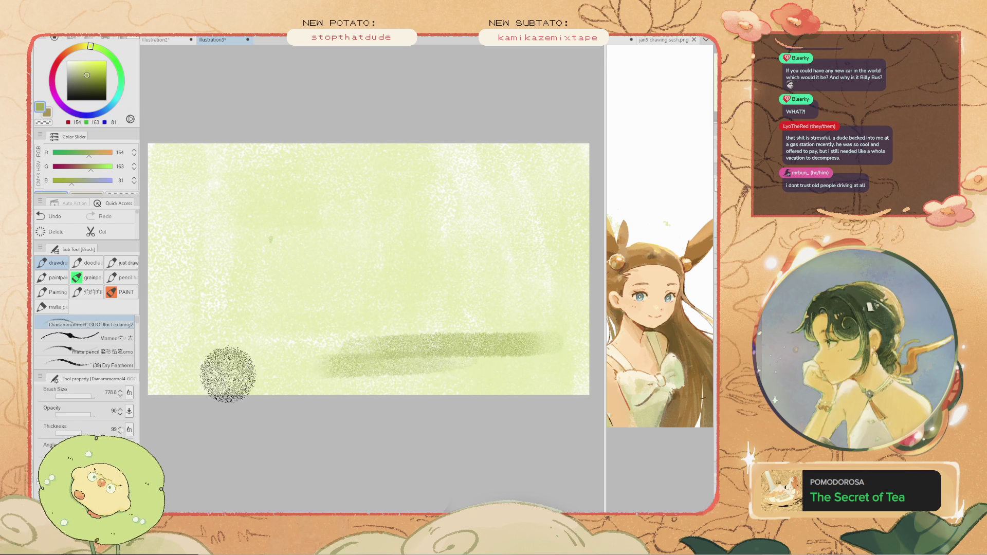
key("ctrl+z")
left_click_drag(353, 365, 203, 362)
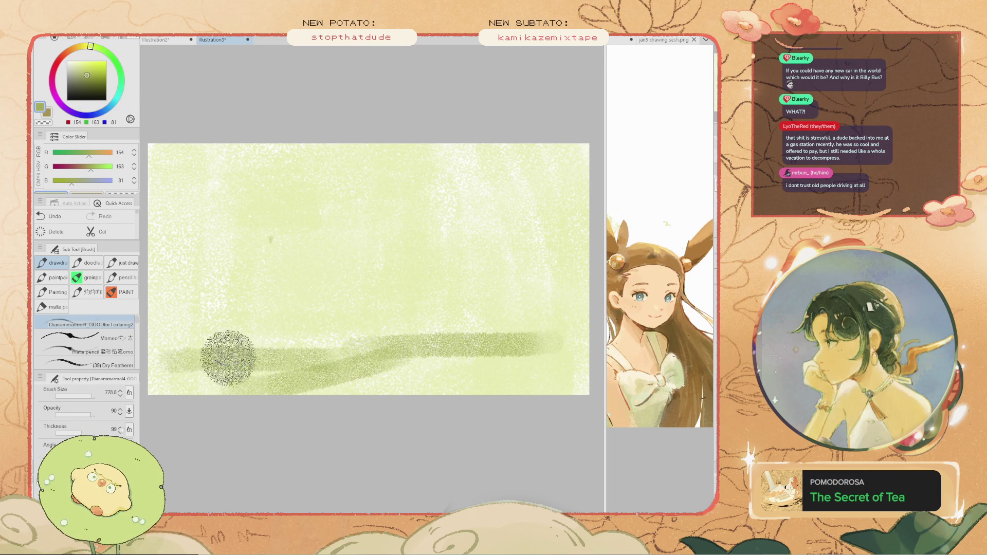
key("ctrl+z")
key("ctrl+y")
key("ctrl+z")
key("ctrl+y")
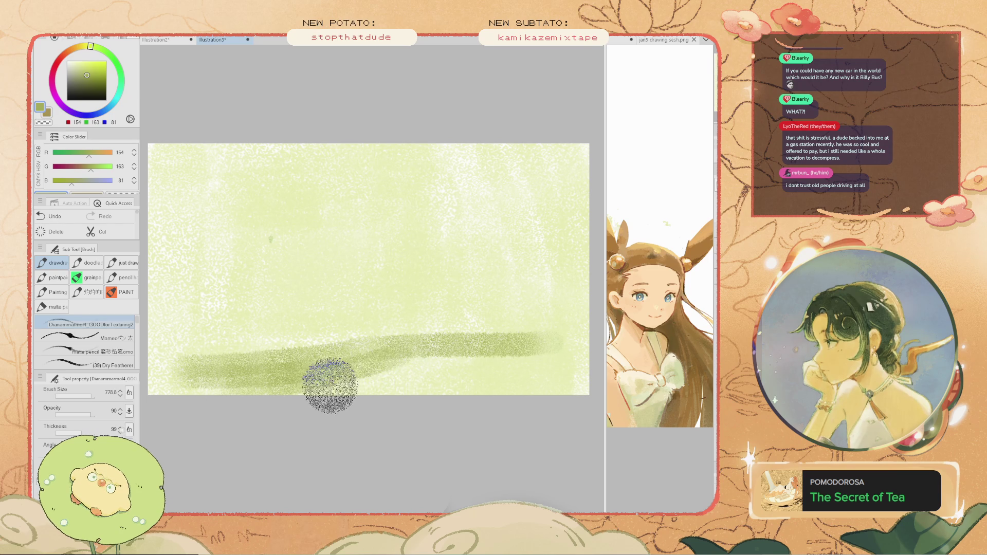
- Darken the ground along the bottom edge on both sides and add a middle-left band
left_click_drag(333, 385, 518, 397)
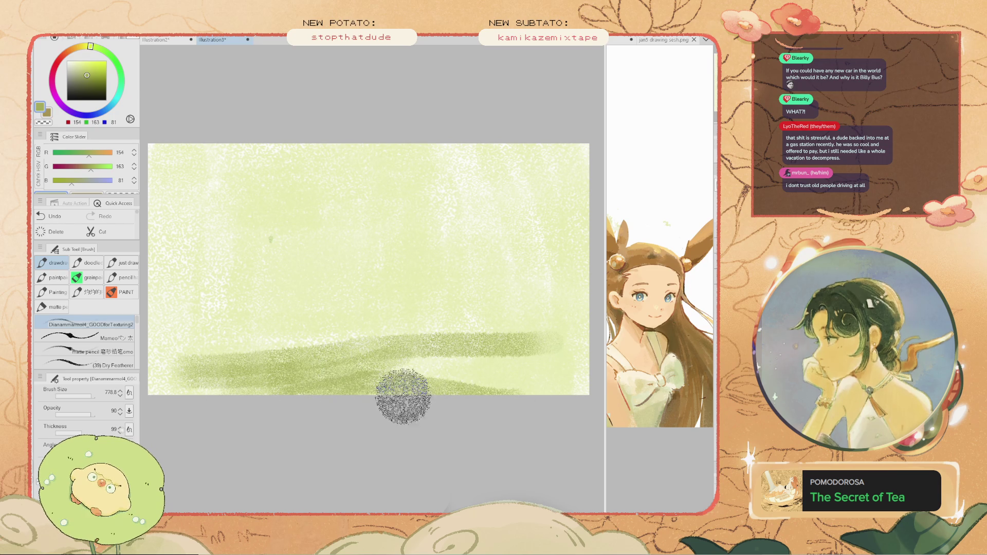
key("ctrl+z")
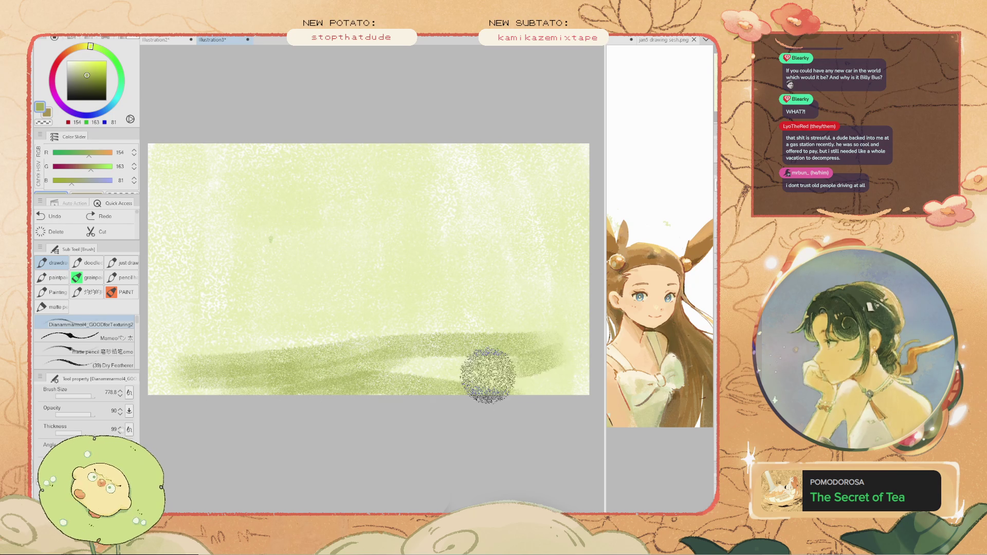
key("ctrl+y")
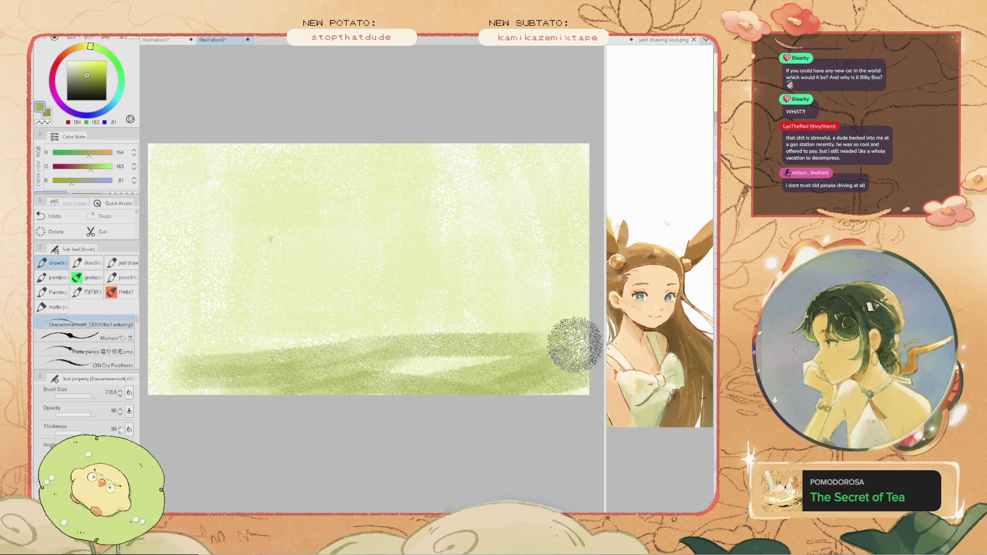
left_click_drag(291, 396, 154, 385)
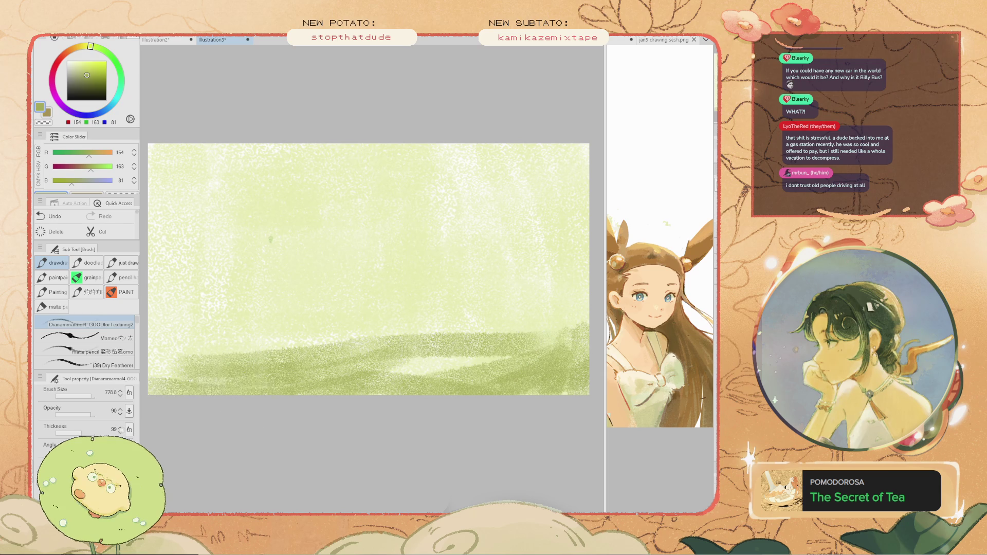
left_click_drag(441, 316, 154, 314)
key("ctrl+z")
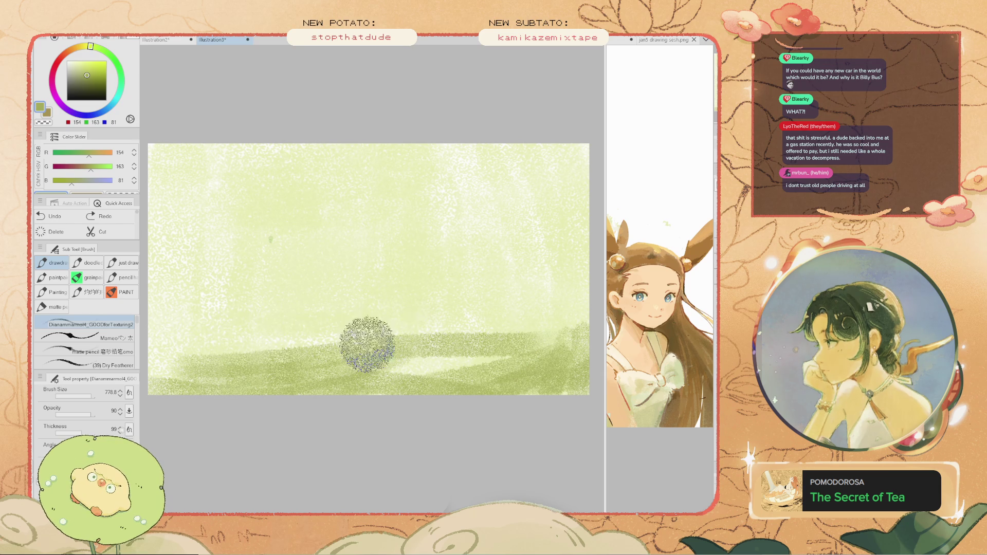
key("ctrl+y")
- Rework the horizontal middle ground band with several redrawn green strokes
key("ctrl+z")
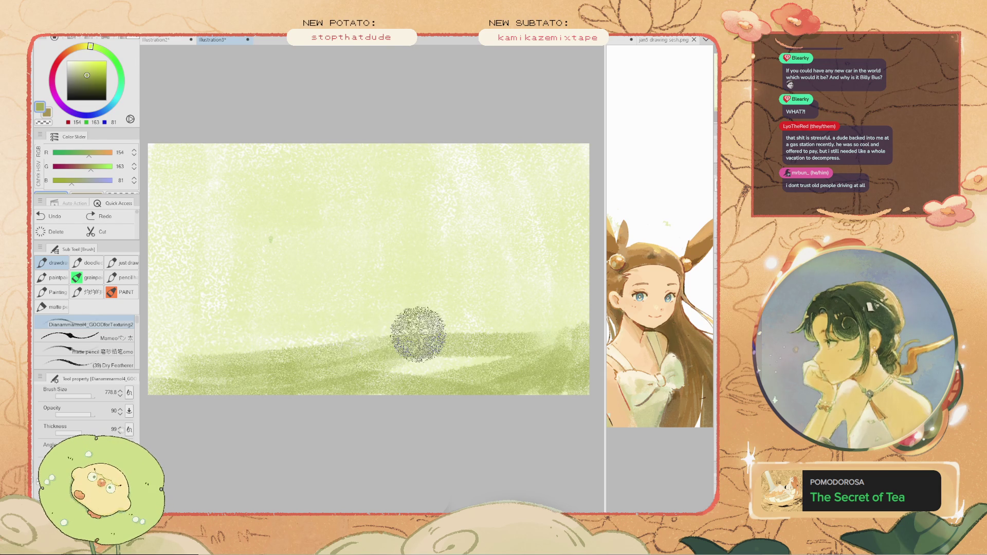
left_click_drag(418, 334, 207, 323)
key("ctrl+z")
left_click_drag(381, 331, 245, 327)
key("ctrl+z")
left_click_drag(379, 337, 224, 337)
key("ctrl+z")
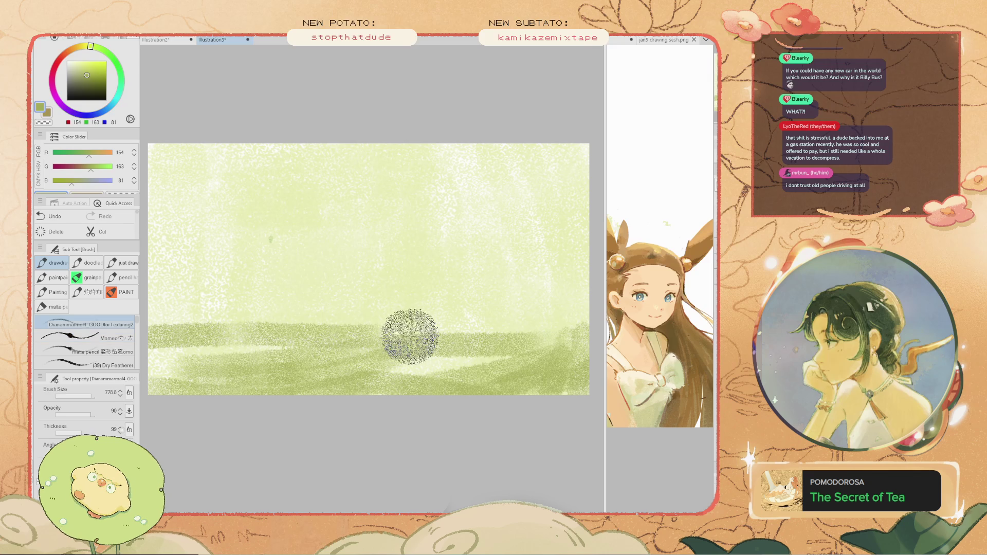
left_click_drag(518, 319, 309, 323)
key("ctrl+z")
mouse_move(577, 331)
left_mouse_down()
mouse_move(279, 339)
mouse_move(525, 332)
left_mouse_up()
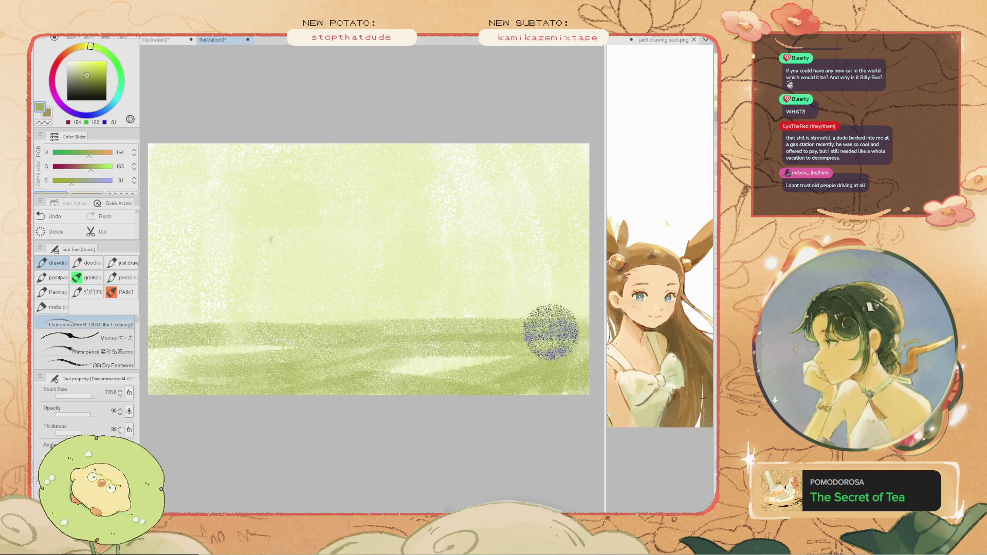
key("ctrl+z")
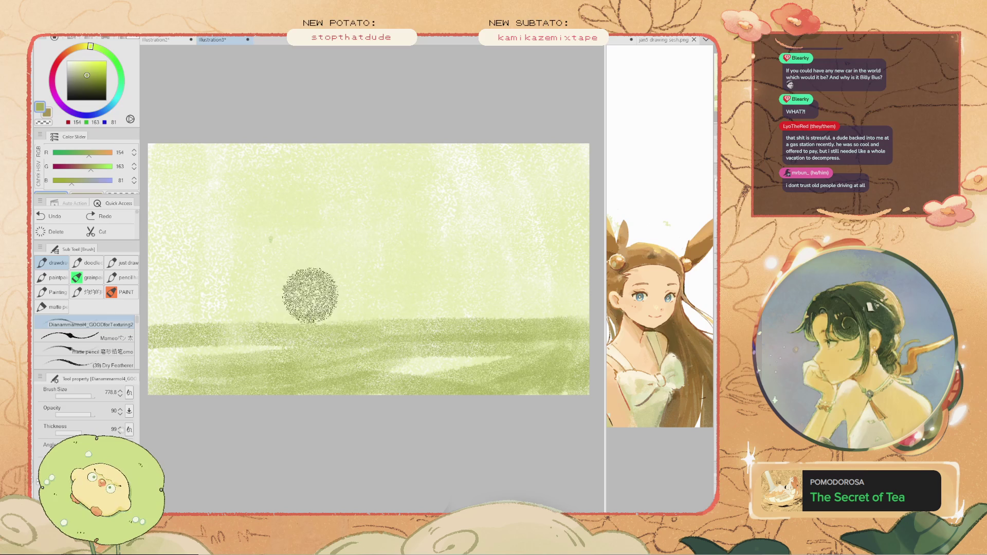
mouse_move(252, 321)
left_mouse_down()
mouse_move(406, 329)
mouse_move(384, 337)
left_mouse_up()
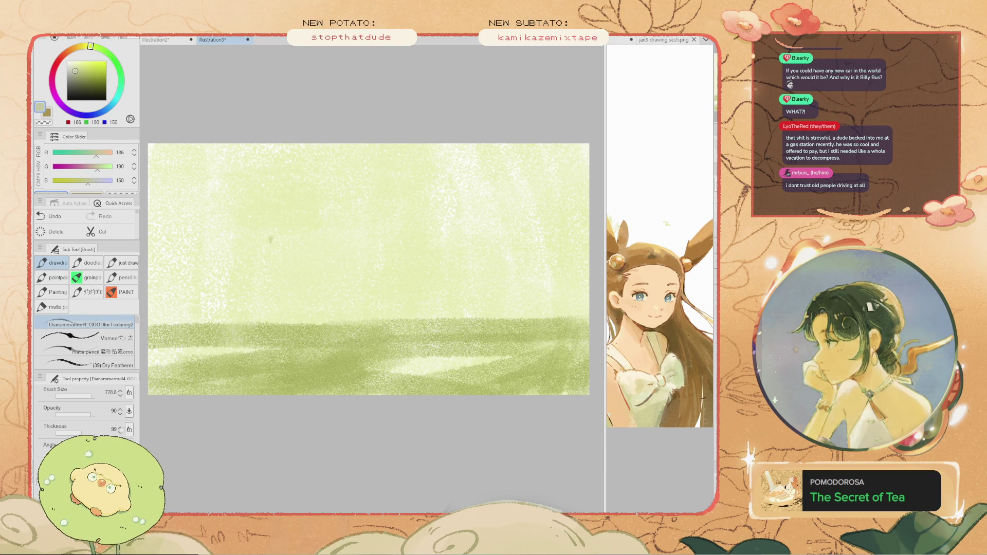
- Paint the trunk's base at the horizon and extend the trunk upward into the sky
left_click_drag(400, 146, 399, 319)
key("ctrl+z")
left_click_drag(393, 172, 382, 326)
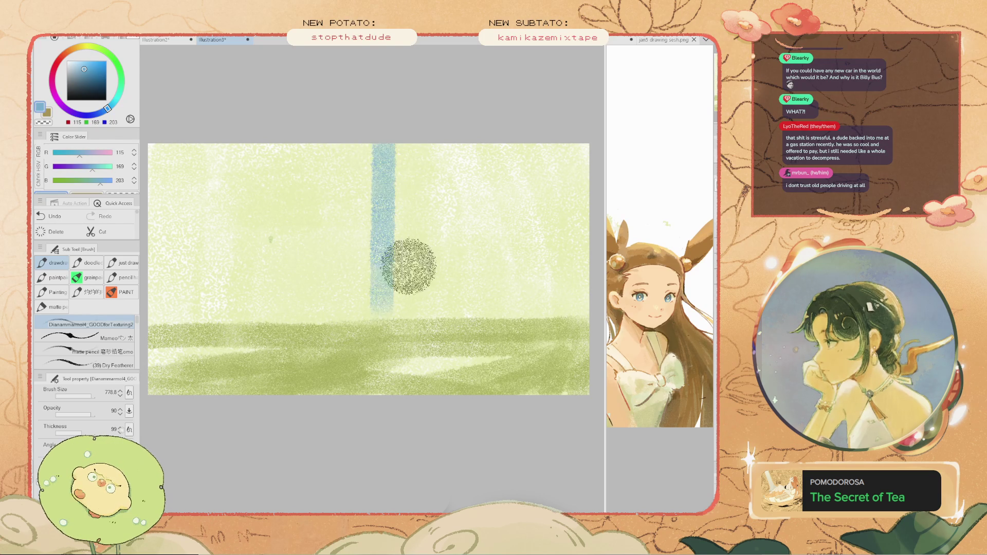
key("ctrl+z")
left_click_drag(381, 292, 343, 313)
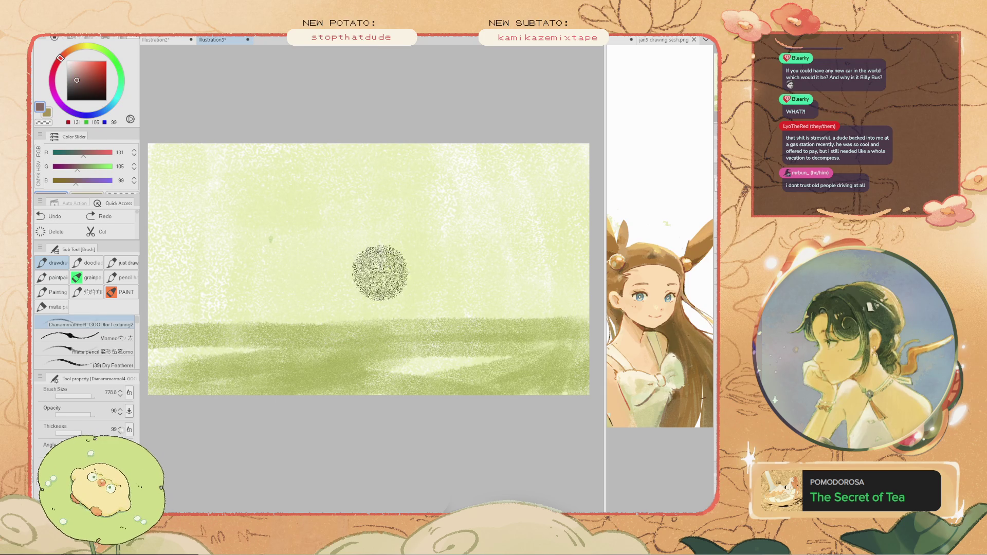
left_click_drag(302, 288, 275, 360)
key("ctrl+z")
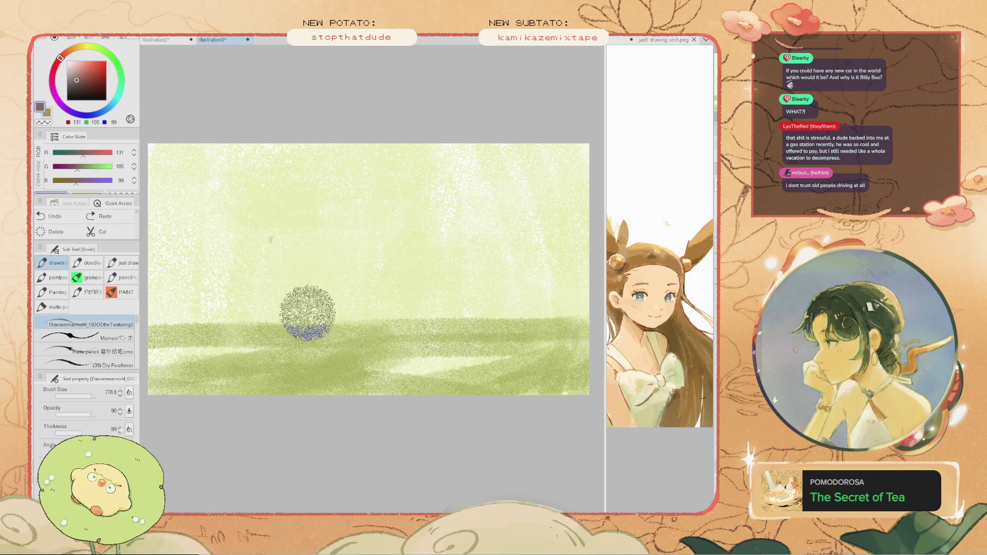
mouse_move(320, 294)
left_mouse_down()
mouse_move(331, 307)
mouse_move(342, 293)
left_mouse_up()
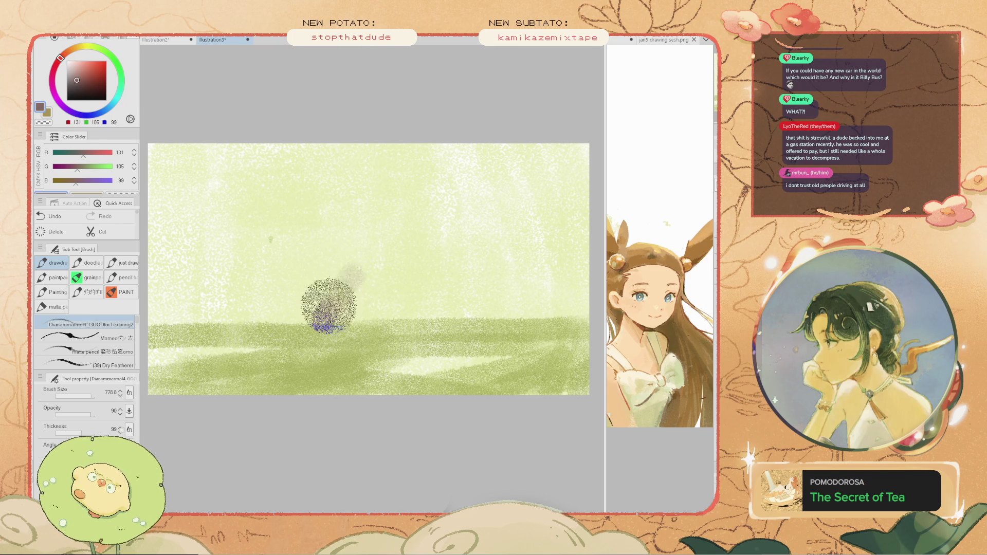
left_click_drag(355, 258, 339, 198)
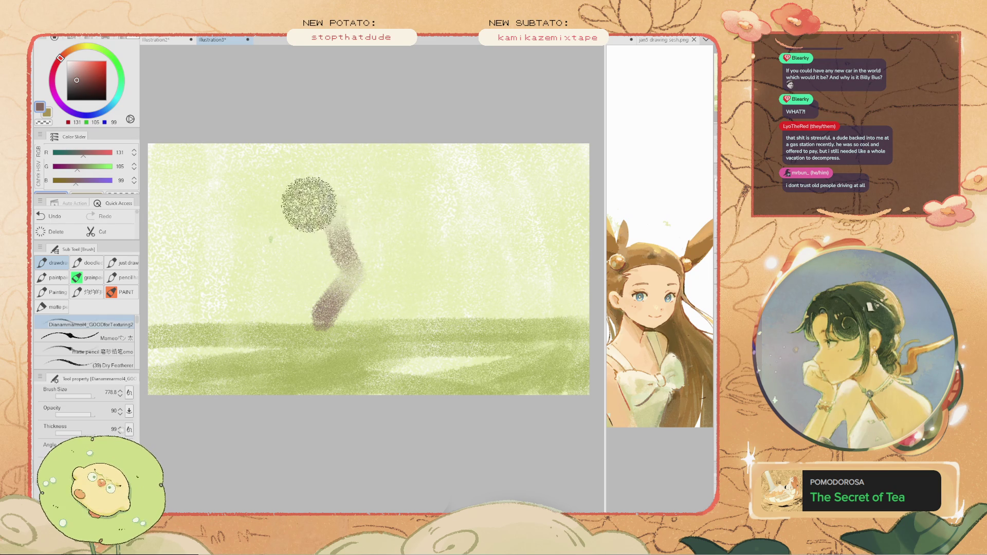
left_click_drag(303, 307, 333, 314)
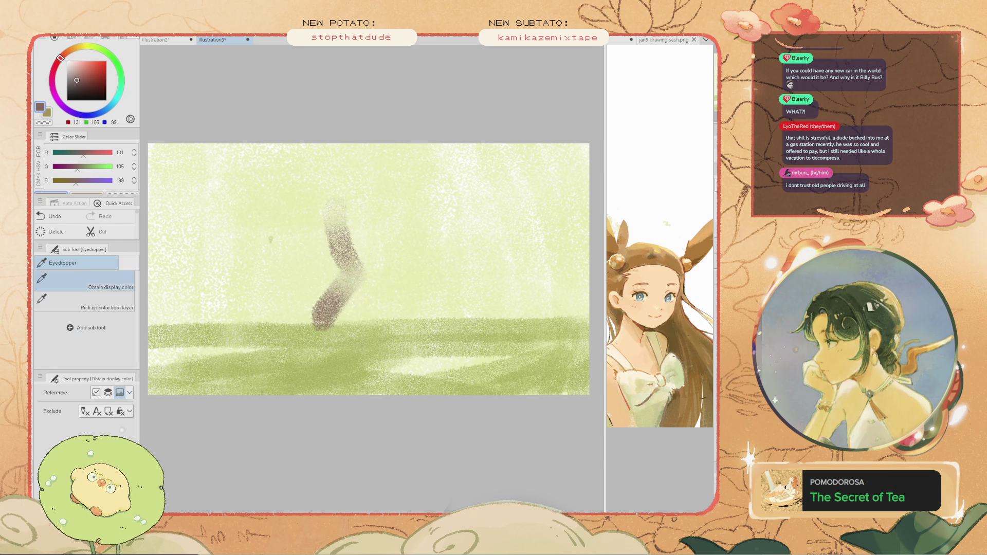
- Sample tan from the trunk and choose a darker brown for shadows, discarding trial dabs
left_click(370, 292, "alt")
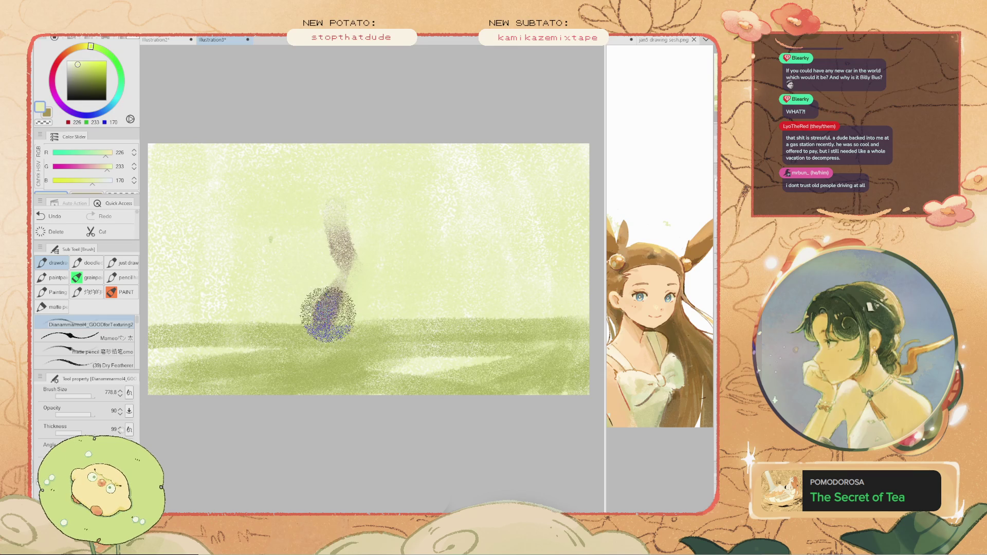
left_click(321, 301, "alt")
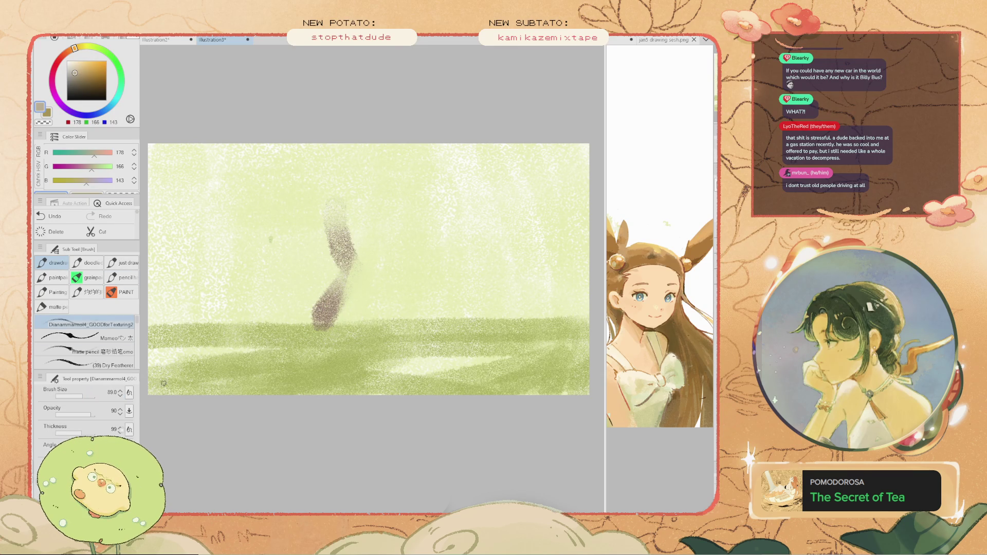
mouse_move(323, 292)
left_mouse_down()
mouse_move(340, 272)
mouse_move(317, 321)
mouse_move(335, 329)
left_mouse_up()
key("ctrl+z")
left_click(83, 82)
key("ctrl+z")
left_click(336, 276)
key("ctrl+z")
key("ctrl+z")
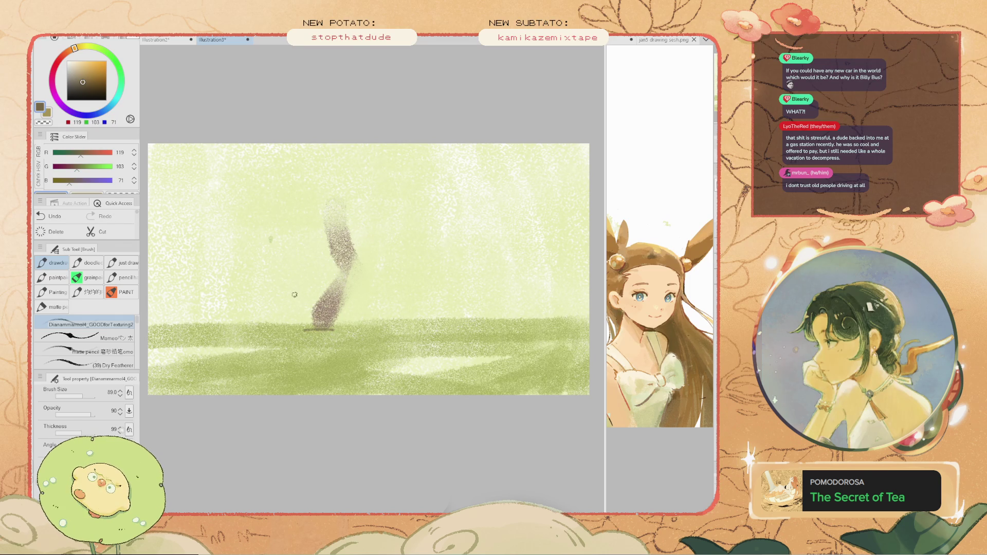
- Shade the trunk's base with sampled olive and add a short dark shadow on the ground
left_click(315, 285, "alt")
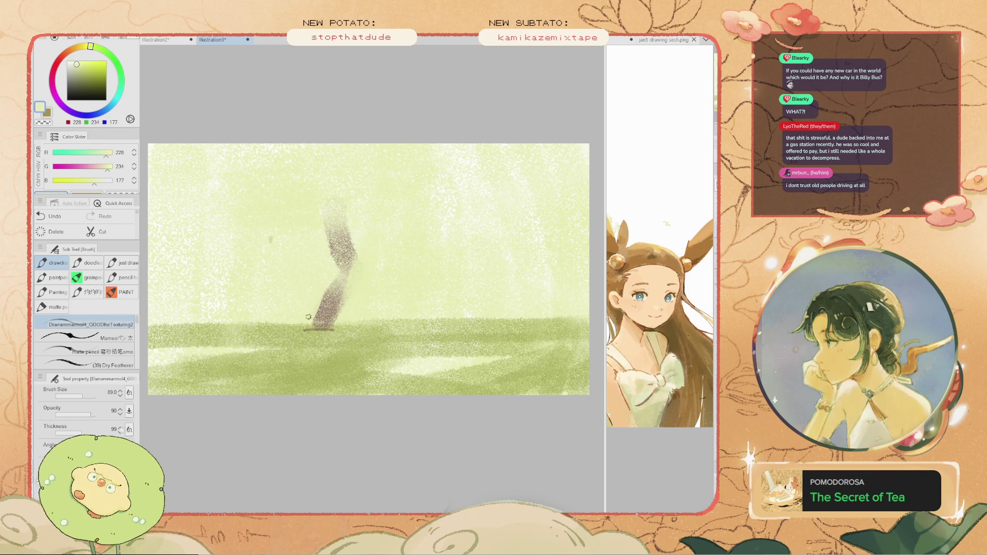
key("alt")
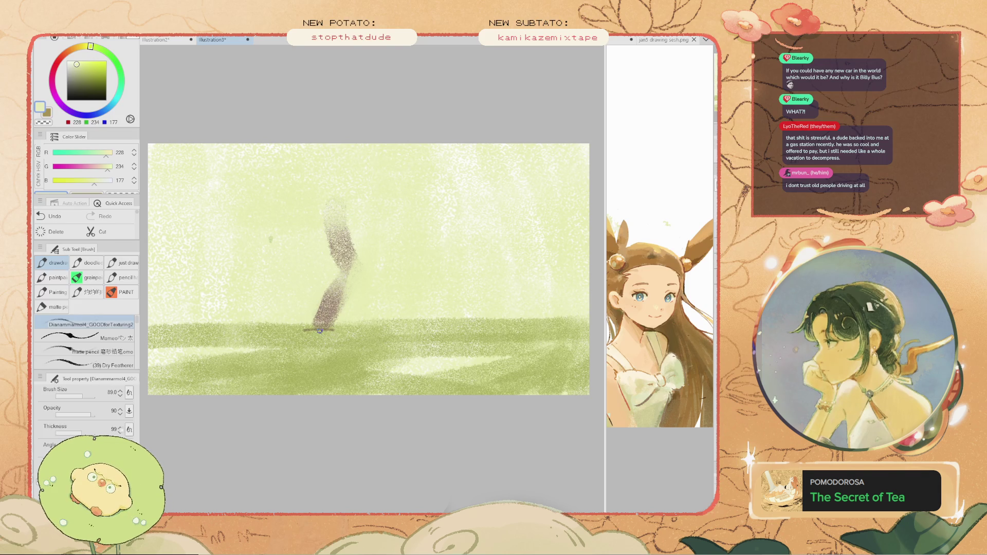
left_click(318, 314, "alt")
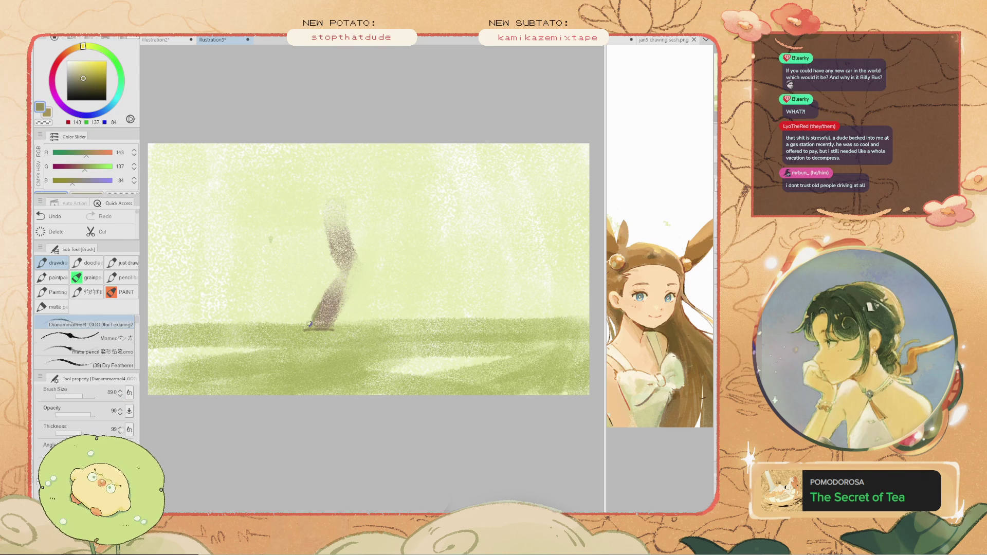
key("ctrl+z")
mouse_move(322, 307)
left_mouse_down()
mouse_move(307, 330)
mouse_move(320, 307)
mouse_move(333, 320)
left_mouse_up()
key("ctrl+z")
key("ctrl+z")
key("ctrl+z")
key("ctrl+z")
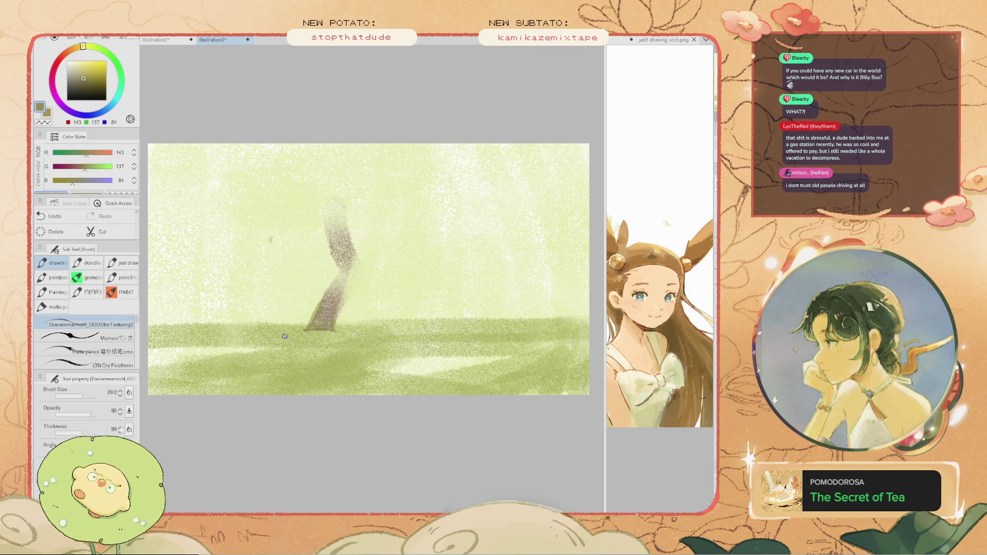
key("ctrl+z")
left_click_drag(289, 329, 268, 329)
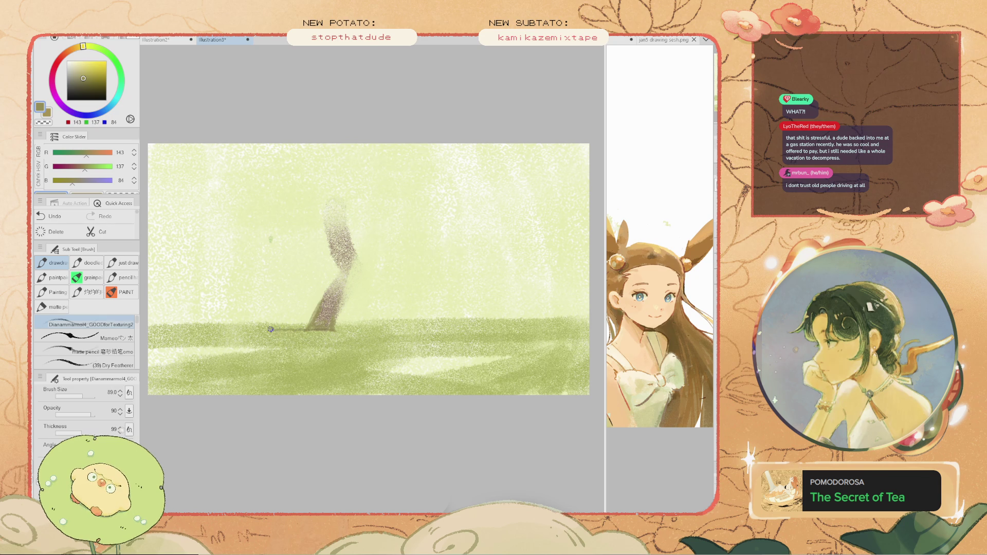
left_click_drag(273, 288, 257, 299)
key("ctrl+z")
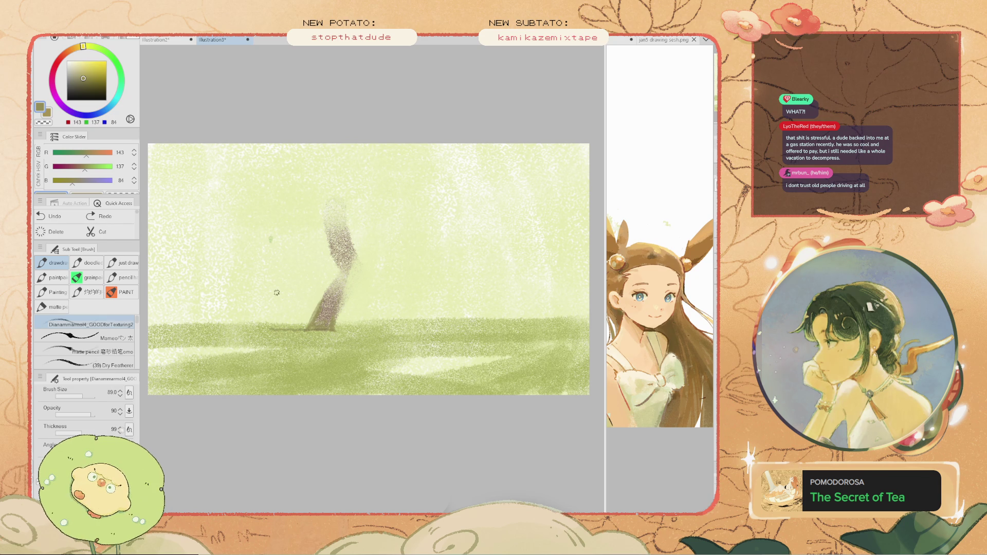
- Pick a paler mist green and try light dabs on the ground
left_click(399, 378, "alt")
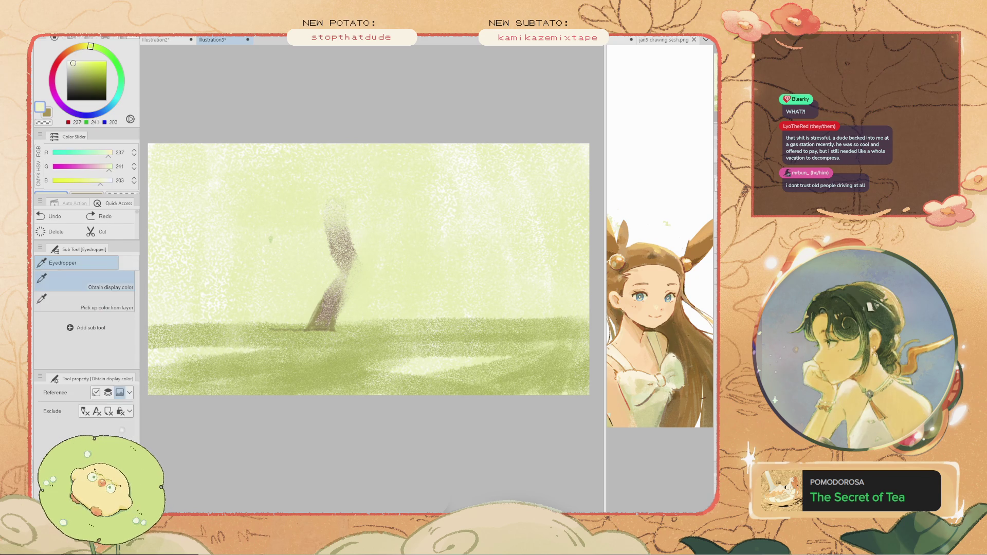
left_click(403, 364, "alt")
key("ctrl+y")
key("ctrl+z")
left_click(371, 332)
key("ctrl+z")
key("ctrl+y")
key("ctrl+z")
key("ctrl+y")
key("ctrl+z")
- Paint a light misty patch leftward along the ground near the trunk and resample dark olive
left_click_drag(372, 333, 336, 330)
key("ctrl+y")
key("ctrl+z")
key("ctrl+y")
key("ctrl+z")
key("ctrl+y")
left_click_drag(368, 334, 332, 334)
key("ctrl+z")
key("ctrl+y")
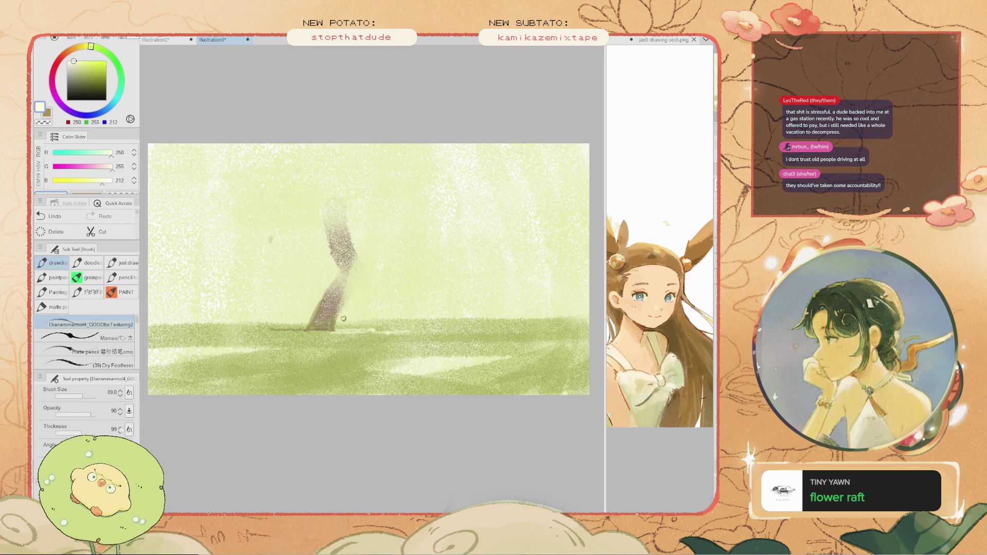
key("i")
left_click(317, 328)
key("b")
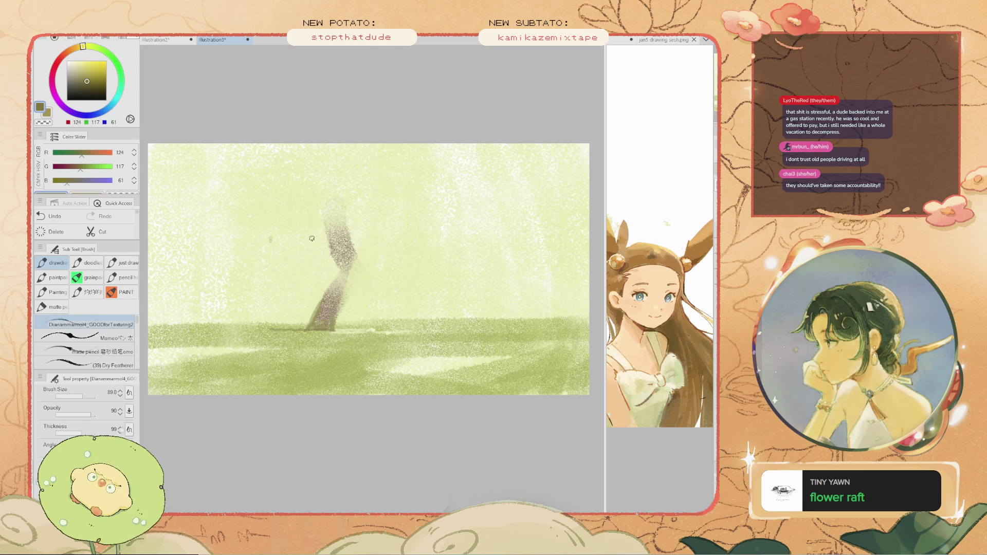
- Darken the lower trunk with dark olive strokes
left_click_drag(311, 282, 309, 324)
mouse_move(334, 283)
left_mouse_down()
mouse_move(321, 314)
mouse_move(340, 282)
mouse_move(335, 312)
left_mouse_up()
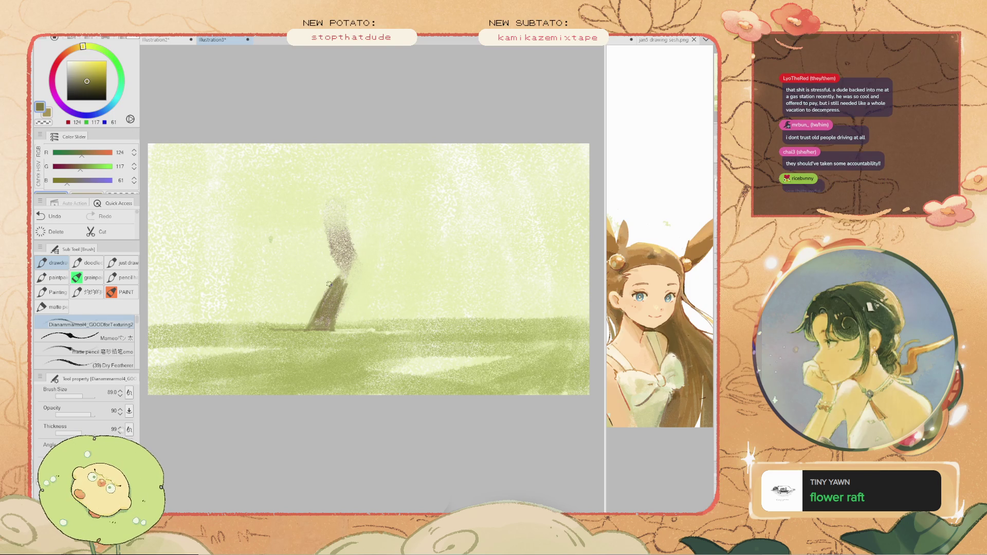
key("ctrl+z")
key("ctrl+y")
key("ctrl+z")
key("ctrl+y")
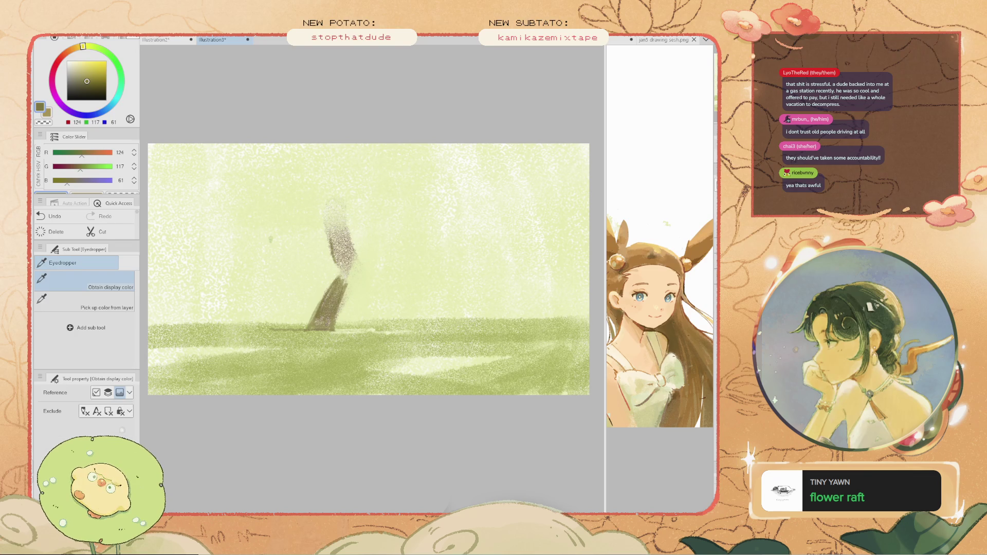
- Lighten the trunk's right edge with sampled pale green and brown strokes
left_click(368, 247, "alt")
left_click_drag(355, 267, 347, 226)
left_click_drag(359, 279, 348, 245)
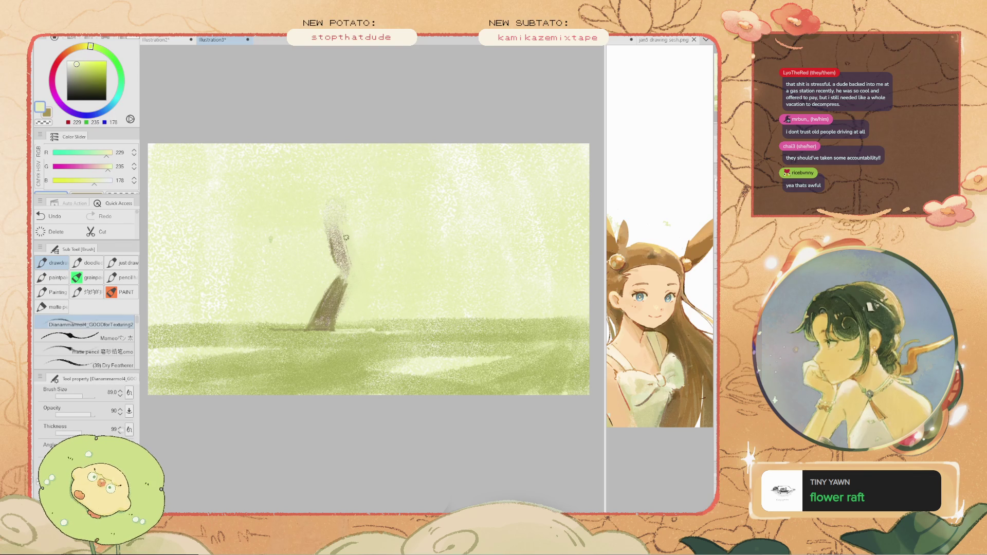
left_click(329, 296, "alt")
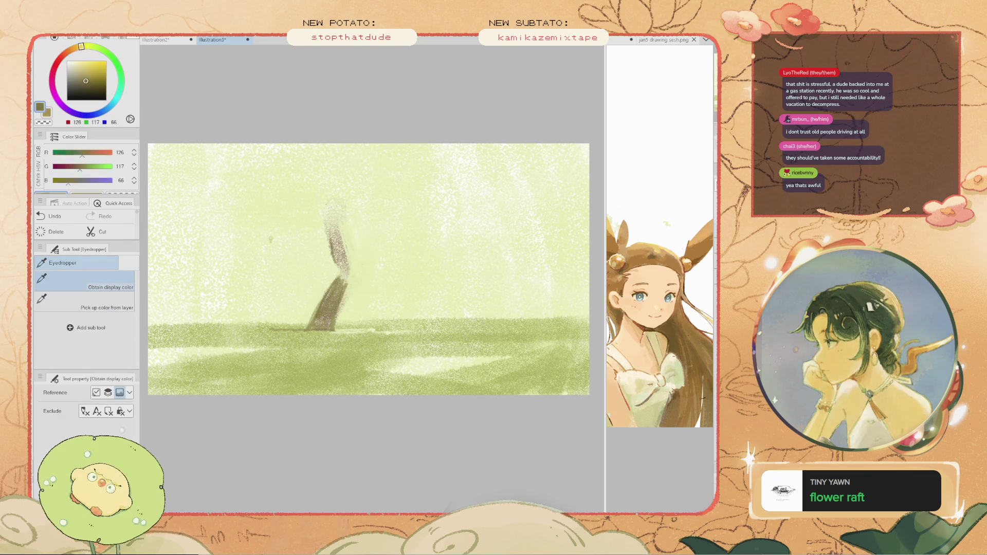
key("ctrl+z")
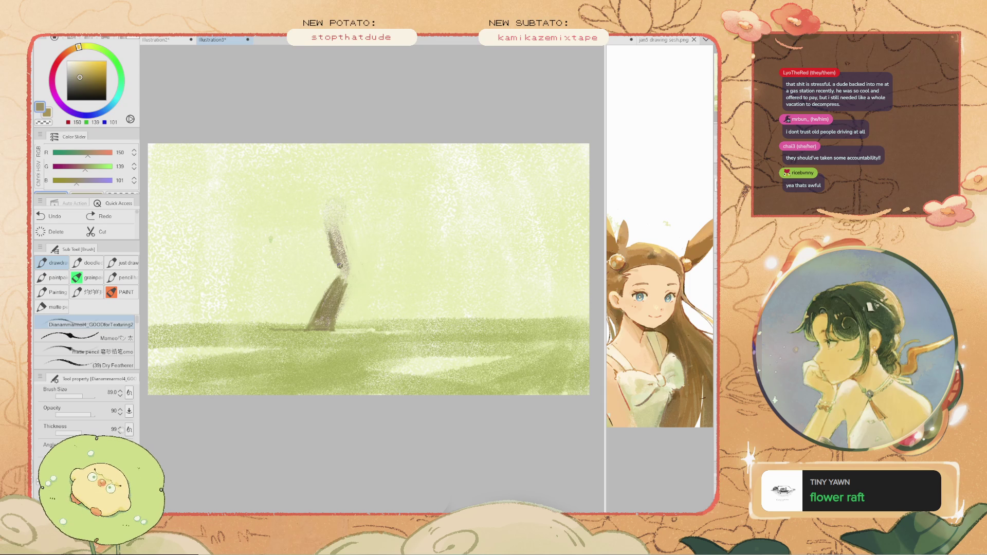
mouse_move(342, 235)
left_mouse_down()
mouse_move(328, 253)
mouse_move(339, 264)
mouse_move(344, 253)
mouse_move(337, 268)
mouse_move(346, 278)
left_mouse_up()
key("ctrl+z")
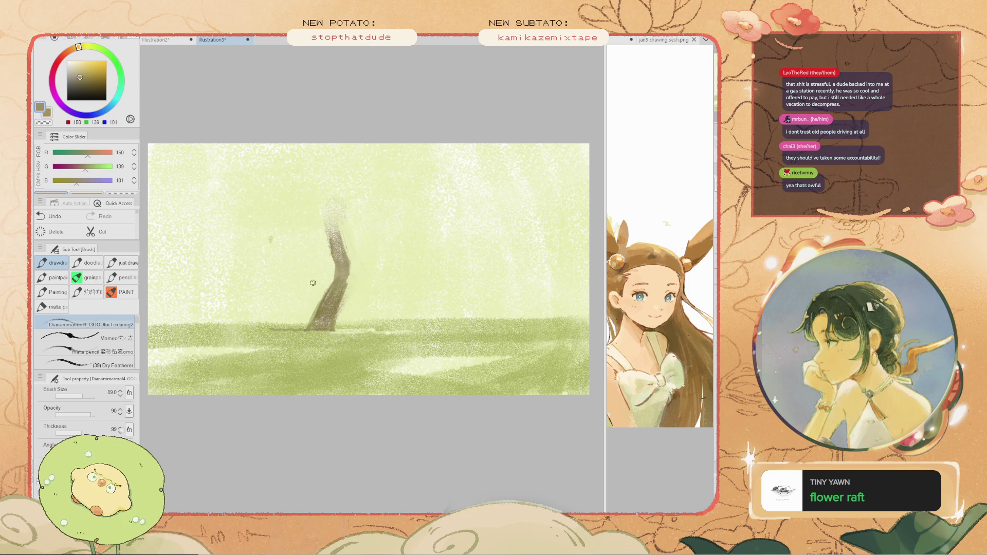
key("ctrl+z")
key("ctrl+y")
- Choose a darker brown and extend the top of the trunk with a thin dark stroke
left_click(86, 84)
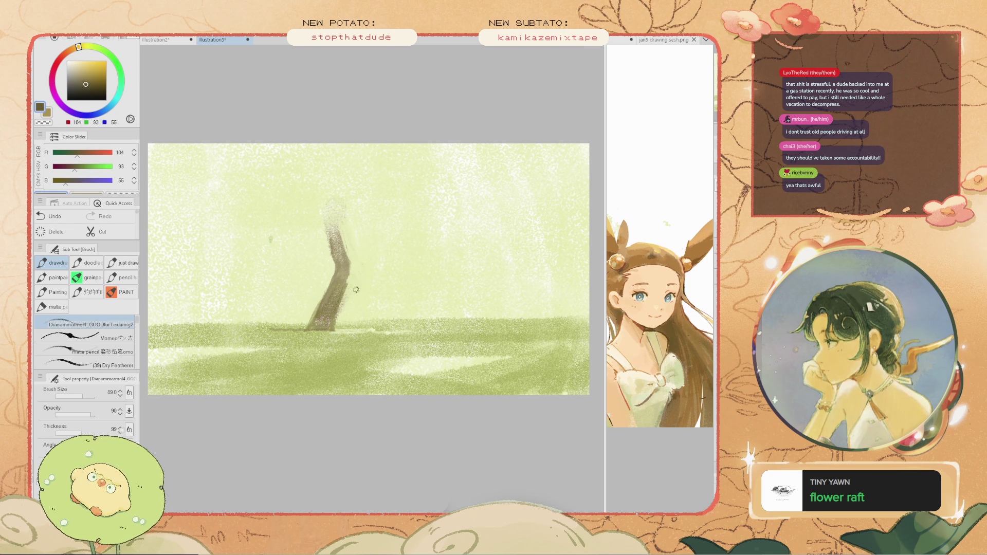
left_click_drag(330, 257, 295, 332)
key("ctrl+z")
left_click_drag(337, 272, 308, 332)
key("ctrl+z")
key("ctrl+z")
mouse_move(336, 275)
left_mouse_down()
mouse_move(307, 331)
mouse_move(340, 293)
mouse_move(330, 318)
mouse_move(329, 288)
mouse_move(318, 317)
left_mouse_up()
key("ctrl+z")
key("ctrl+z")
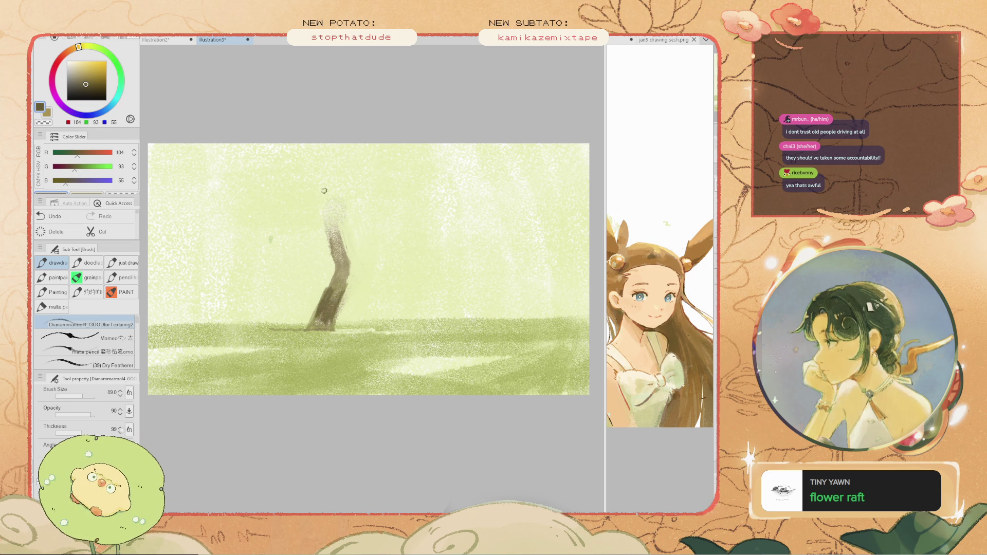
mouse_move(321, 181)
left_mouse_down()
mouse_move(336, 212)
mouse_move(299, 150)
left_mouse_up()
- Shift the paint to a deeper green and redraw the stroke at the top branch tip
key("ctrl+z")
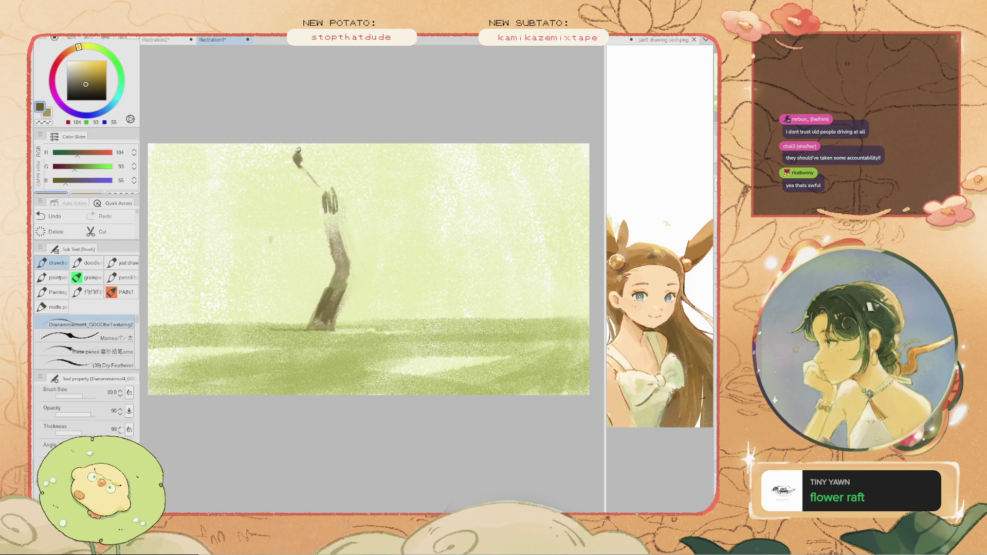
left_click_drag(77, 153, 69, 153)
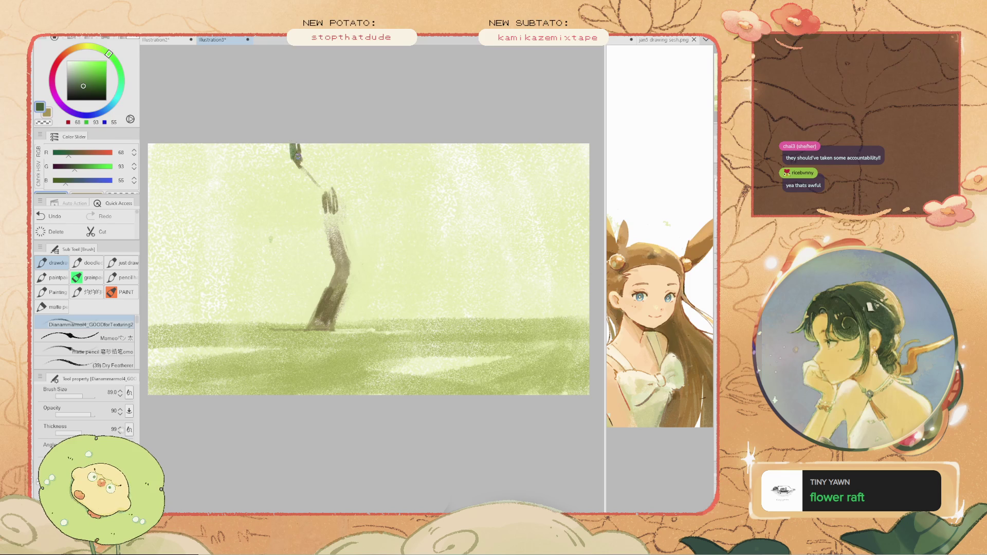
key("ctrl+z")
mouse_move(295, 152)
left_mouse_down()
mouse_move(315, 180)
mouse_move(300, 157)
left_mouse_up()
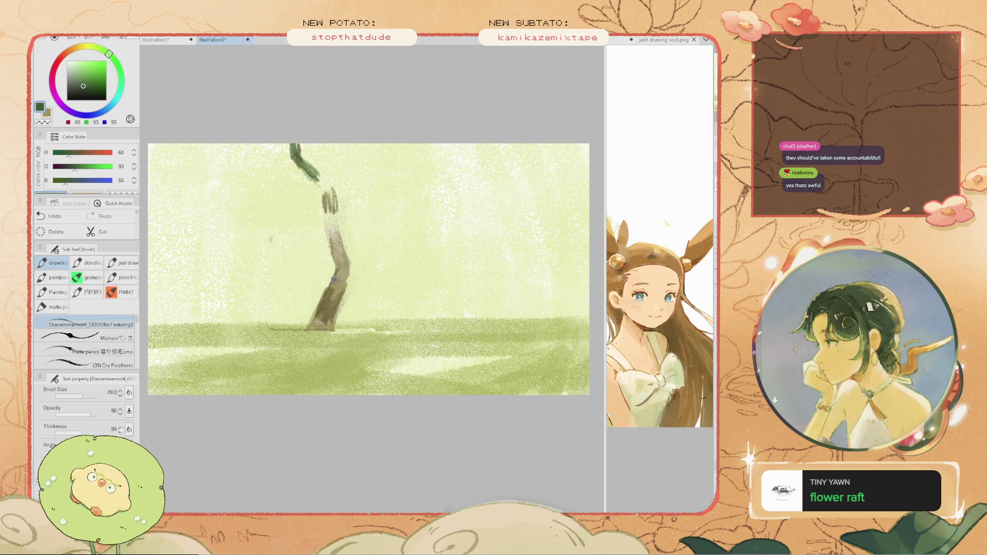
- Darken the trunk and its base with short strokes, undoing unwanted ones
mouse_move(338, 266)
left_mouse_down()
mouse_move(326, 295)
mouse_move(341, 279)
left_mouse_up()
key("ctrl+z")
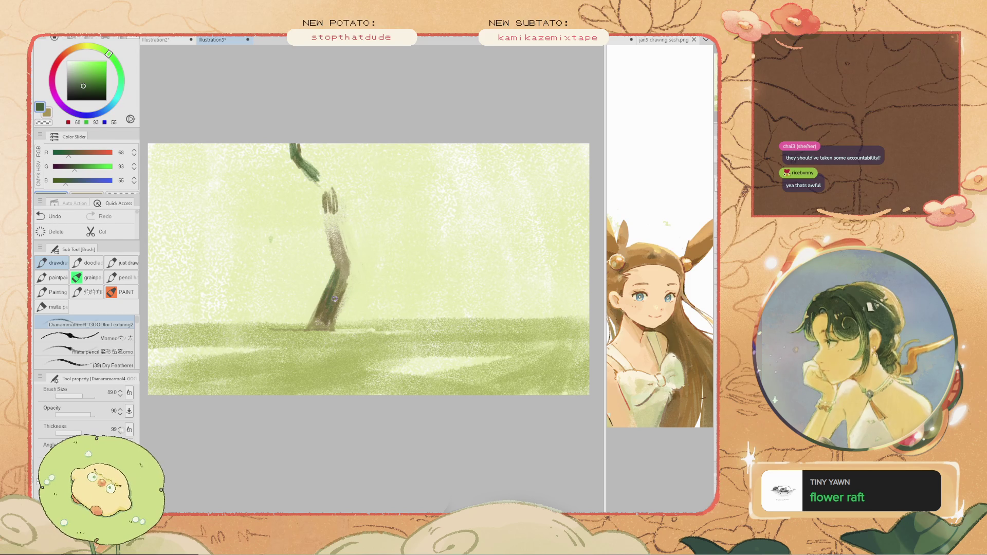
left_click_drag(323, 315, 318, 325)
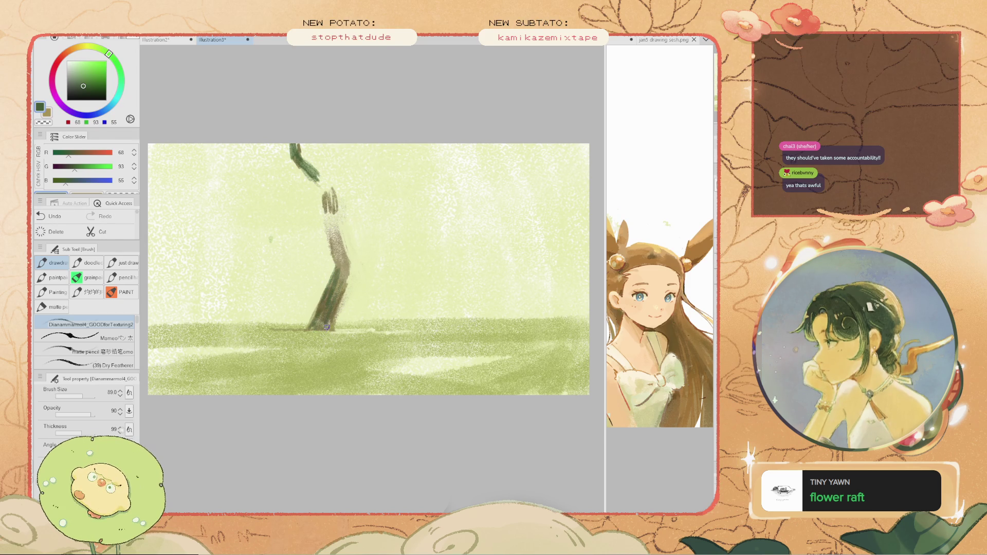
key("ctrl+z")
- Eyedrop greens from the painting, settling on a dark olive from the trunk
left_click(321, 314, "alt")
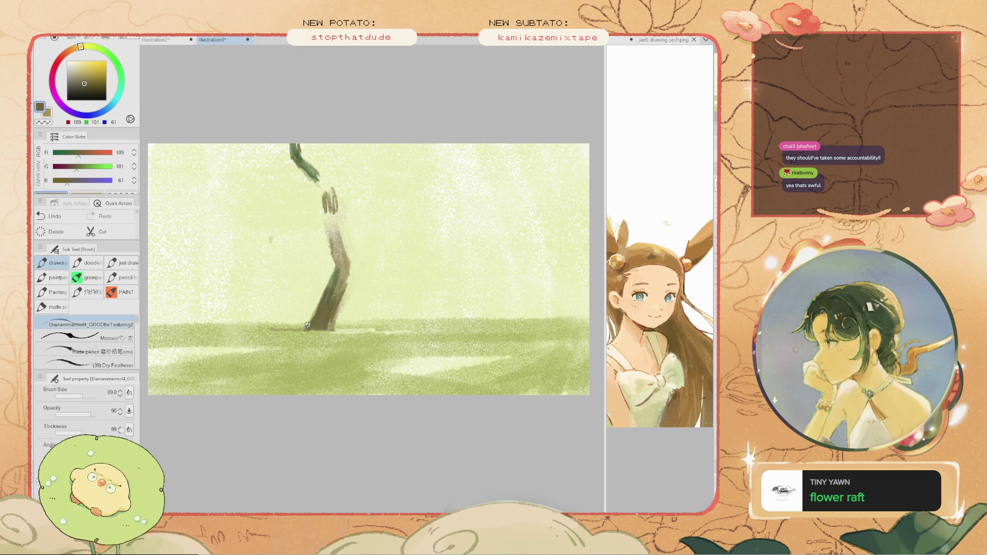
left_click(329, 285, "alt")
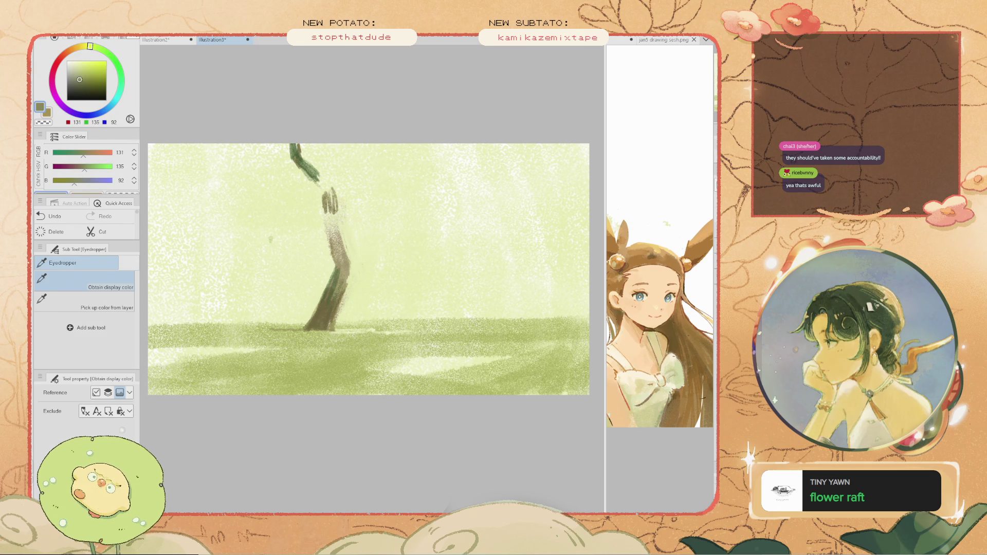
key("ctrl+z")
left_click(328, 252, "alt")
- Try dark strokes on the trunk base and a short ground shadow left of the trunk
left_click_drag(330, 283, 317, 317)
key("ctrl+z")
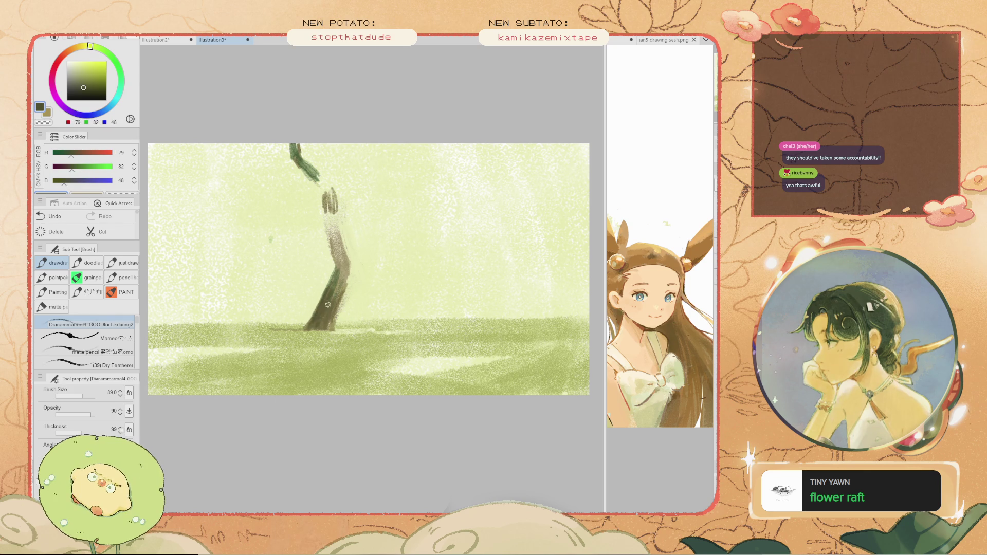
mouse_move(341, 298)
left_mouse_down()
mouse_move(339, 240)
mouse_move(346, 272)
mouse_move(335, 248)
mouse_move(335, 269)
left_mouse_up()
key("ctrl+z")
key("ctrl+z")
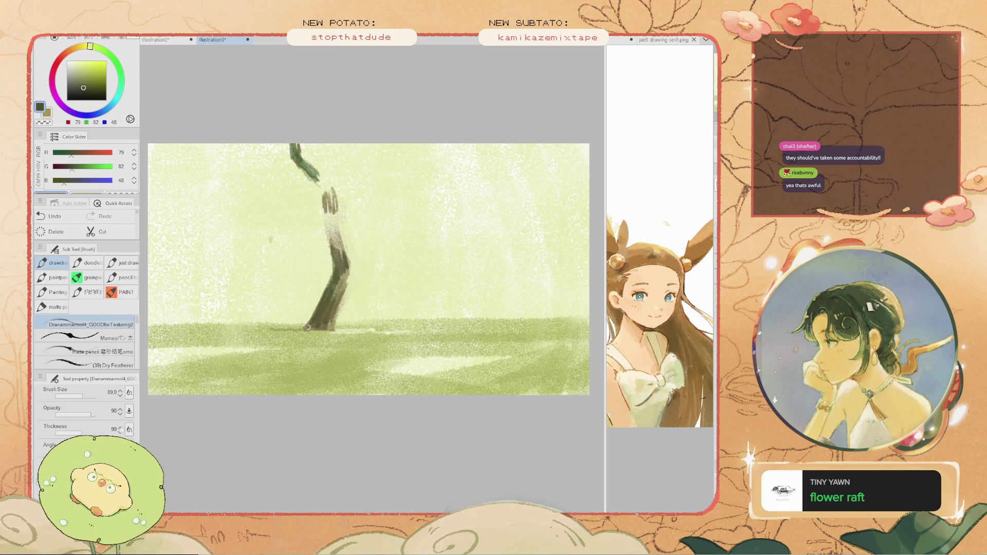
key("ctrl+z")
mouse_move(297, 331)
left_mouse_down()
mouse_move(310, 323)
mouse_move(257, 331)
mouse_move(268, 331)
left_mouse_up()
key("ctrl+z")
key("ctrl+z")
key("ctrl+z")
key("ctrl+z")
key("ctrl+z")
key("ctrl+z")
key("ctrl+z")
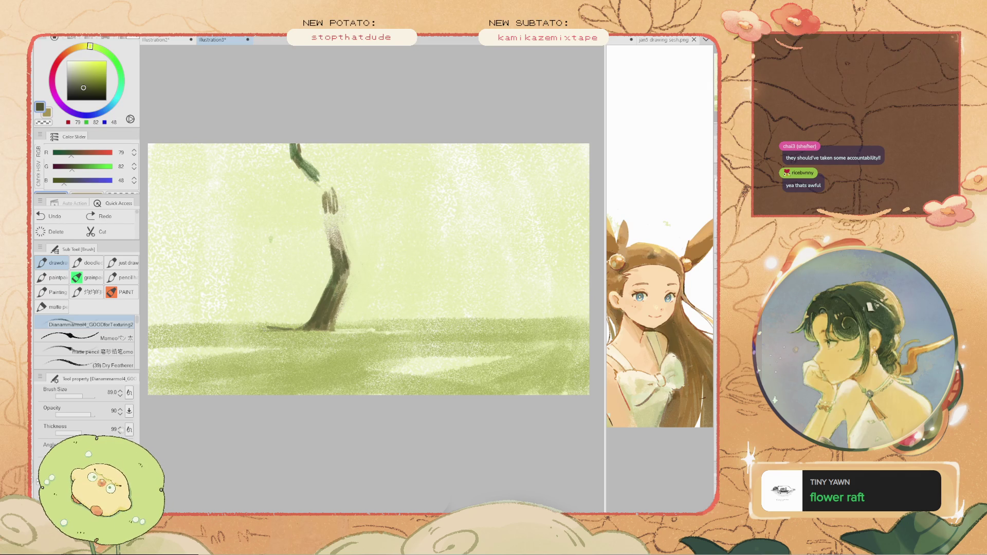
left_click_drag(268, 330, 257, 330)
key("ctrl+z")
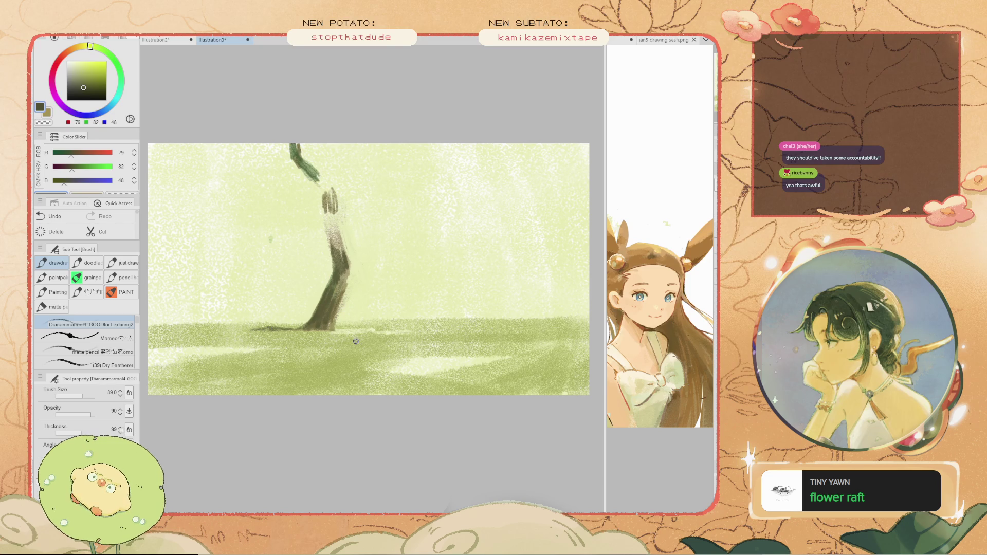
- Sample a darker yellowish olive and brush a dark shadow along the tree base
left_click(367, 346, "alt")
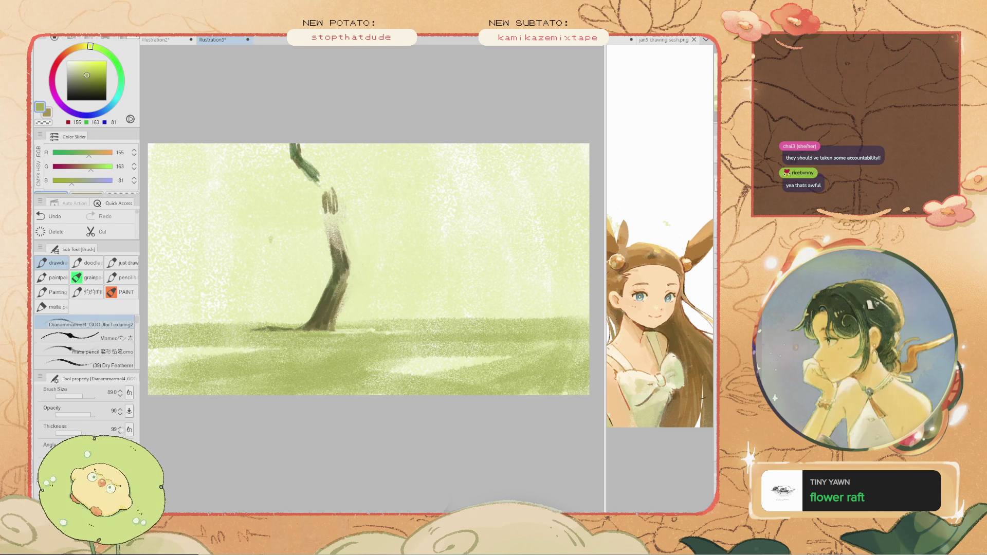
left_click(336, 325, "alt")
left_click(227, 217, "alt")
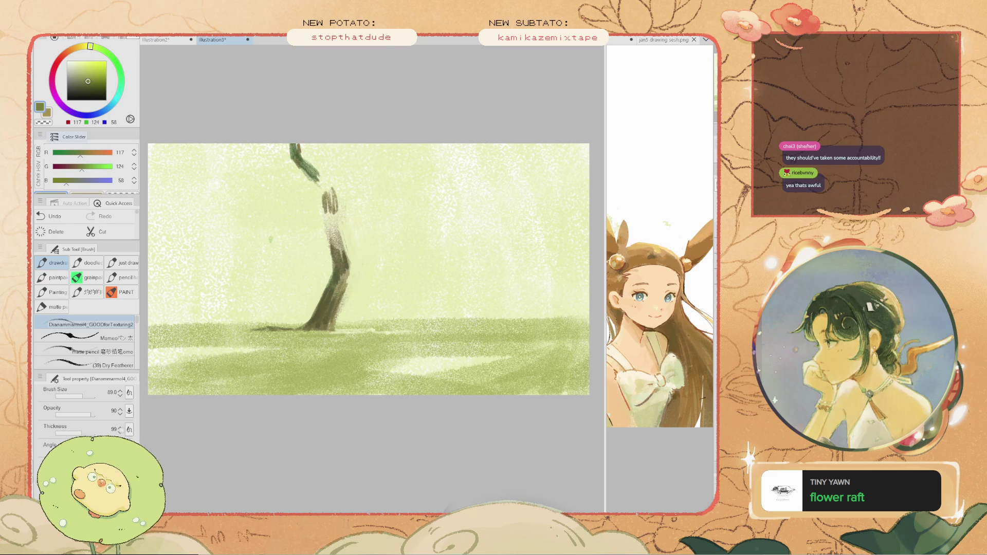
left_click(226, 225, "alt")
left_click_drag(372, 319, 340, 337)
key("ctrl+z")
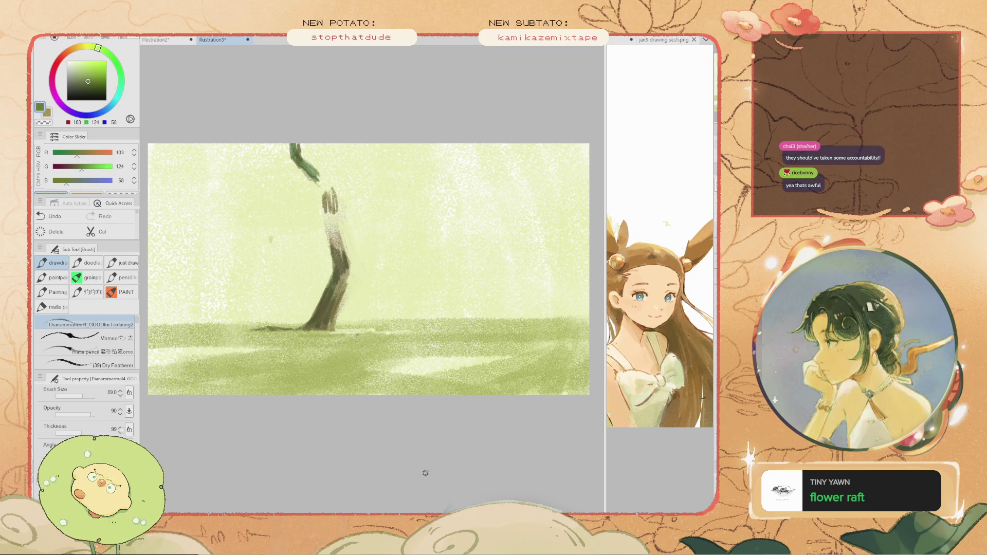
mouse_move(308, 337)
left_mouse_down()
mouse_move(370, 334)
mouse_move(345, 334)
left_mouse_up()
key("ctrl+z")
key("ctrl+z")
key("ctrl+z")
key("ctrl+z")
key("ctrl+z")
key("ctrl+z")
key("ctrl+z")
key("ctrl+z")
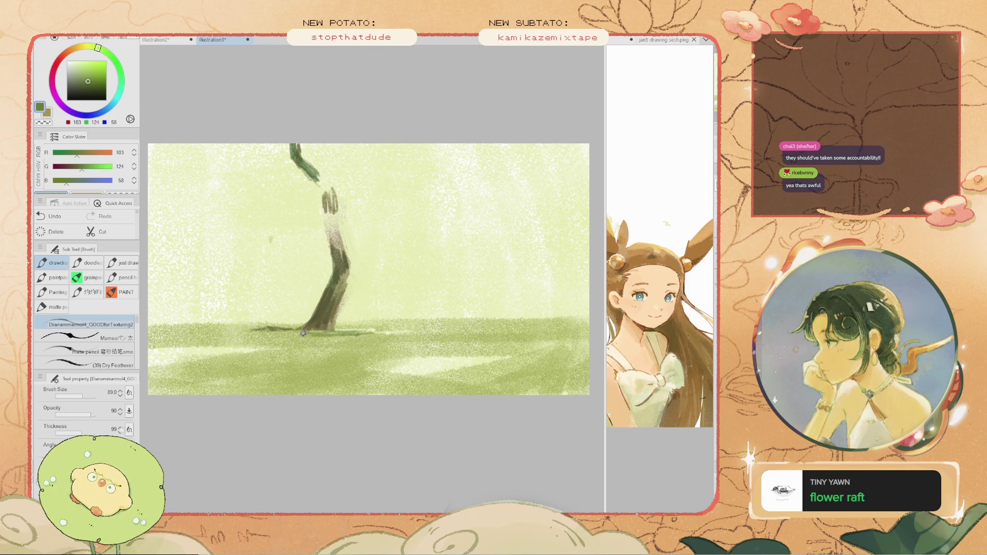
- Extend the dark ground shadow leftward from the trunk base with short olive strokes
key("ctrl+z")
left_click_drag(267, 334, 221, 331)
key("ctrl+z")
key("ctrl+z")
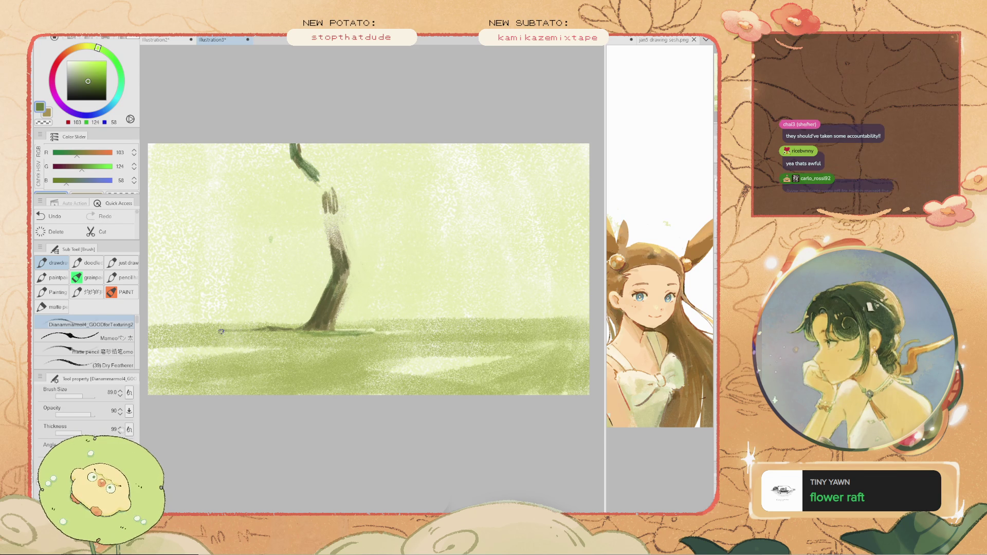
key("ctrl+z")
mouse_move(298, 334)
left_mouse_down()
mouse_move(313, 331)
mouse_move(268, 334)
left_mouse_up()
key("ctrl+z")
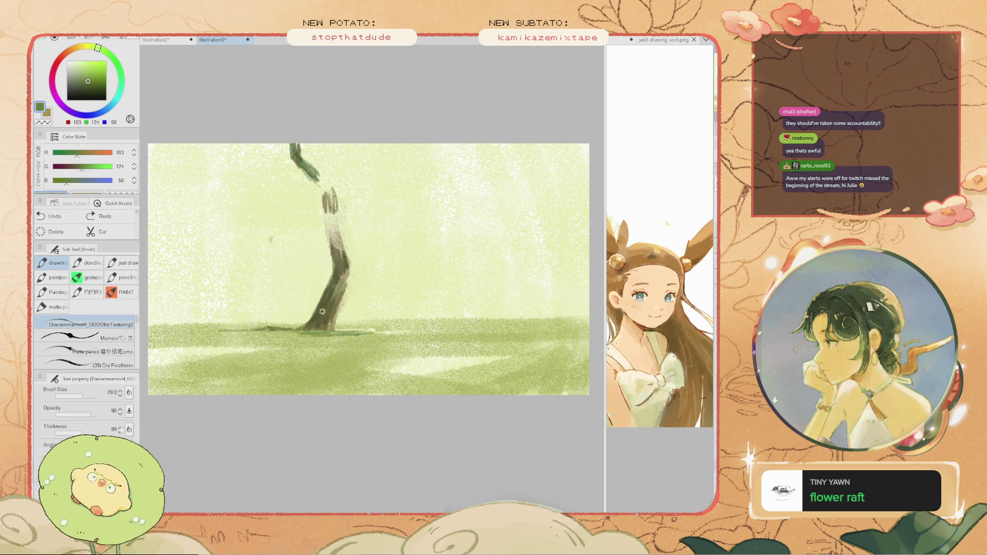
left_click(330, 318, "alt")
mouse_move(316, 332)
left_mouse_down()
mouse_move(277, 333)
mouse_move(293, 334)
left_mouse_up()
key("ctrl+z")
key("ctrl+z")
key("ctrl+z")
key("ctrl+z")
key("ctrl+z")
- Eyedrop a pale light green and brush mist beside the upper trunk
key("i")
left_click(285, 354, "alt")
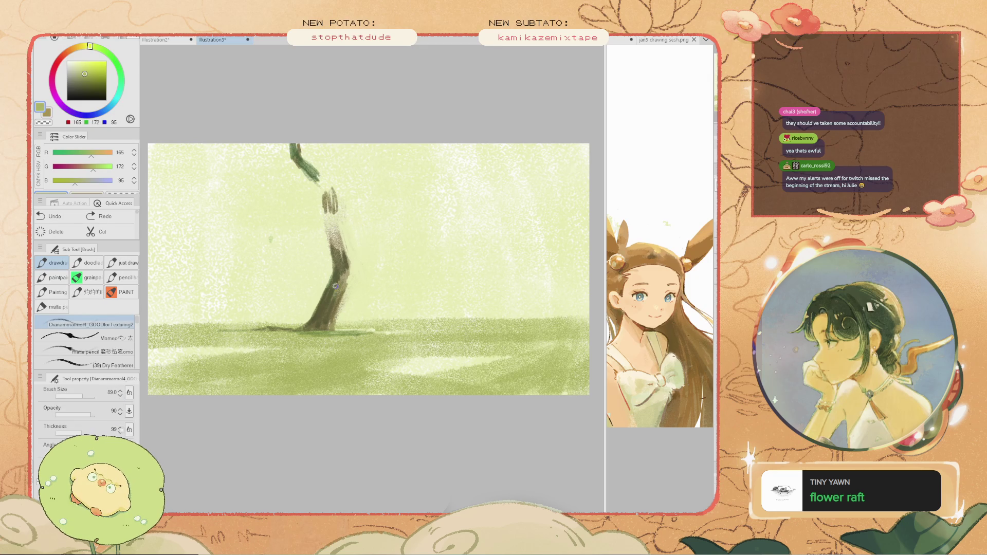
key("u")
key("alt")
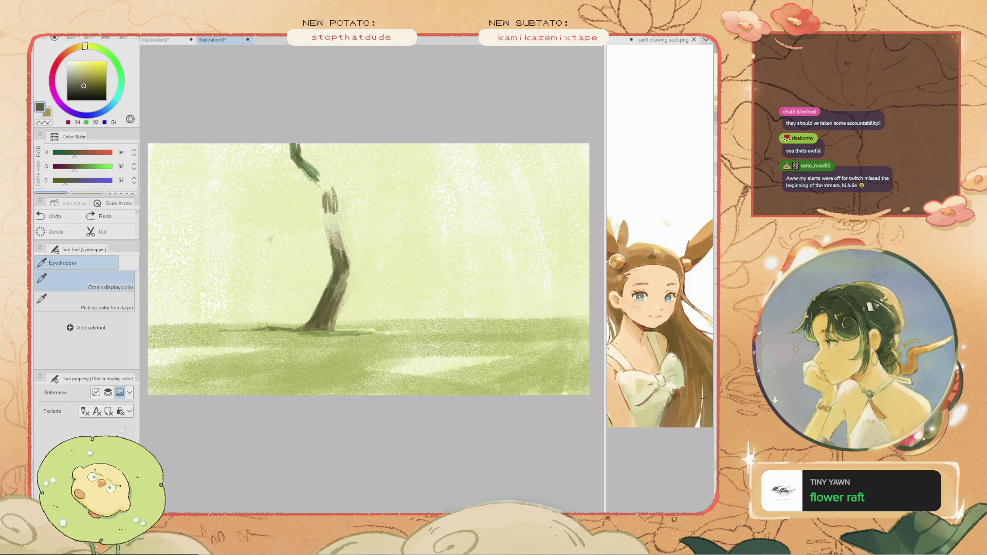
left_click(350, 207, "alt")
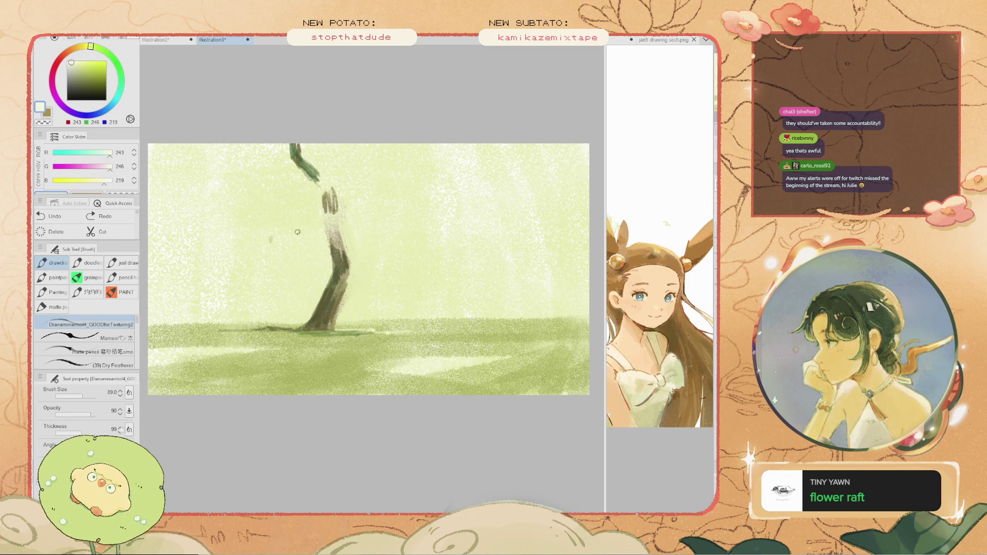
left_click_drag(317, 225, 306, 217)
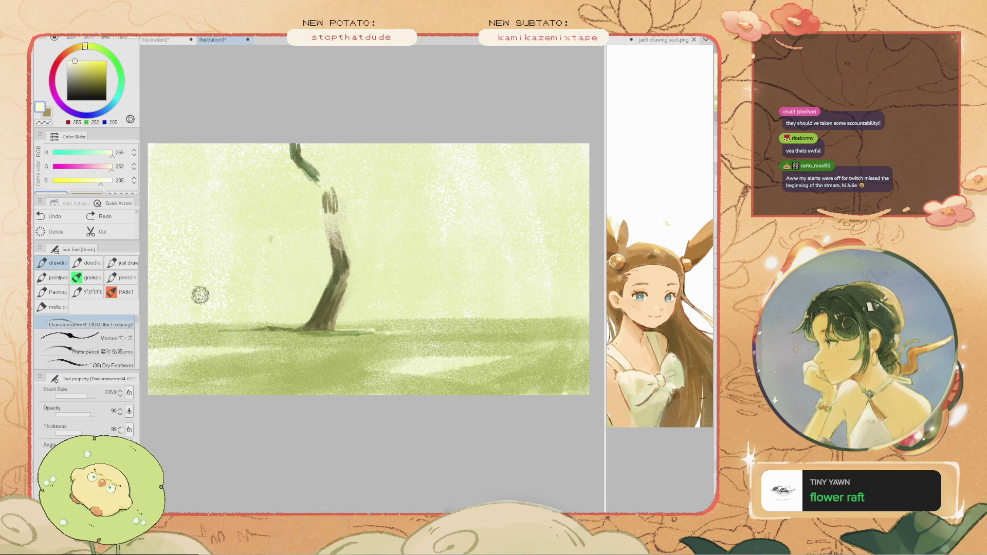
- Double the brush size and lay pale, slightly cooler haze strokes across the sky and treetop
key("bracketright")
mouse_move(307, 269)
left_mouse_down()
mouse_move(207, 267)
mouse_move(199, 288)
mouse_move(227, 294)
mouse_move(269, 280)
left_mouse_up()
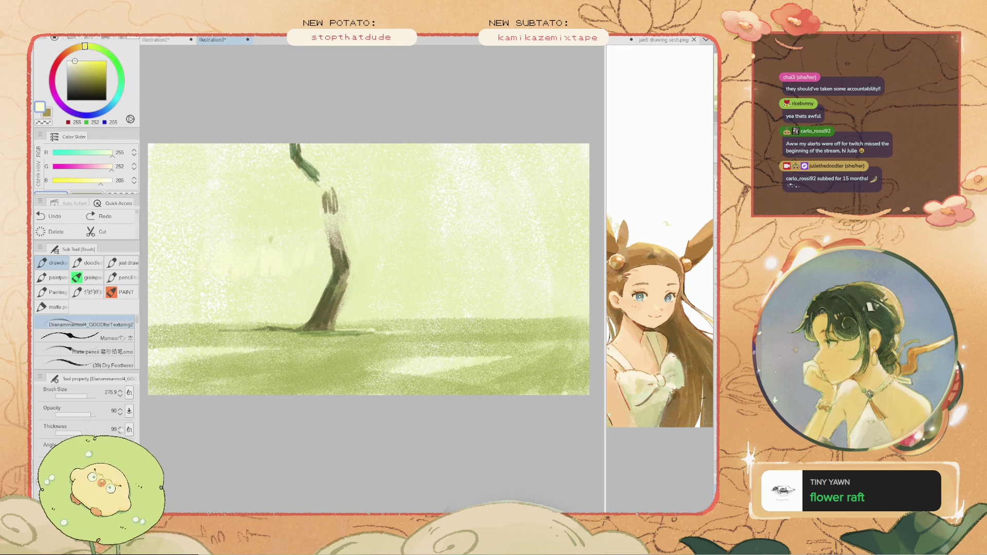
left_click_drag(102, 180, 108, 153)
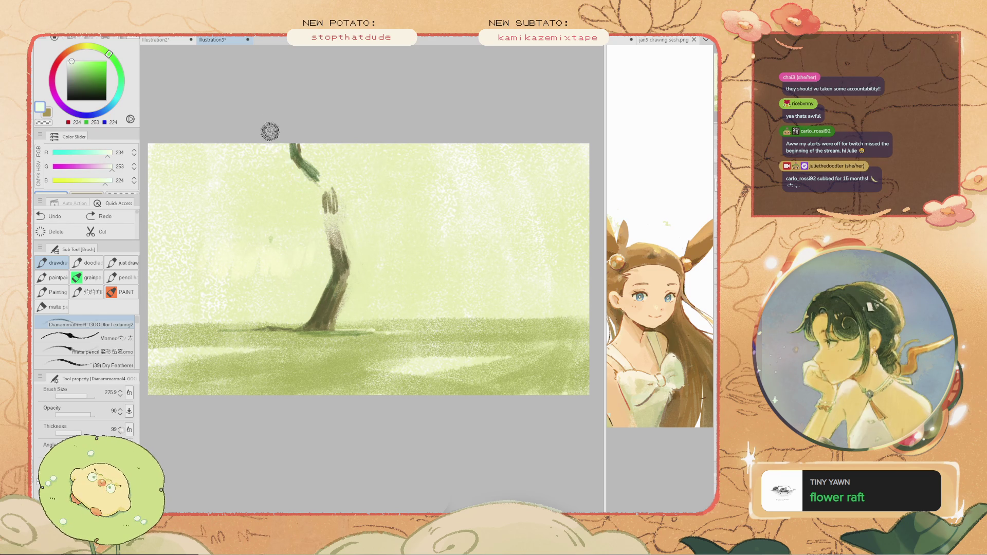
mouse_move(280, 145)
left_mouse_down()
mouse_move(288, 155)
mouse_move(253, 167)
left_mouse_up()
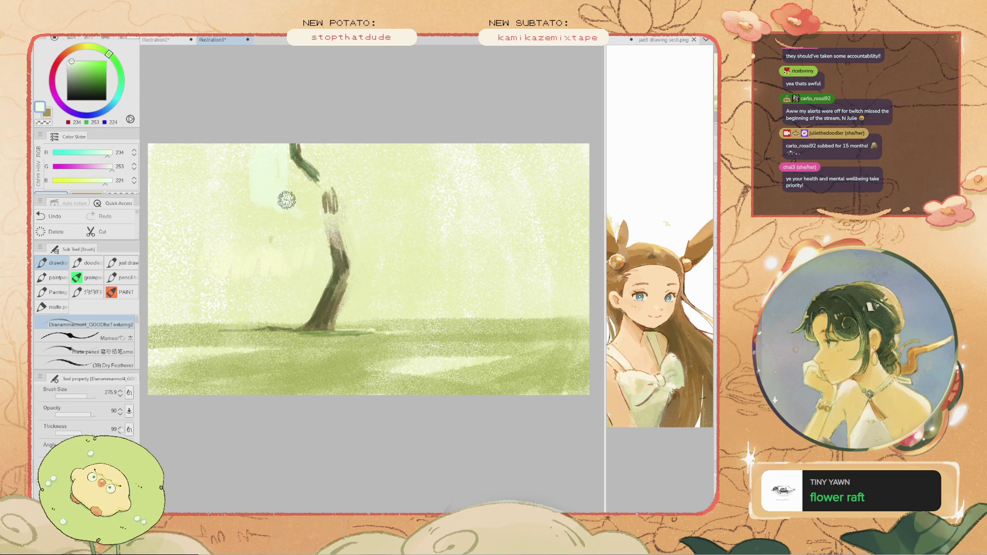
key("ctrl+z")
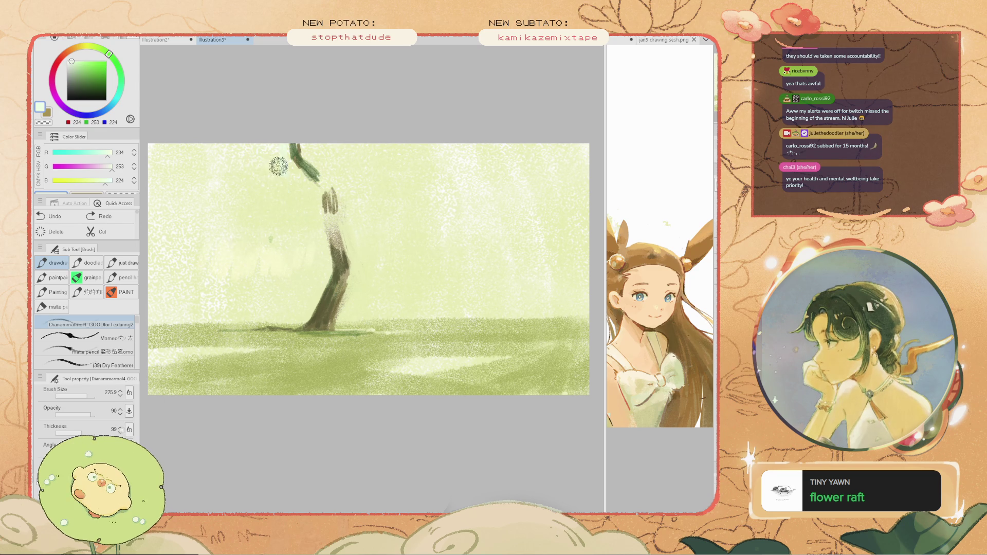
mouse_move(289, 173)
left_mouse_down()
mouse_move(277, 198)
mouse_move(279, 173)
mouse_move(269, 186)
mouse_move(258, 151)
left_mouse_up()
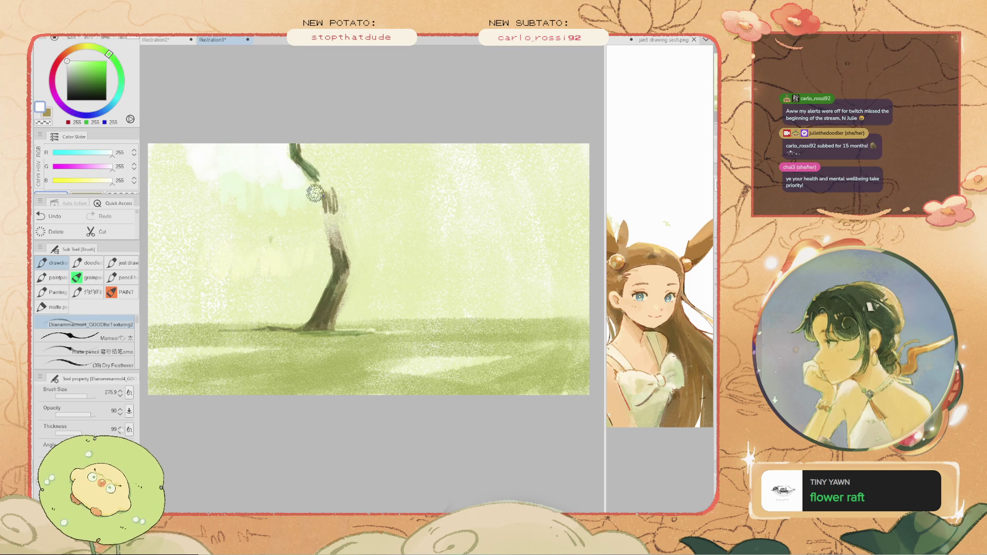
- Keep the white stroke left of the trunk and build a white mist patch to its right
key("ctrl+z")
key("ctrl+y")
key("ctrl+z")
key("ctrl+y")
key("ctrl+y")
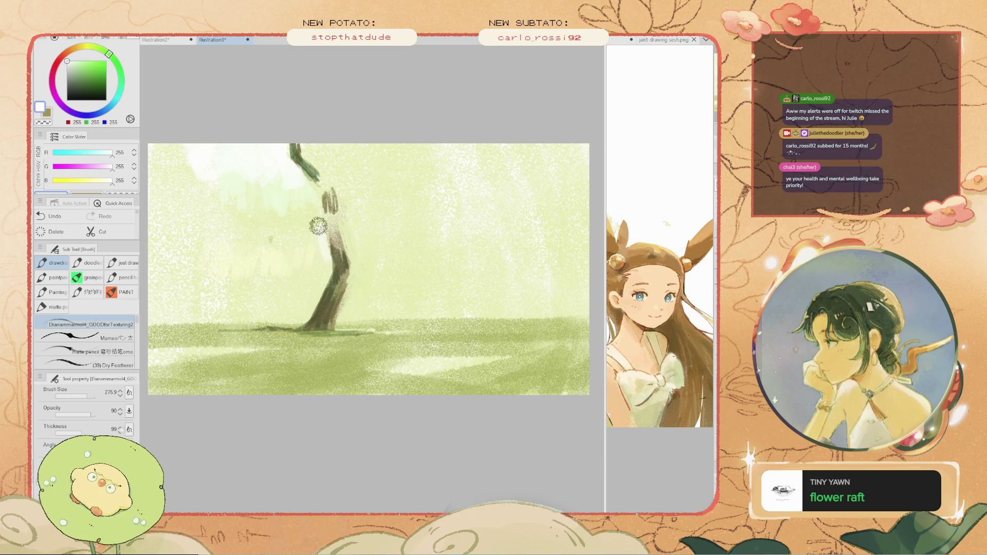
key("ctrl+z")
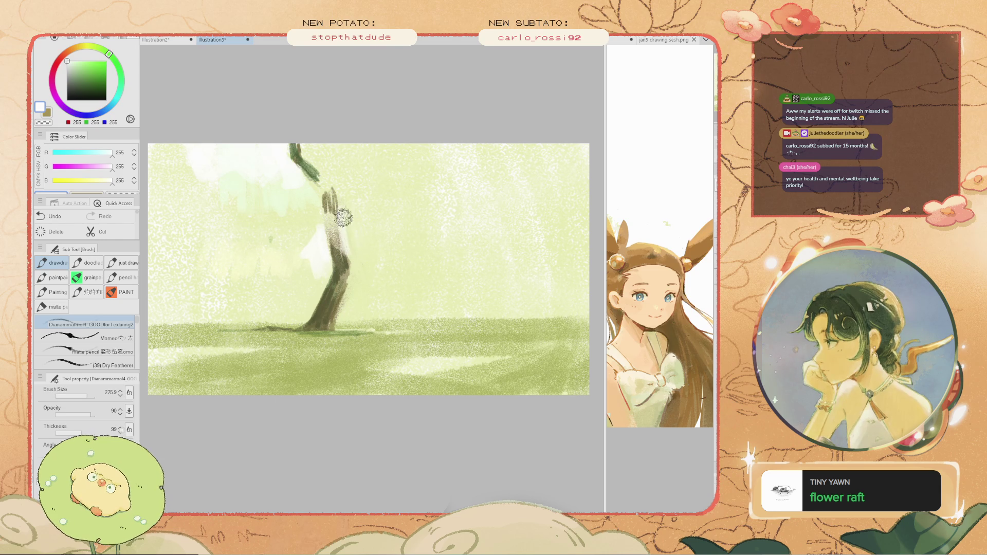
key("ctrl+y")
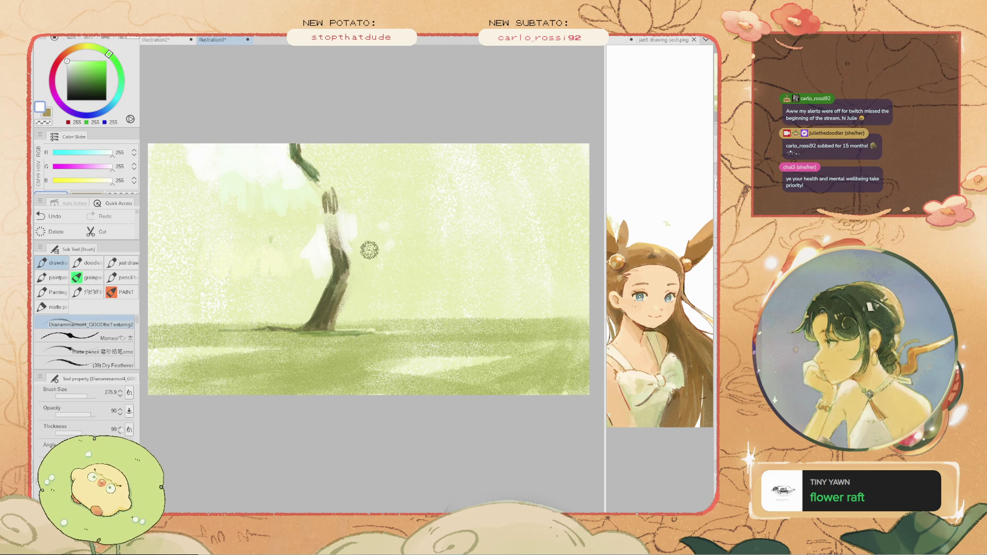
left_click_drag(375, 242, 359, 239)
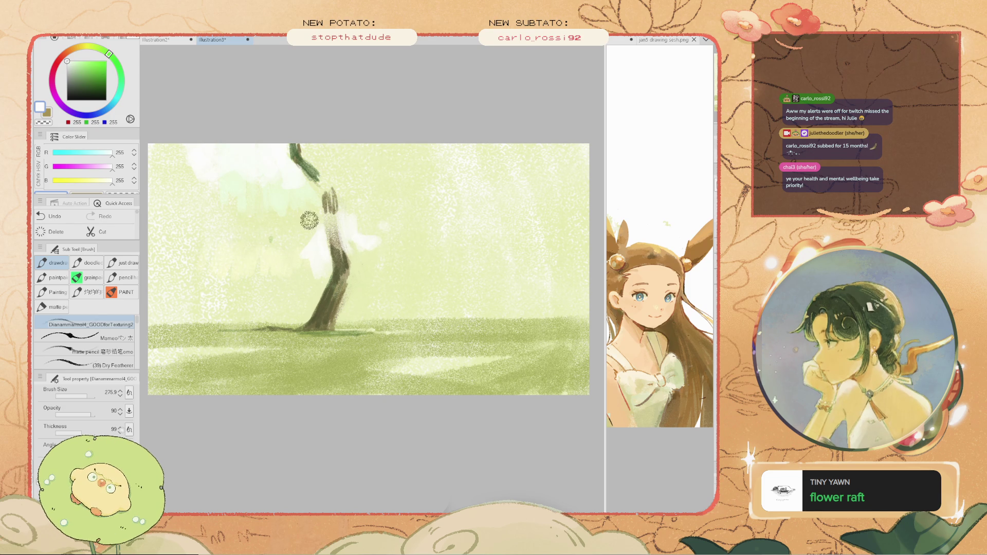
mouse_move(360, 238)
left_mouse_down()
mouse_move(348, 231)
mouse_move(370, 238)
left_mouse_up()
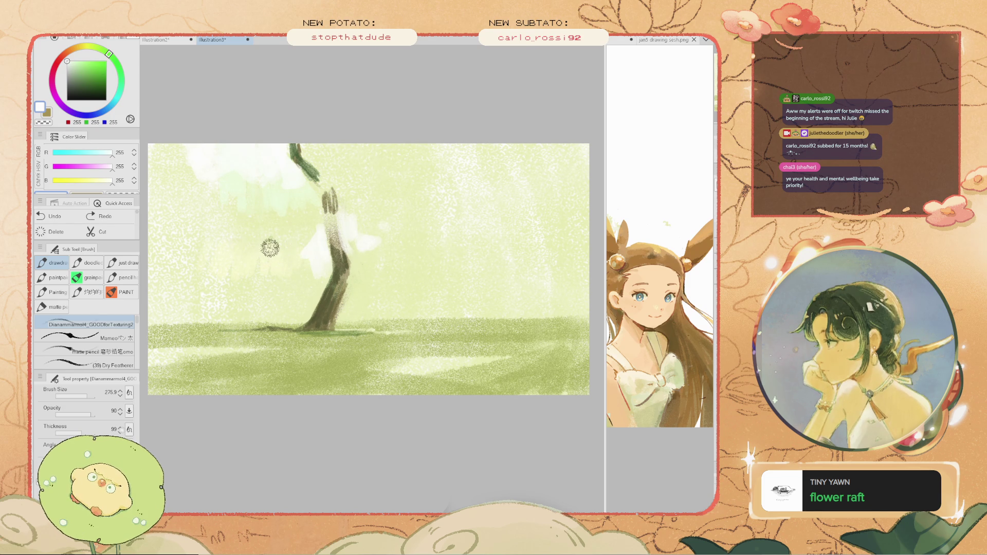
- Add faint misty strokes around the crown and soft light on the lower trunk
mouse_move(198, 230)
left_mouse_down()
mouse_move(239, 238)
mouse_move(222, 236)
left_mouse_up()
key("ctrl+z")
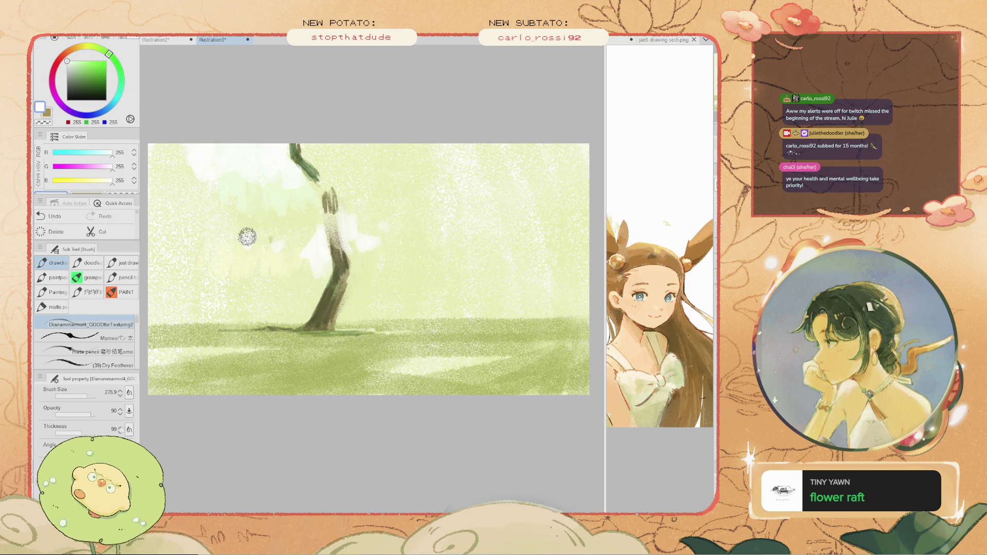
key("ctrl+z")
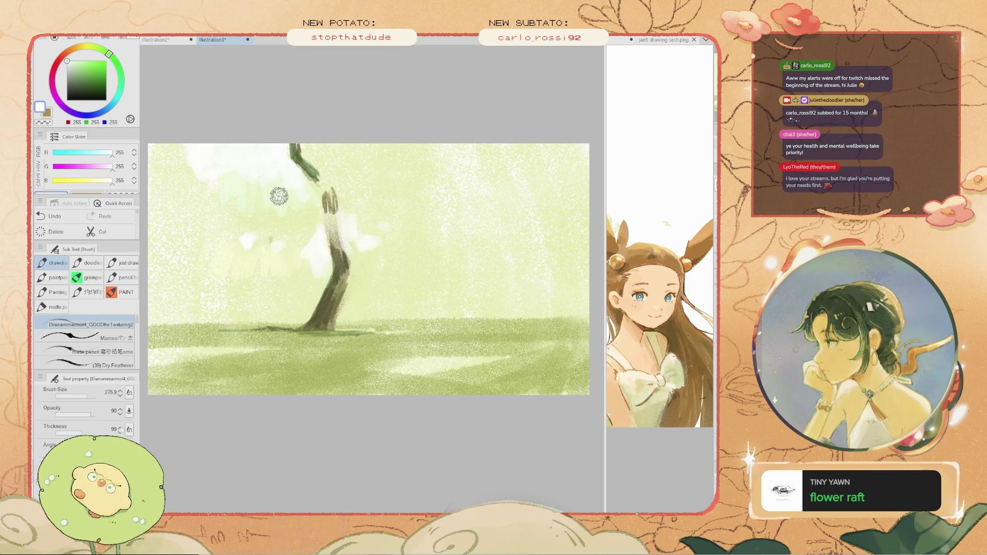
left_click_drag(293, 176, 272, 206)
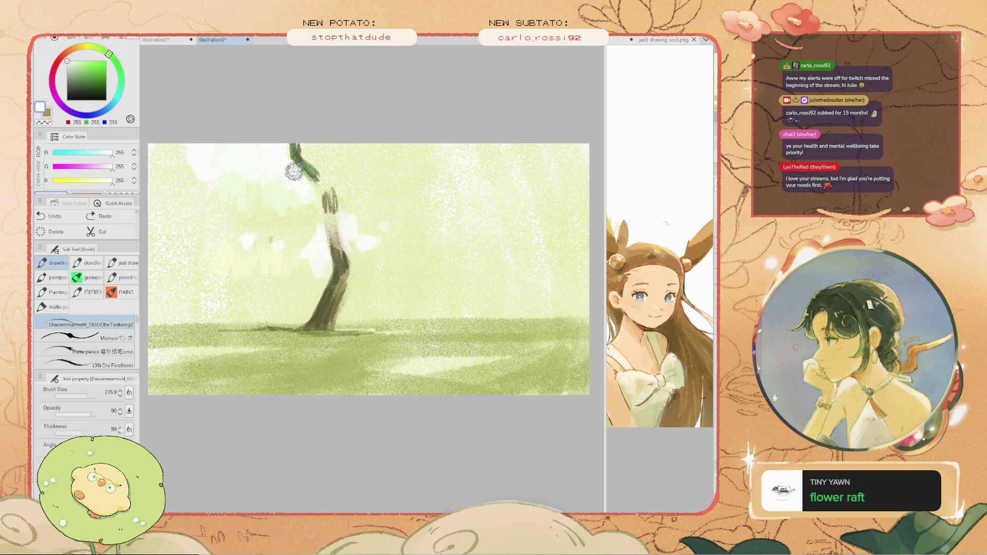
left_click_drag(309, 184, 289, 181)
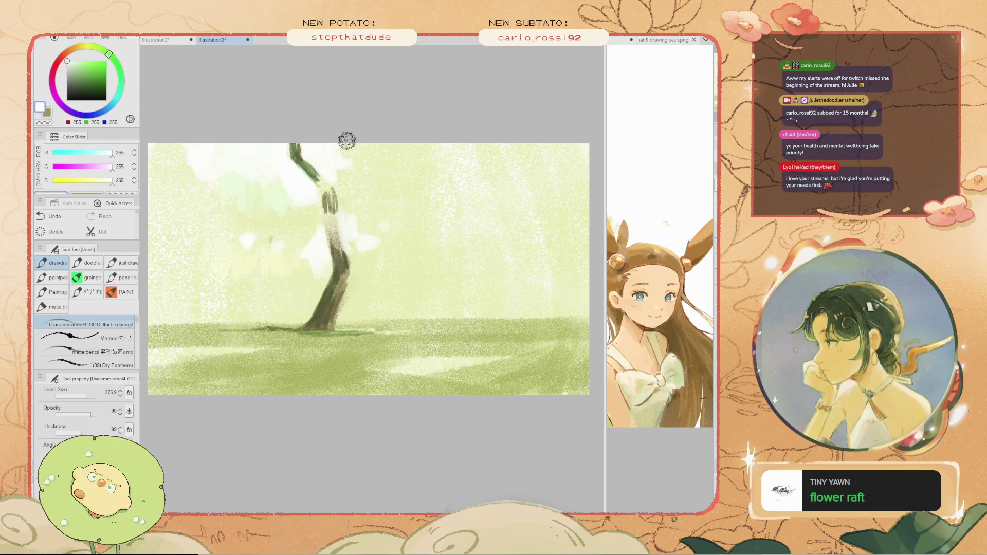
mouse_move(326, 326)
left_mouse_down()
mouse_move(315, 307)
mouse_move(324, 301)
mouse_move(308, 319)
mouse_move(278, 307)
left_mouse_up()
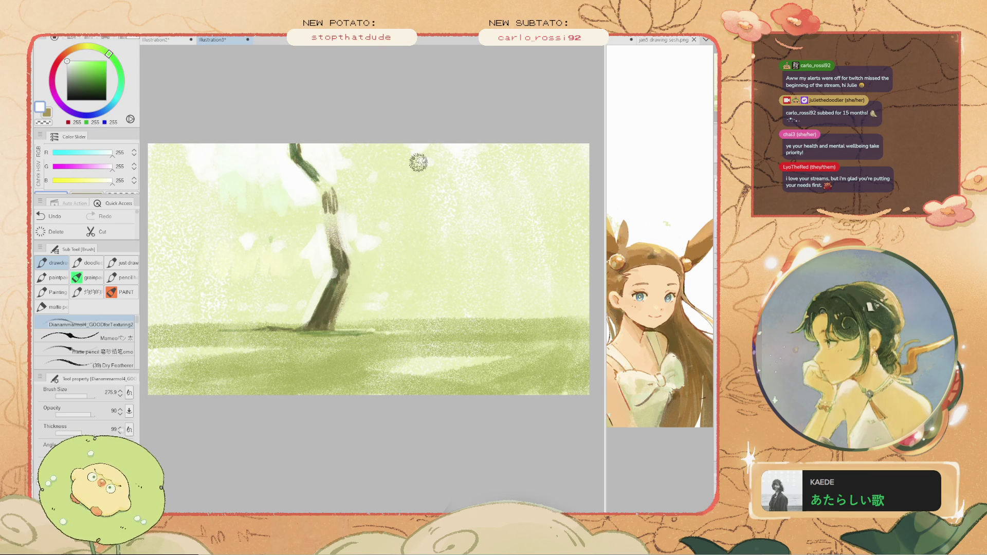
key("ctrl+z")
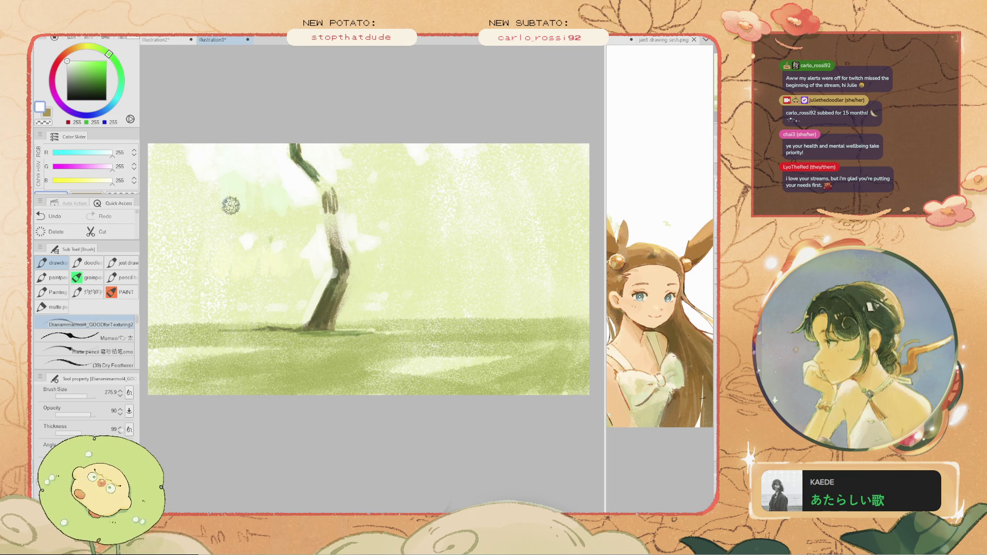
- Brush soft white patches along the top of the sky and near the crown
left_click_drag(189, 157, 190, 154)
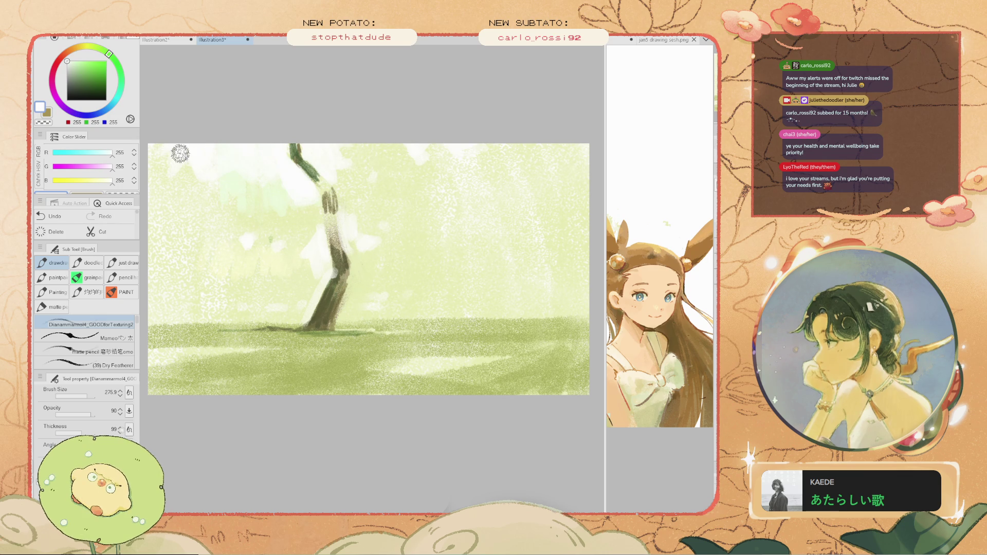
left_click_drag(233, 204, 203, 187)
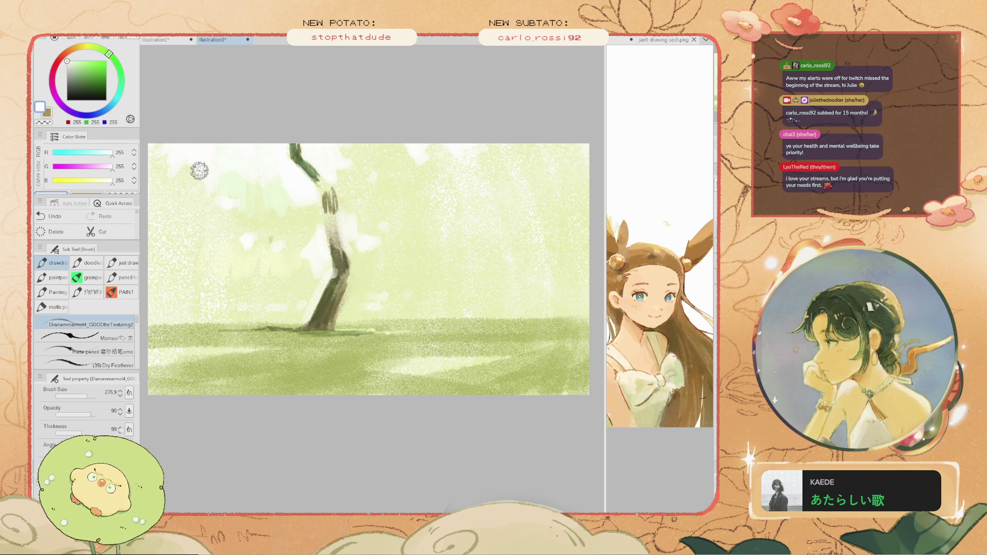
left_click_drag(205, 185, 223, 187)
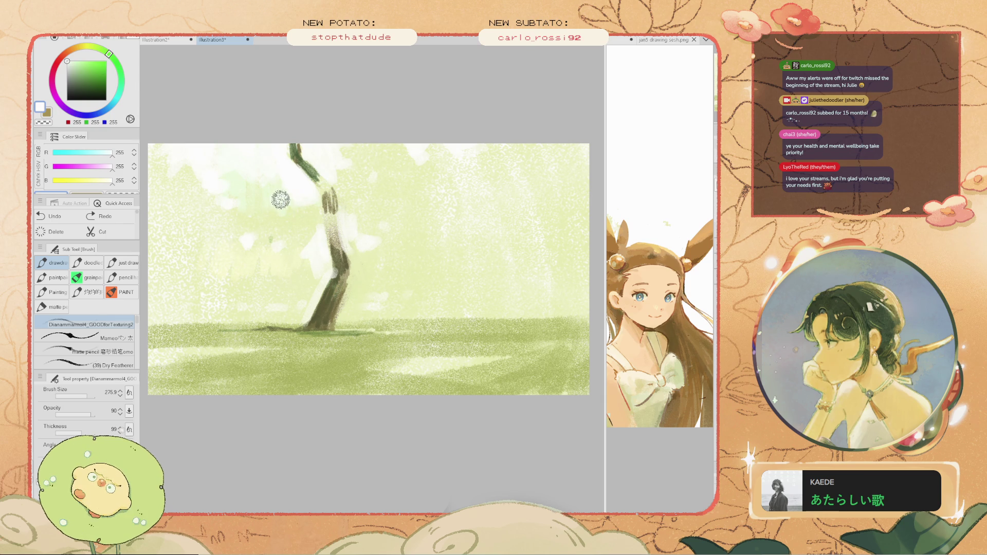
key("ctrl+z")
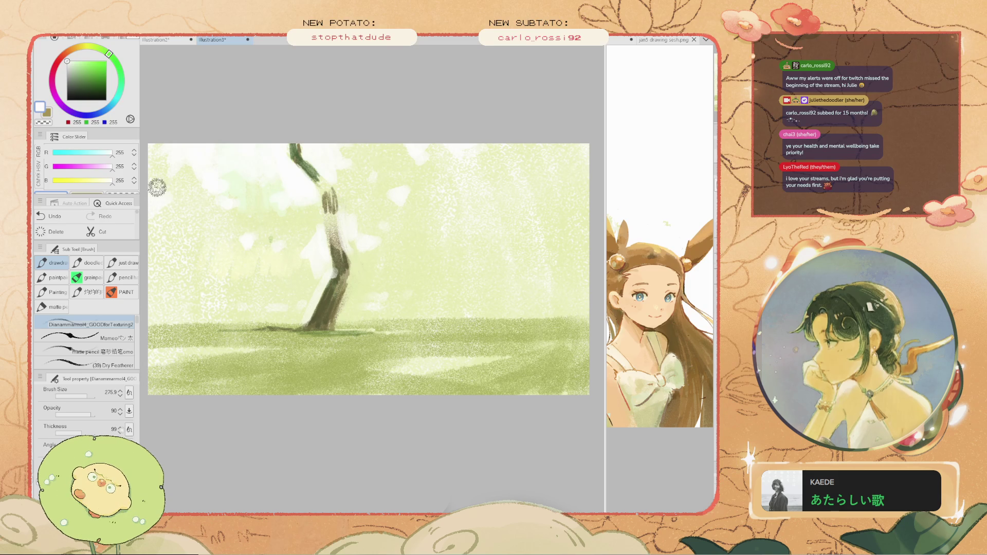
key("ctrl+y")
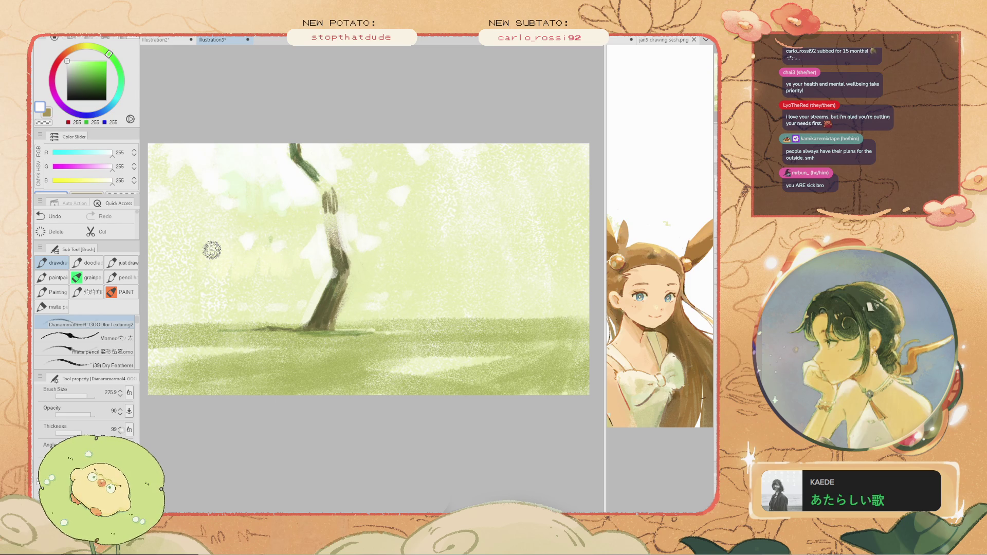
- Paint white highlights down the trunk and soft light patches to its right
left_click_drag(326, 269, 317, 258)
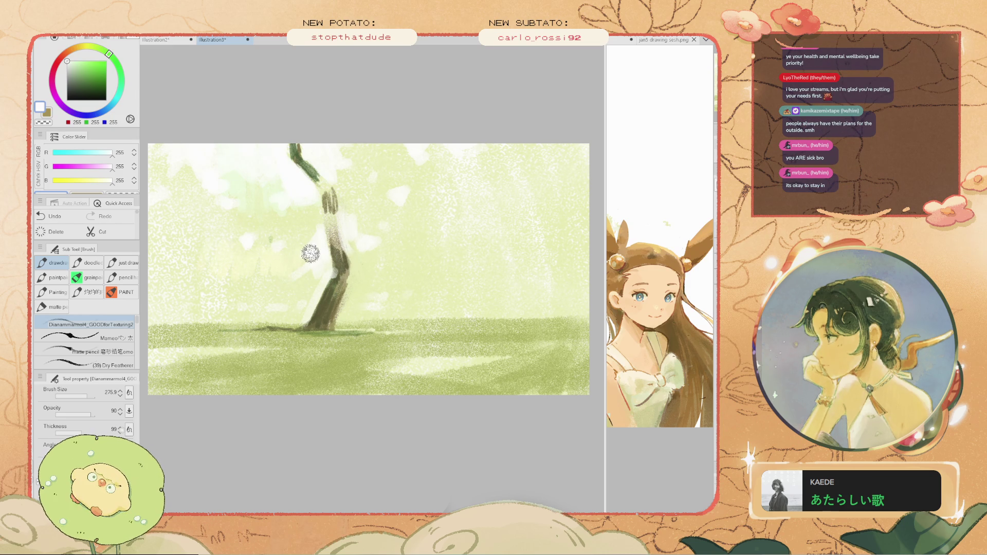
left_click_drag(306, 251, 293, 251)
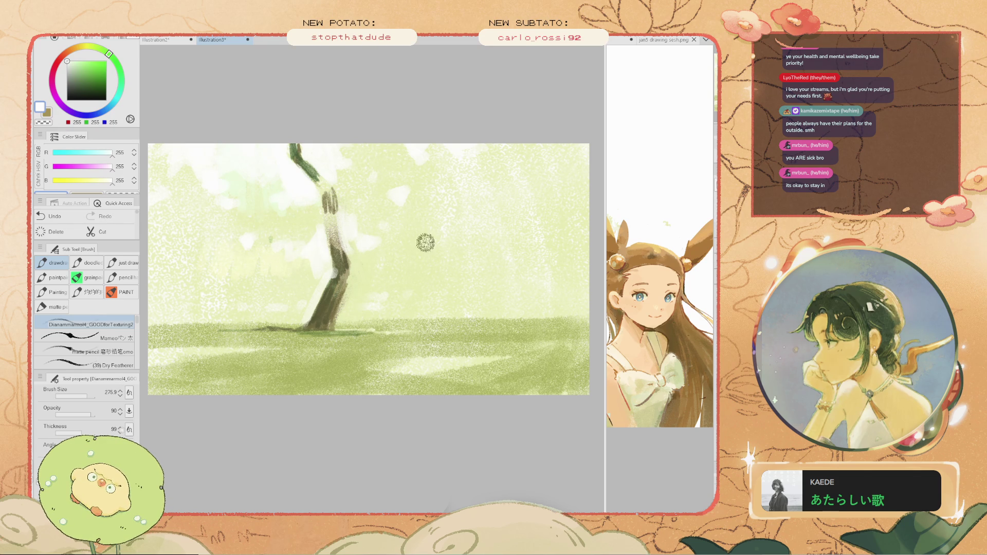
left_click_drag(477, 289, 472, 236)
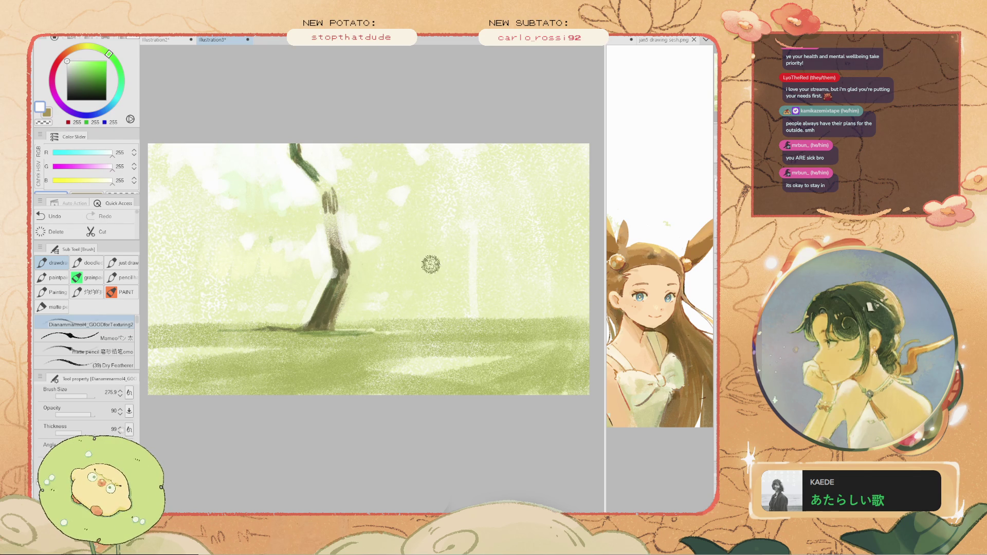
key("ctrl+z")
left_click_drag(380, 224, 370, 245)
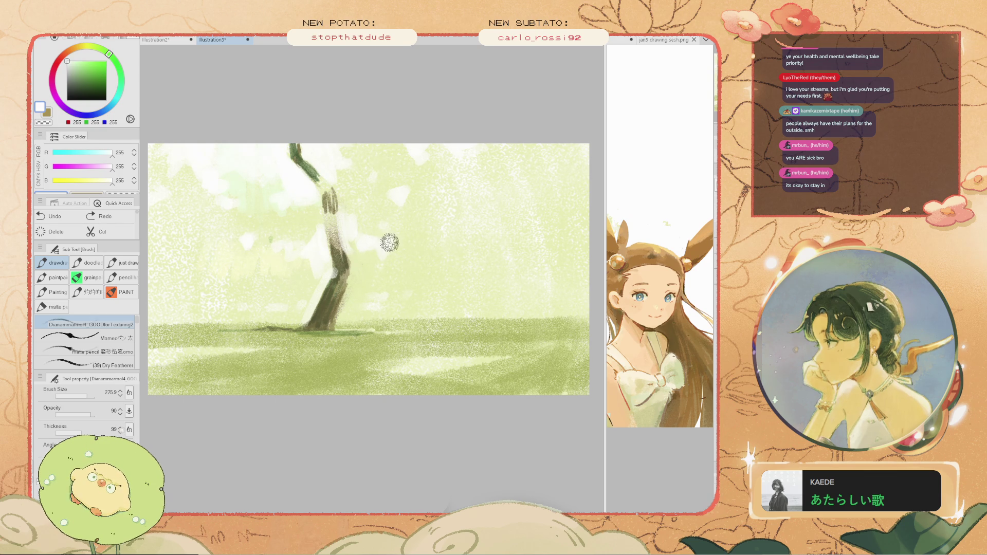
mouse_move(370, 201)
left_mouse_down()
mouse_move(366, 223)
mouse_move(350, 222)
left_mouse_up()
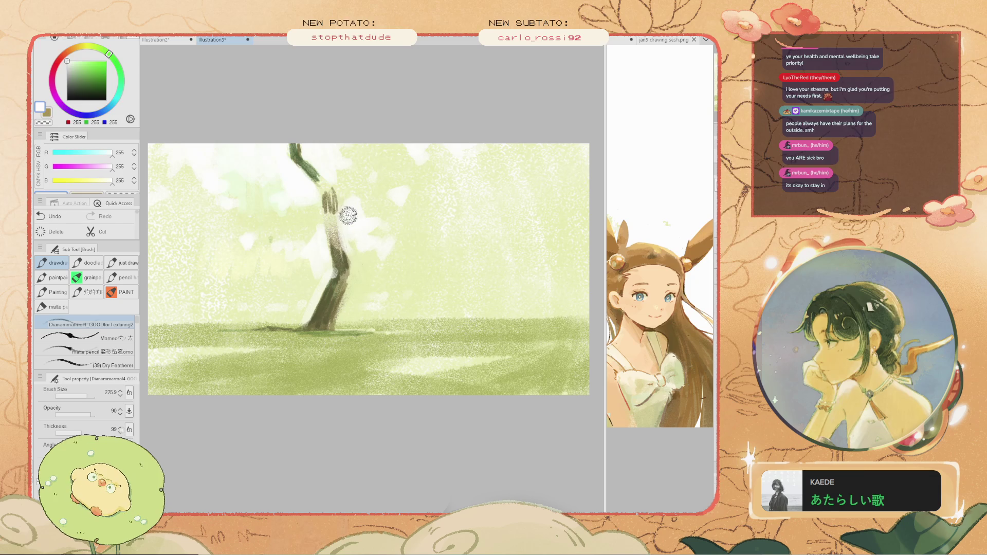
left_click_drag(344, 227, 352, 212)
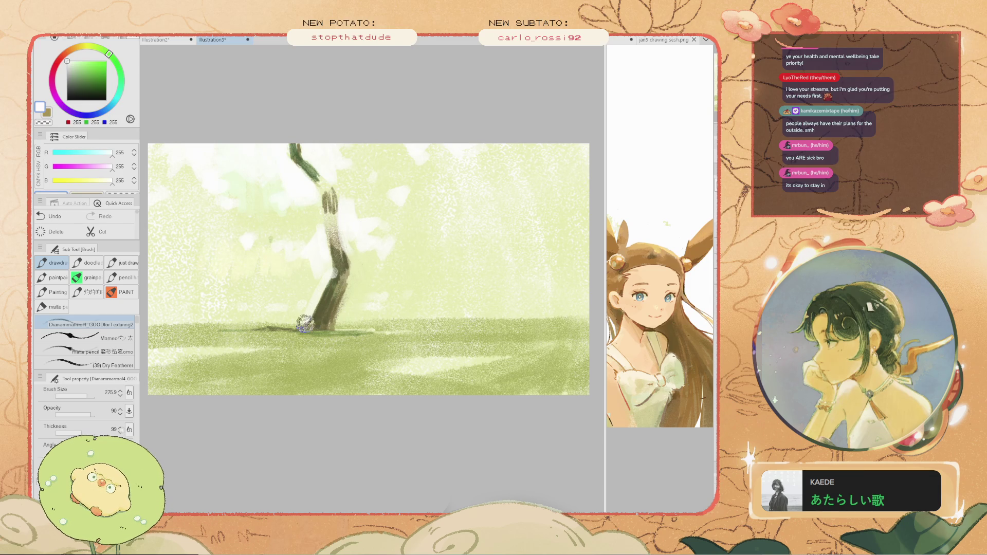
- Sample olive green and dab leaf shapes along the middle of the trunk
key("u")
key("b")
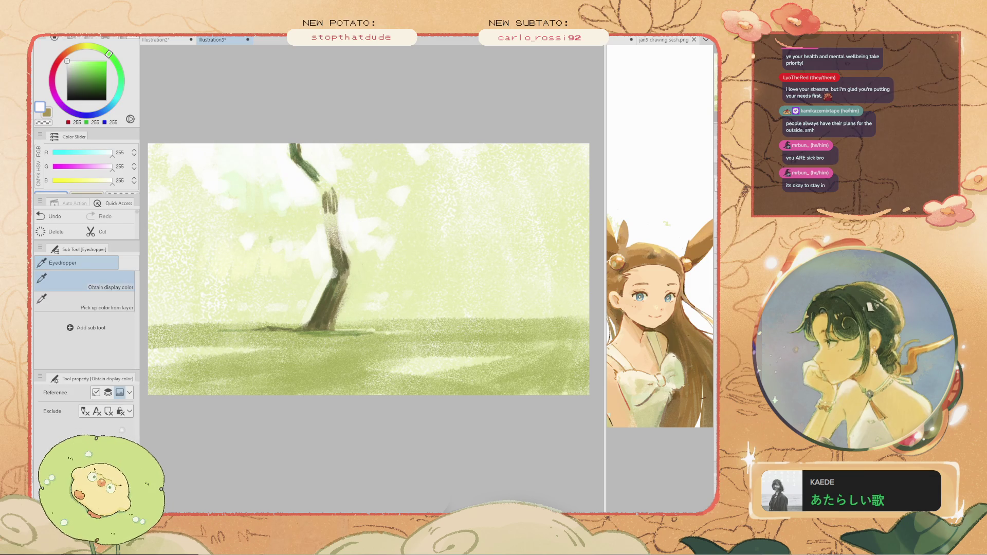
left_click(345, 225, "alt")
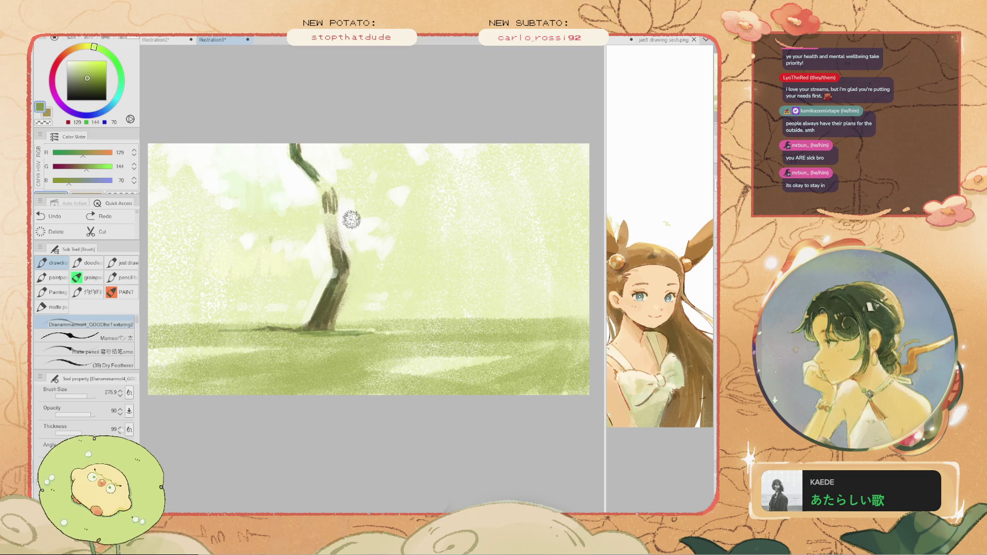
left_click_drag(355, 224, 342, 217)
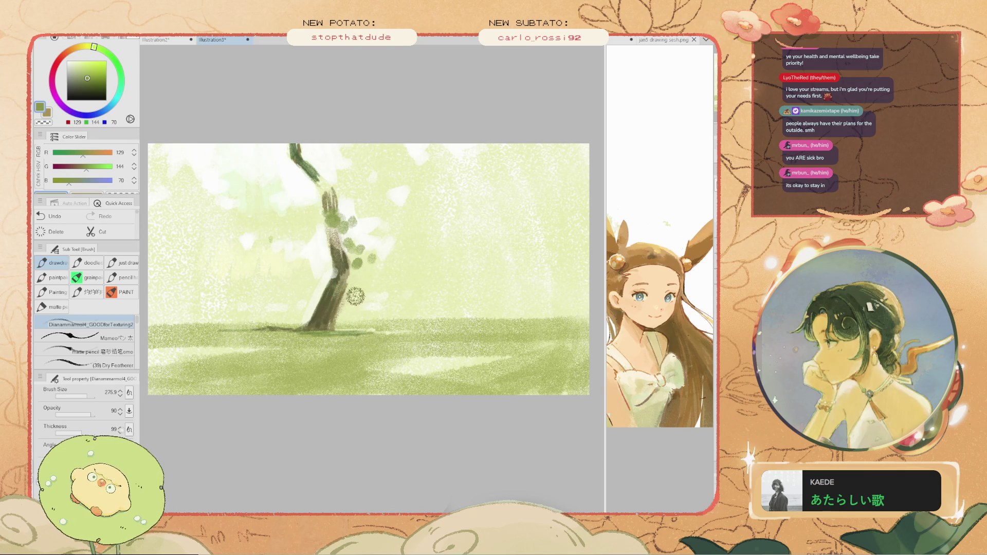
- Sample a dark olive and paint a short, light distant trunk on the right horizon
key("i")
left_click(333, 288)
key("b")
left_click_drag(467, 271, 462, 318)
key("ctrl+z")
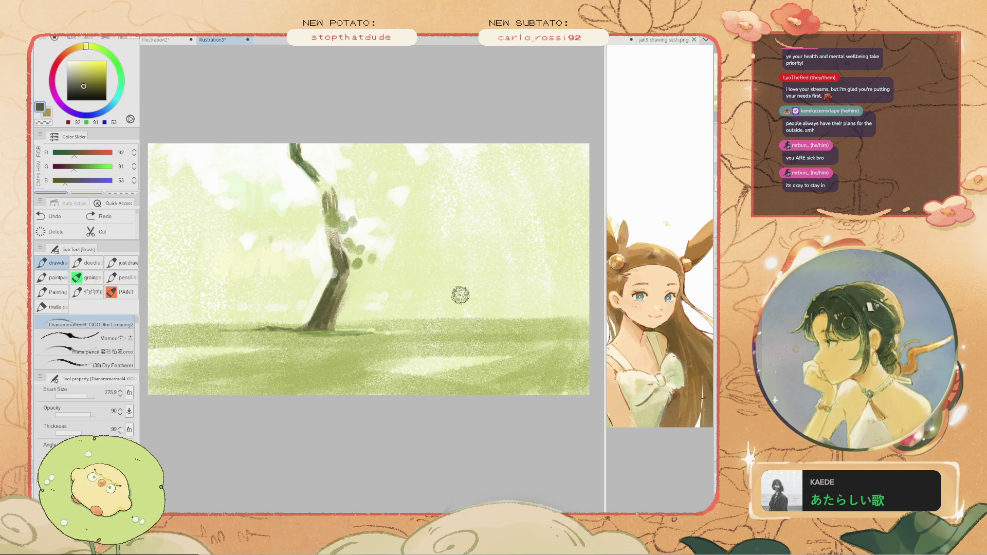
key("ctrl+z")
mouse_move(464, 277)
left_mouse_down()
mouse_move(460, 315)
mouse_move(462, 276)
left_mouse_up()
- Repaint the distant right trunk taller and fainter, discarding stray strokes left of the tree
key("ctrl+z")
left_click_drag(454, 319, 459, 284)
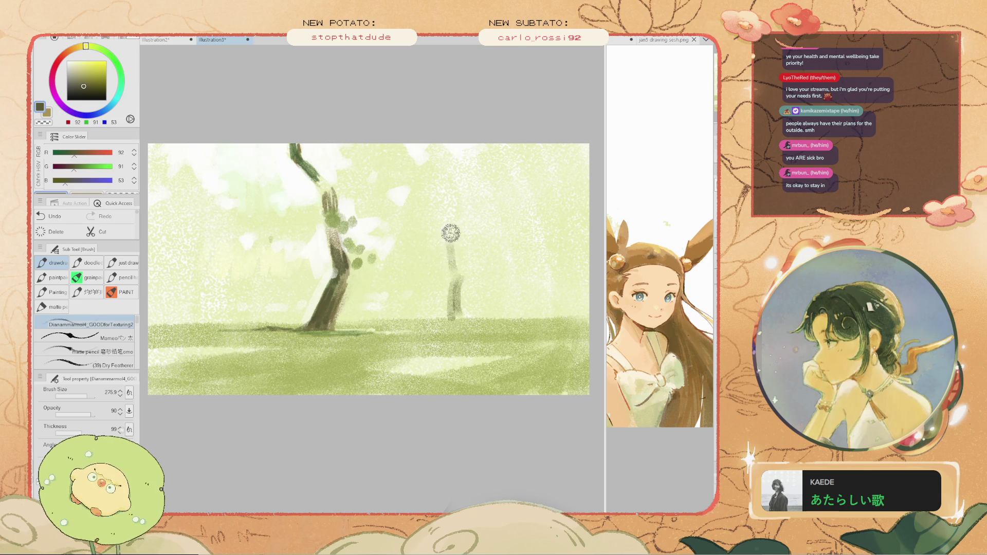
left_click_drag(443, 221, 453, 309)
key("ctrl+z")
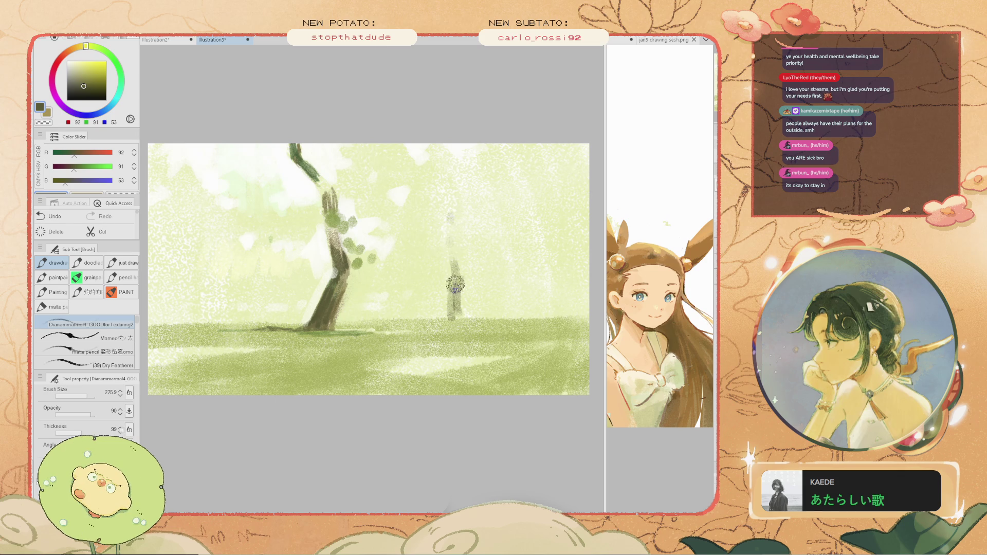
left_click_drag(448, 220, 454, 278)
mouse_move(253, 201)
left_mouse_down()
mouse_move(227, 275)
mouse_move(240, 302)
mouse_move(231, 302)
left_mouse_up()
key("ctrl+z")
mouse_move(220, 259)
left_mouse_down()
mouse_move(204, 309)
mouse_move(260, 209)
left_mouse_up()
key("ctrl+z")
- Sample a muted green and dab darker leaves along the top branch
key("ctrl+z")
key("u")
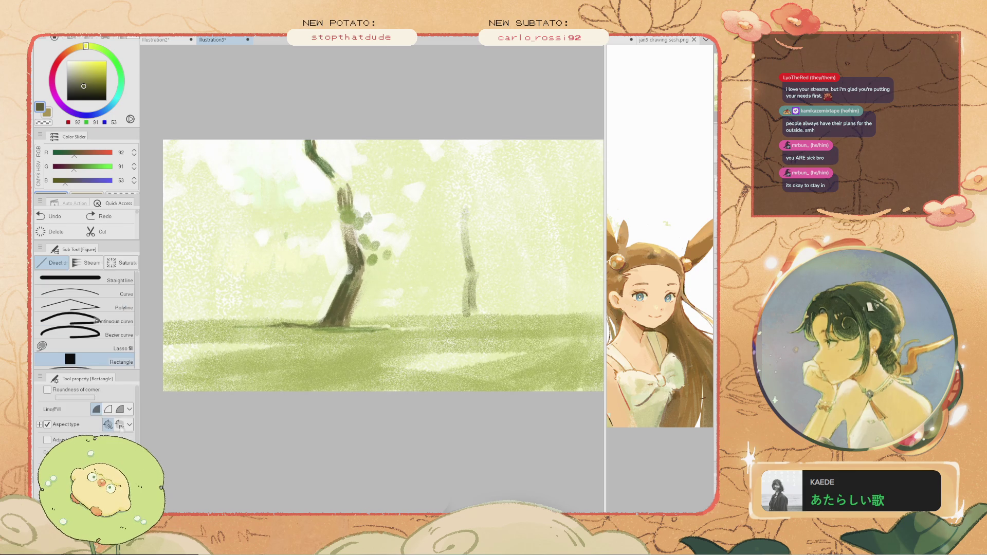
left_click(184, 134, "alt")
key("b")
left_click(265, 217, "alt")
left_click(323, 193)
key("ctrl+z")
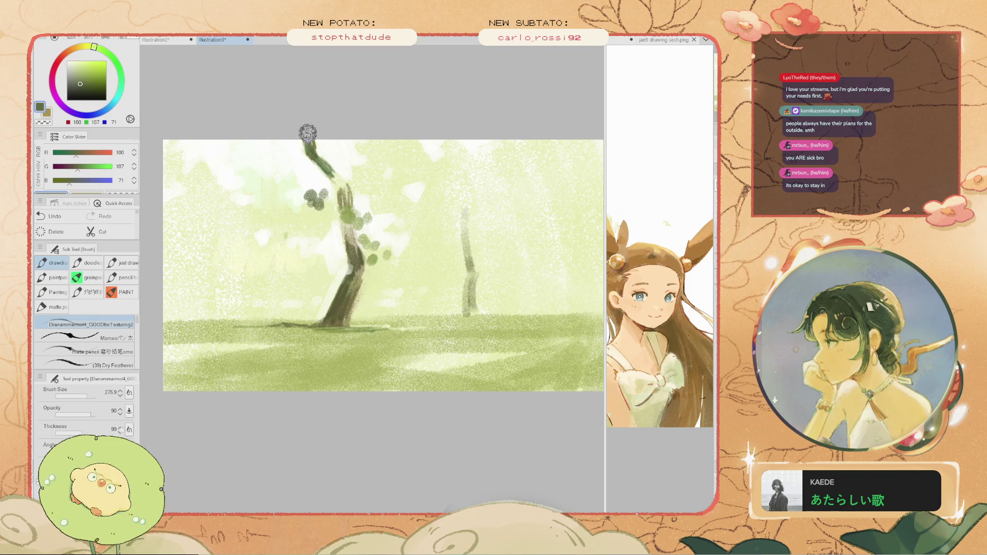
left_click_drag(319, 160, 335, 176)
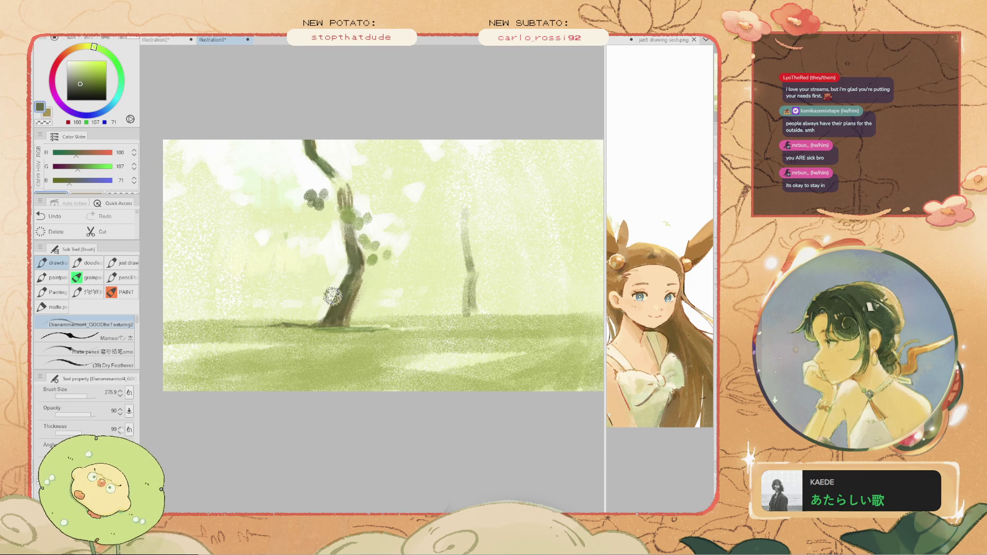
- Redraw the distant right trunk several times, ending with a small trunk beside it
key("i")
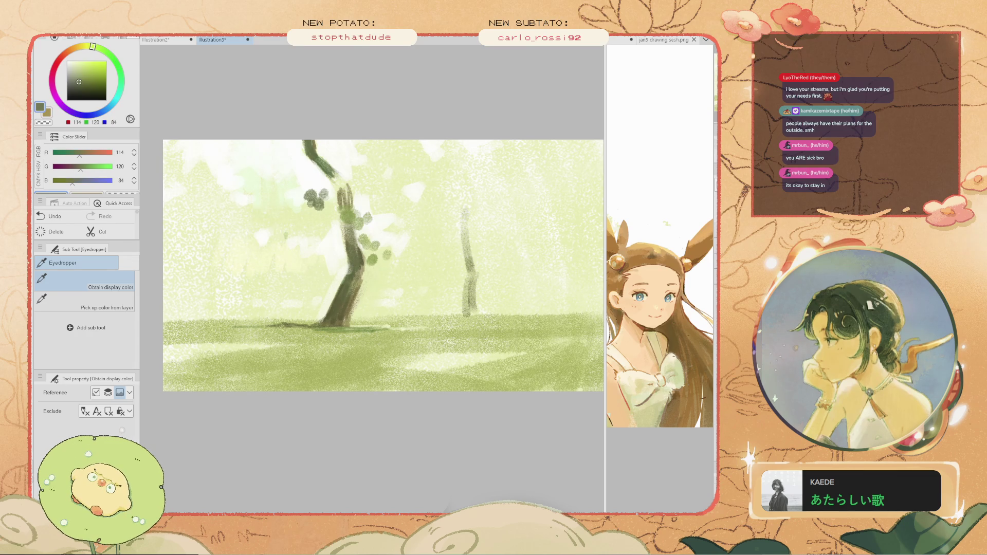
key("b")
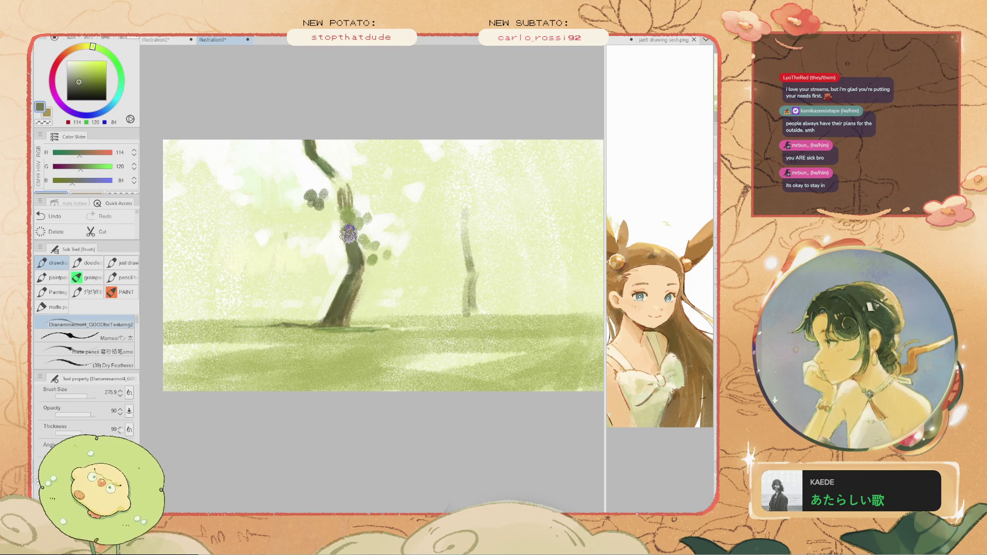
left_click_drag(460, 209, 477, 278)
key("ctrl+z")
left_click_drag(466, 208, 474, 263)
key("ctrl+z")
left_click_drag(458, 178, 463, 267)
key("ctrl+z")
left_click_drag(458, 190, 470, 245)
key("ctrl+z")
mouse_move(465, 209)
left_mouse_down()
mouse_move(474, 319)
mouse_move(507, 329)
left_mouse_up()
key("ctrl+z")
key("ctrl+z")
key("ctrl+z")
left_click_drag(502, 294, 503, 316)
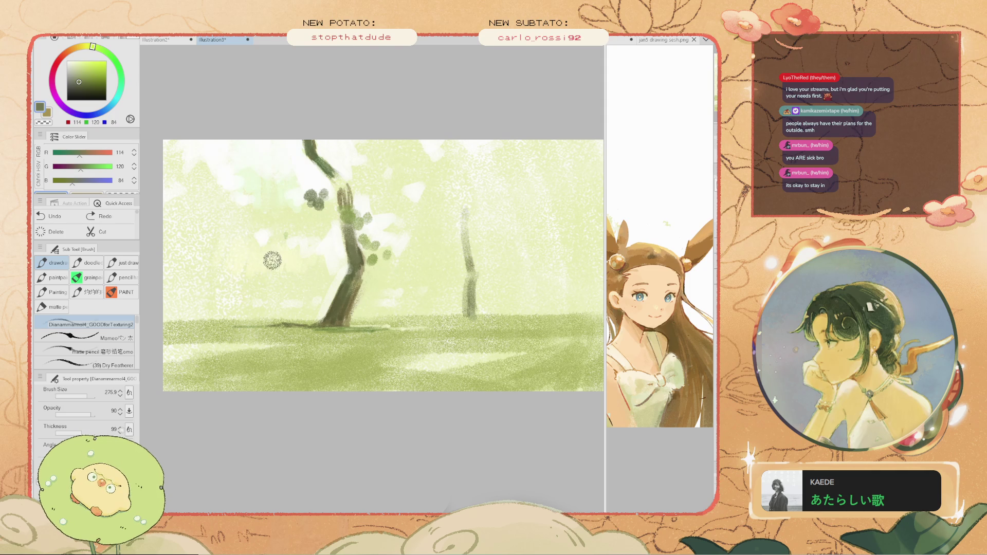
- Paint a faint slender trunk left of the main tree, undoing the darker attempts
left_click_drag(276, 257, 283, 306)
key("ctrl+z")
left_click_drag(280, 256, 283, 299)
key("ctrl+z")
left_click_drag(280, 256, 282, 302)
key("ctrl+z")
left_click_drag(285, 265, 286, 309)
key("ctrl+z")
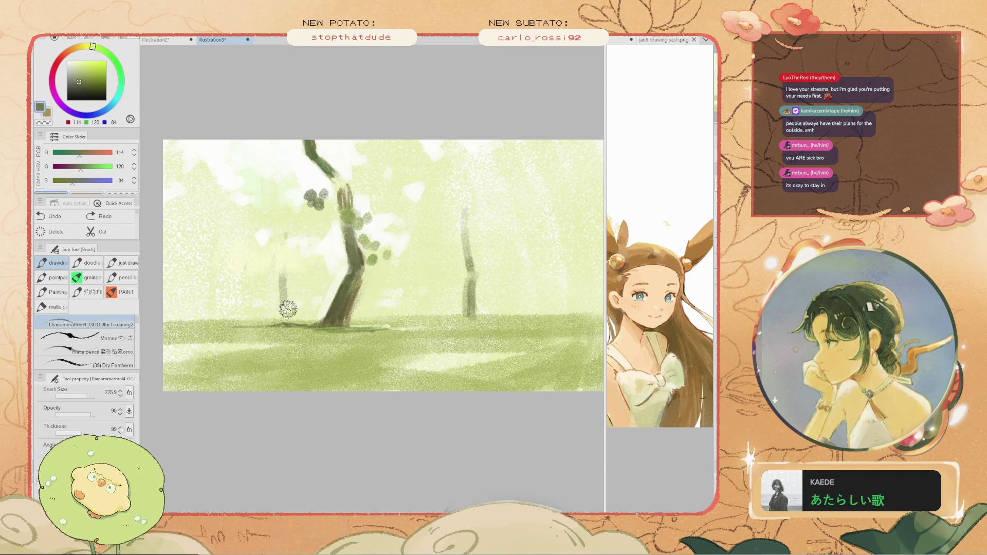
key("ctrl+z")
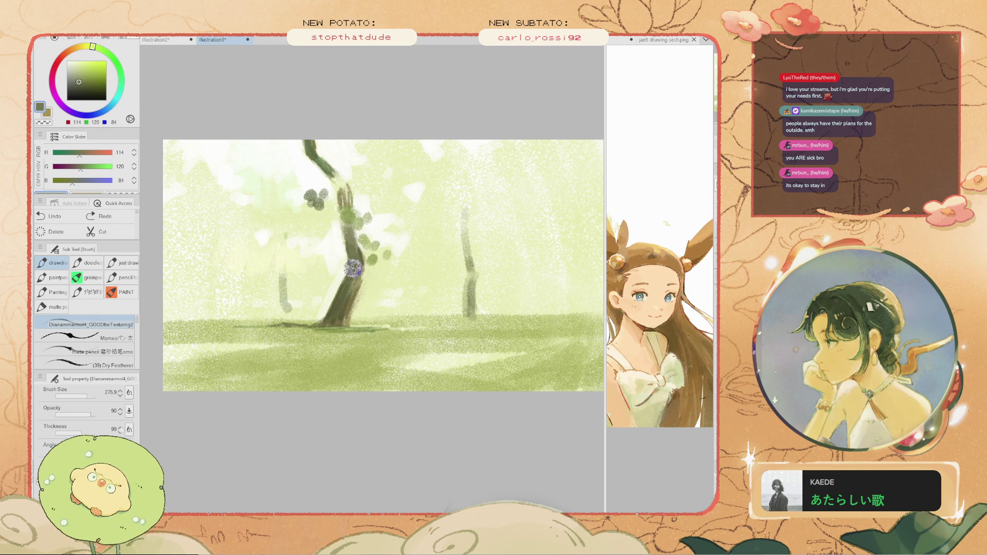
- Eyedrop a darker olive green from the painting and return to the brush
key("i")
left_click(350, 238)
key("b")
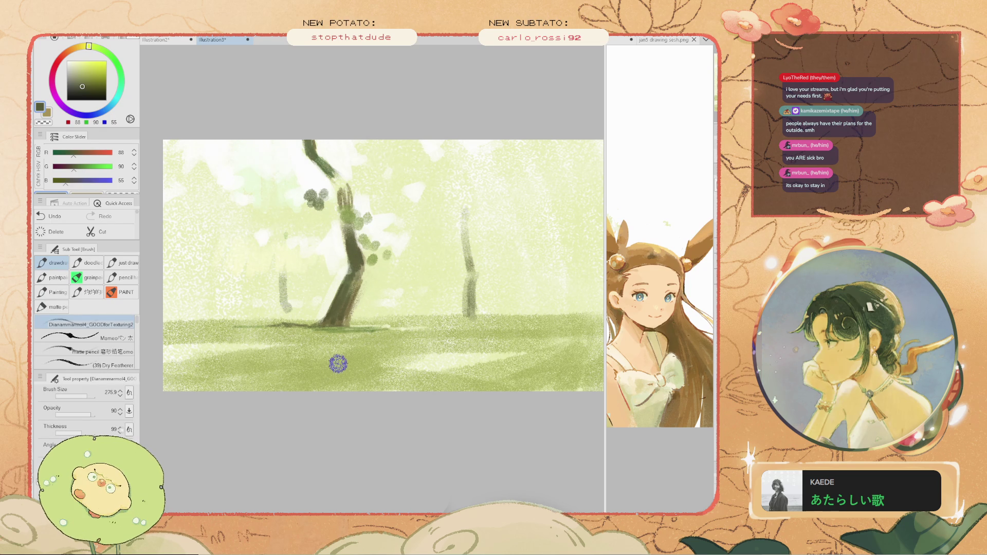
- Mix a light brown and brush horizontal shadow strokes across the grass, undoing darker tries
left_click_drag(383, 354, 298, 359)
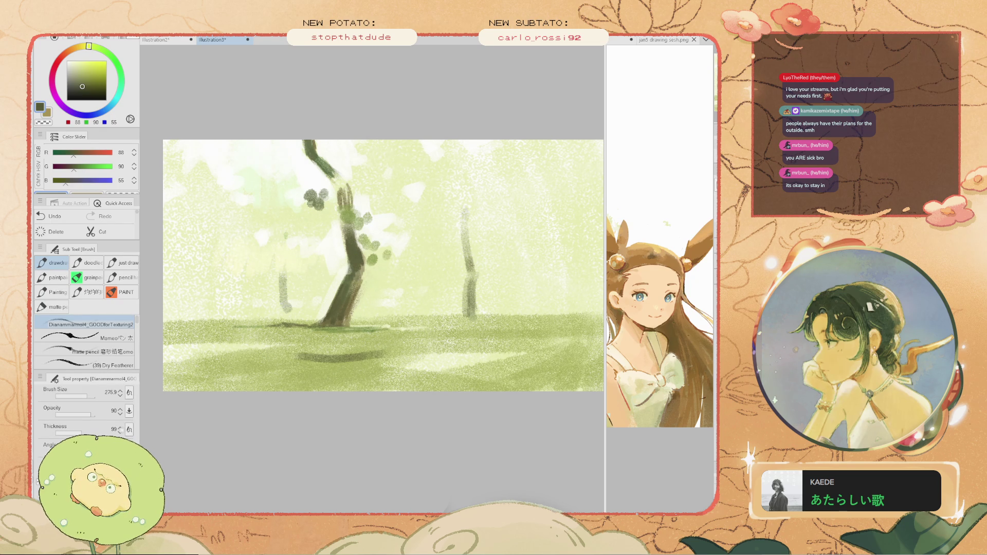
key("ctrl+z")
left_click(75, 76)
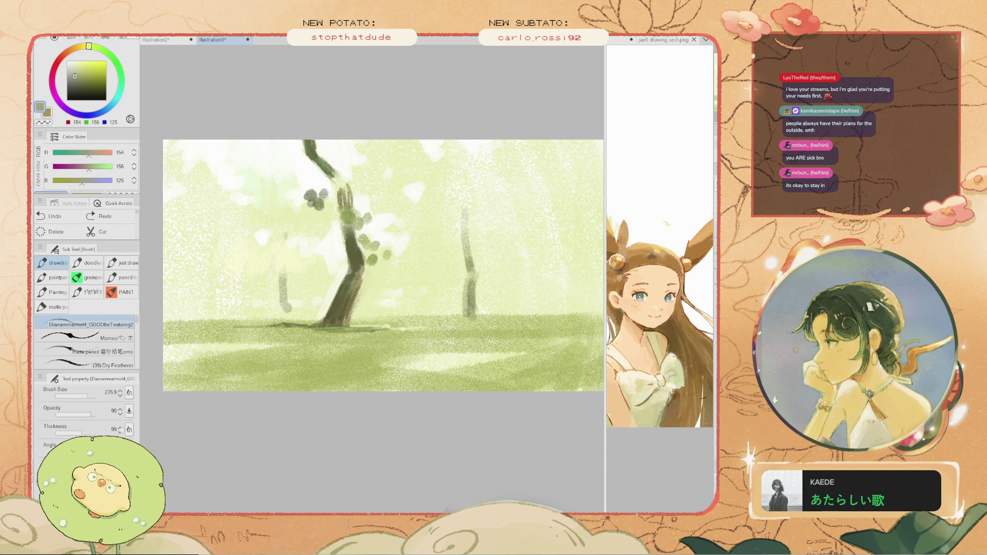
left_click(73, 49)
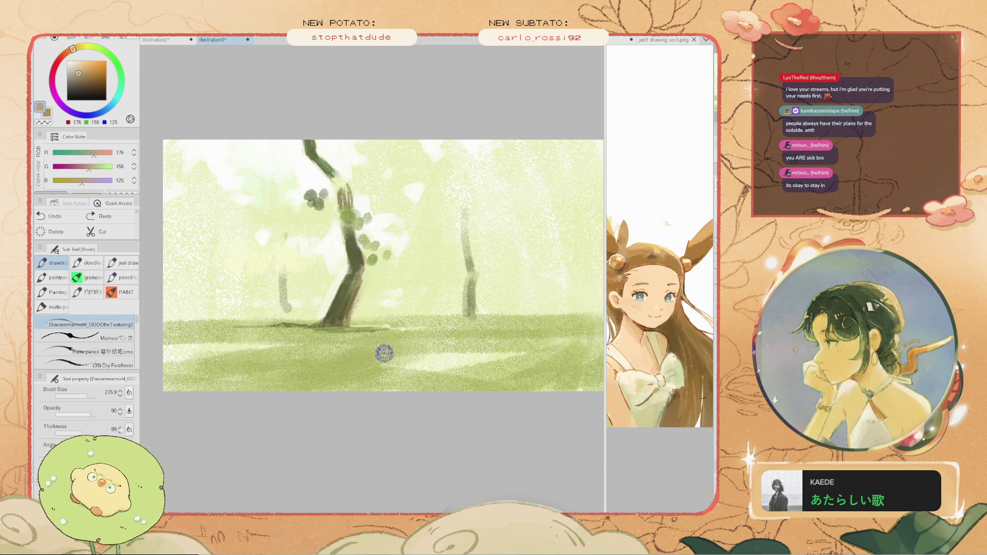
mouse_move(382, 350)
left_mouse_down()
mouse_move(261, 352)
mouse_move(342, 361)
mouse_move(375, 355)
mouse_move(251, 358)
left_mouse_up()
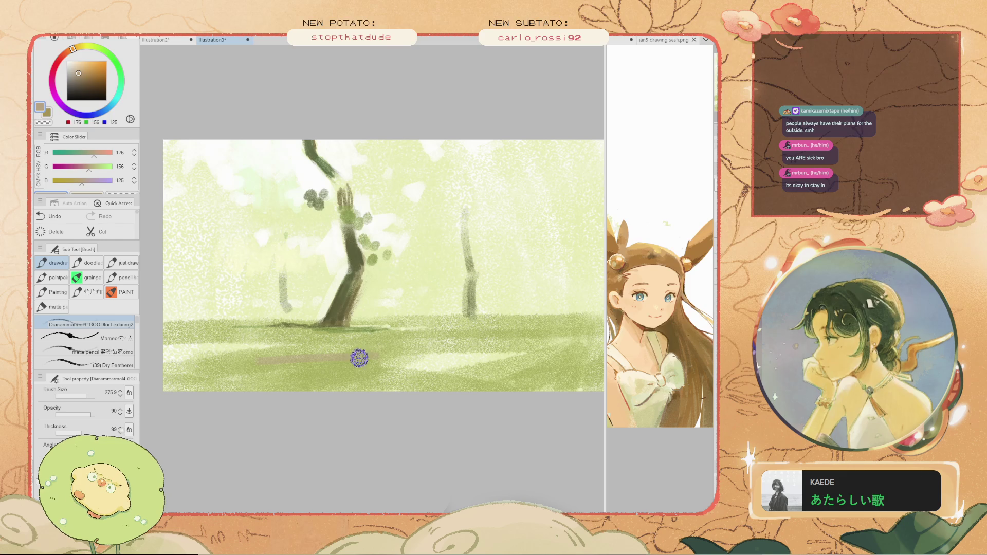
key("ctrl+z")
left_click_drag(344, 355, 283, 364)
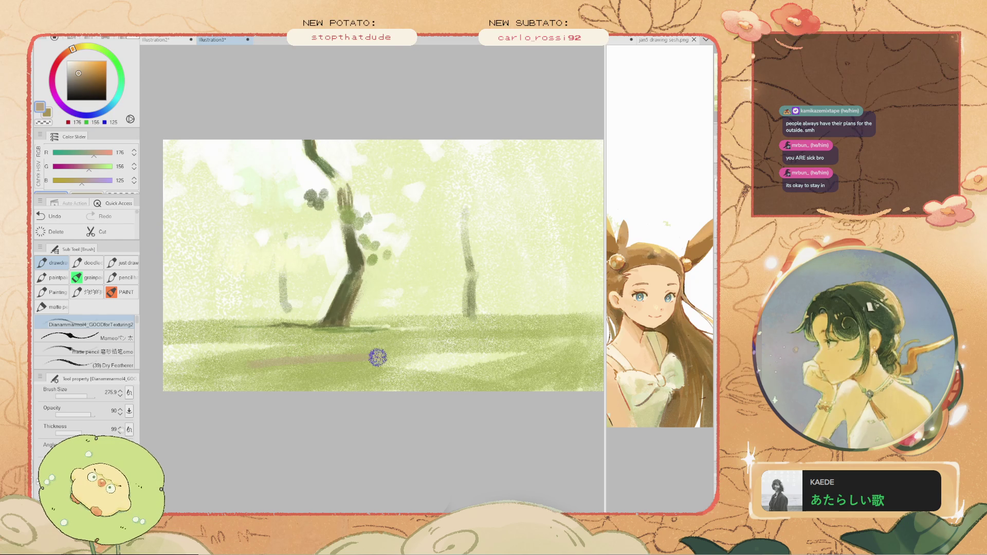
mouse_move(229, 357)
left_mouse_down()
mouse_move(376, 358)
mouse_move(318, 312)
mouse_move(369, 318)
mouse_move(370, 337)
mouse_move(340, 333)
left_mouse_up()
key("ctrl+z")
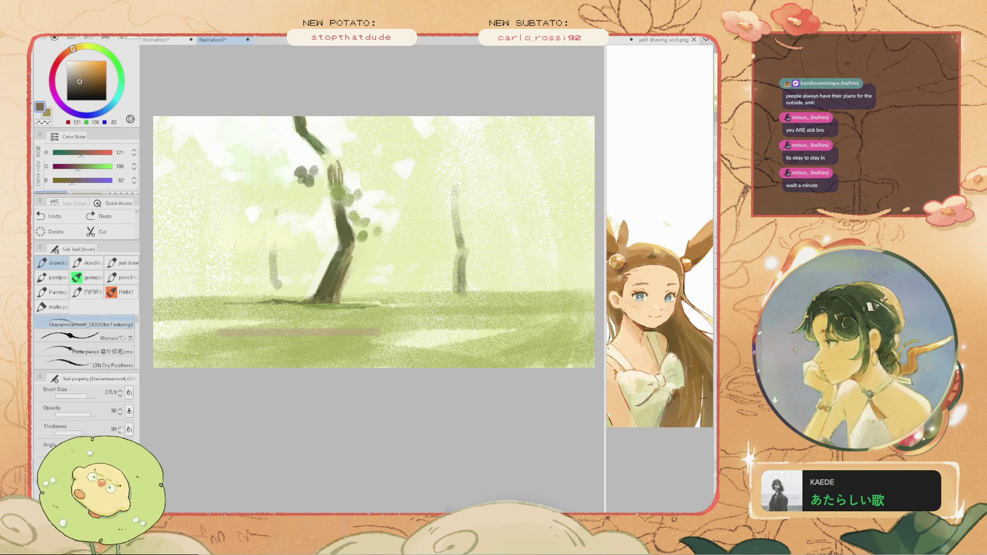
mouse_move(379, 333)
left_mouse_down()
mouse_move(348, 331)
mouse_move(370, 346)
mouse_move(346, 332)
mouse_move(212, 333)
mouse_move(333, 326)
mouse_move(240, 331)
left_mouse_up()
- Try dark brown and greyish-brown shadow strokes across the ground, then undo them
left_click(264, 311, "alt")
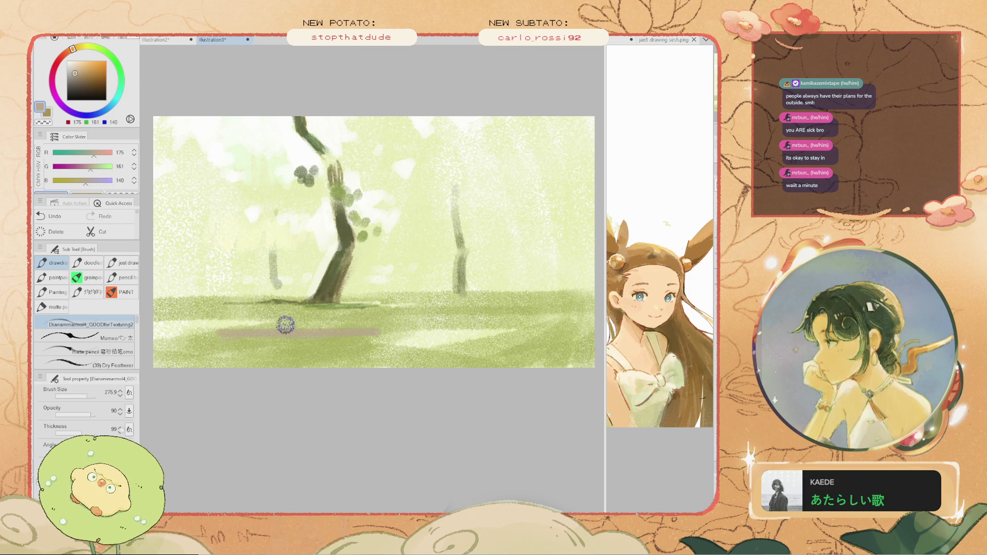
left_click(320, 257, "alt")
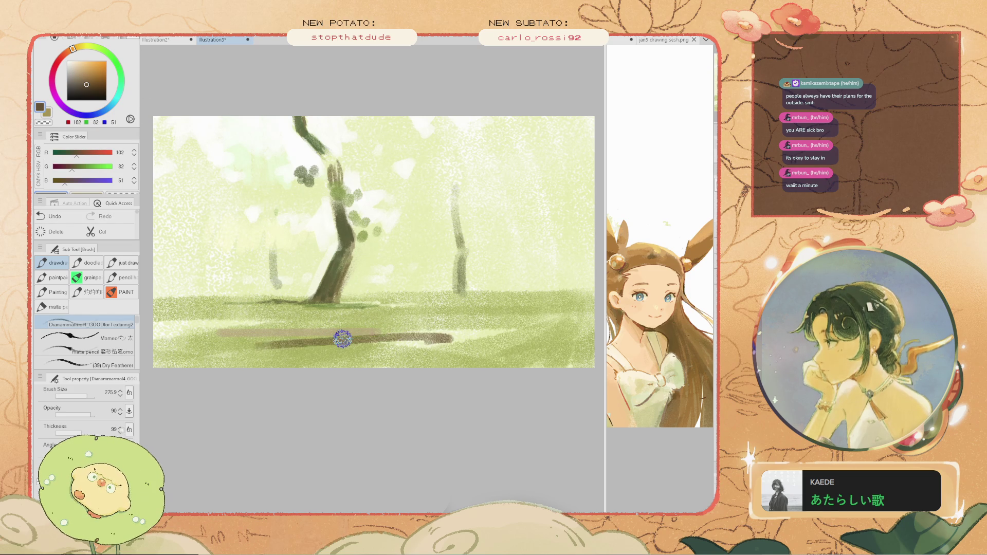
left_click_drag(524, 333, 590, 333)
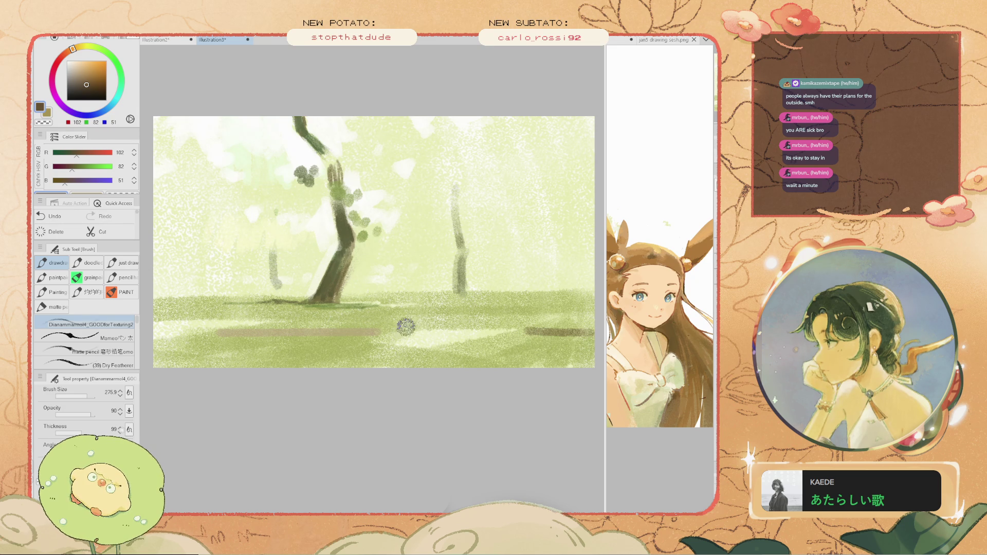
key("ctrl+z")
left_click(76, 84)
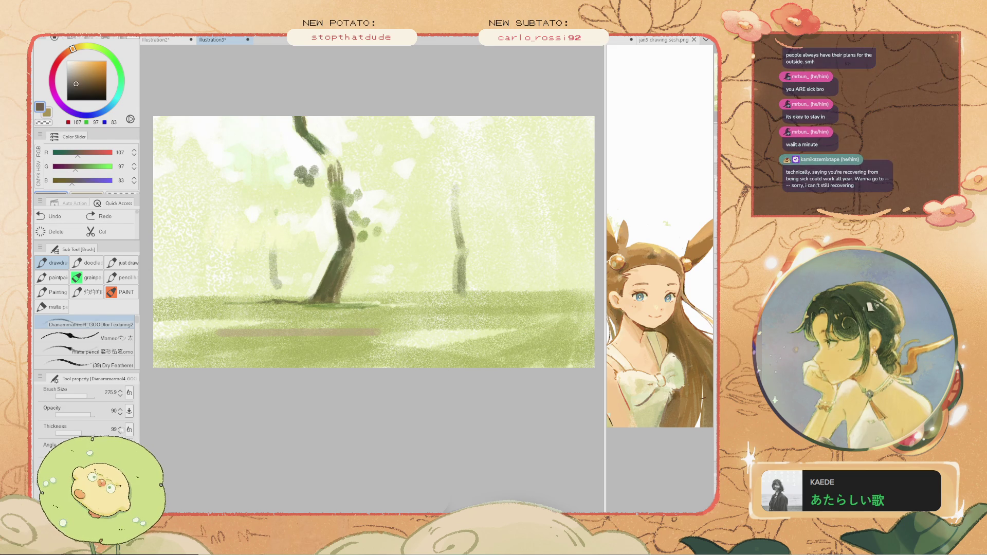
left_click_drag(488, 329, 269, 325)
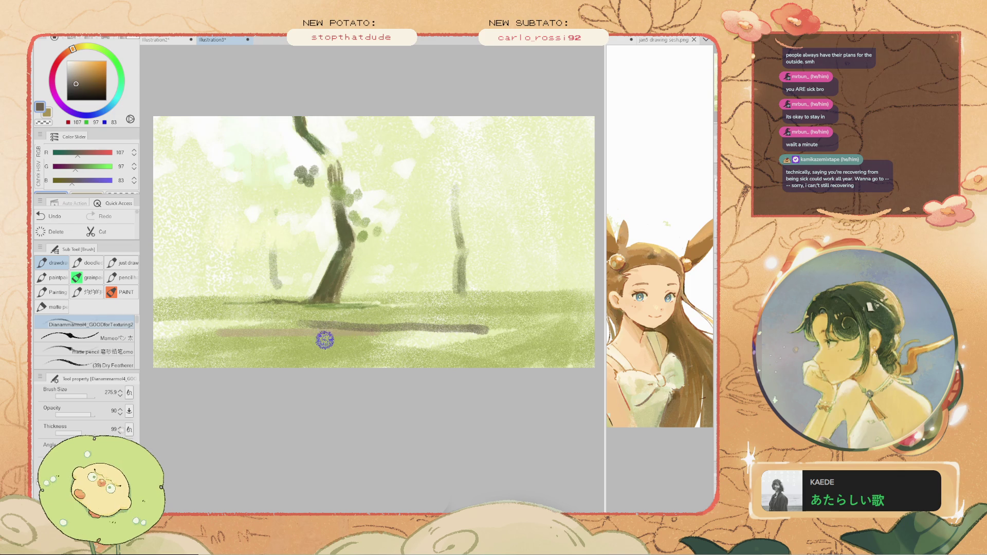
key("ctrl+z")
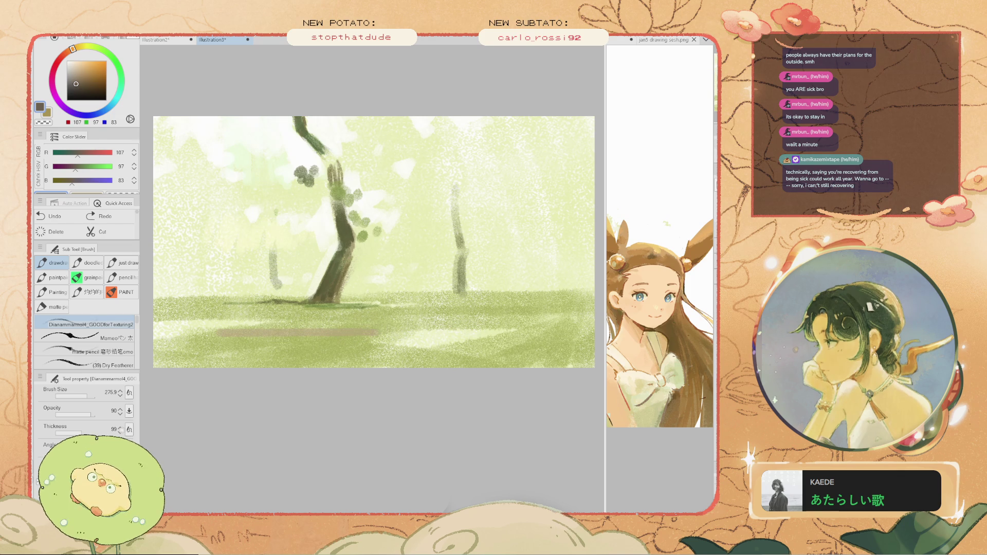
- Repaint the ground band in light beige, then paint a lighter lavender over it
left_click(223, 235, "alt")
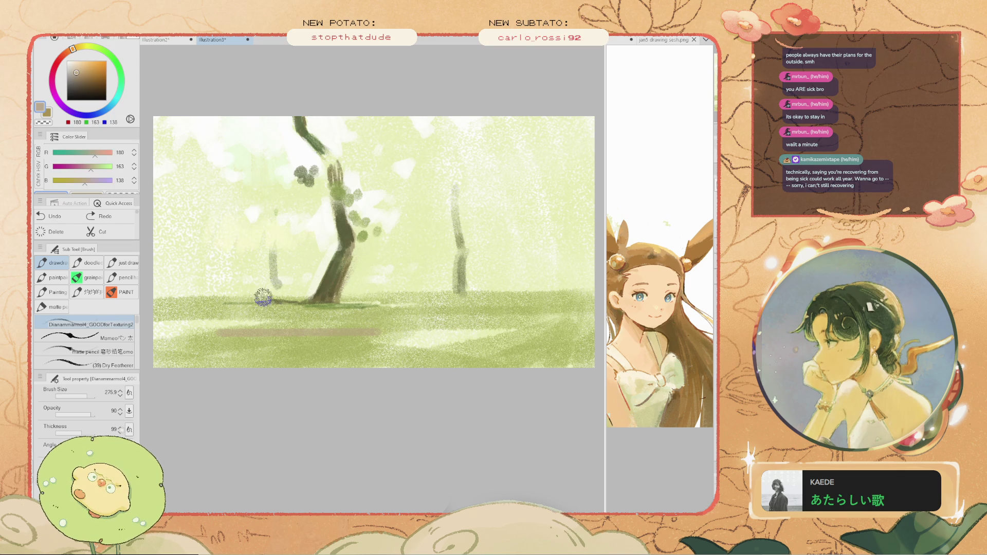
mouse_move(214, 335)
left_mouse_down()
mouse_move(367, 345)
mouse_move(383, 334)
left_mouse_up()
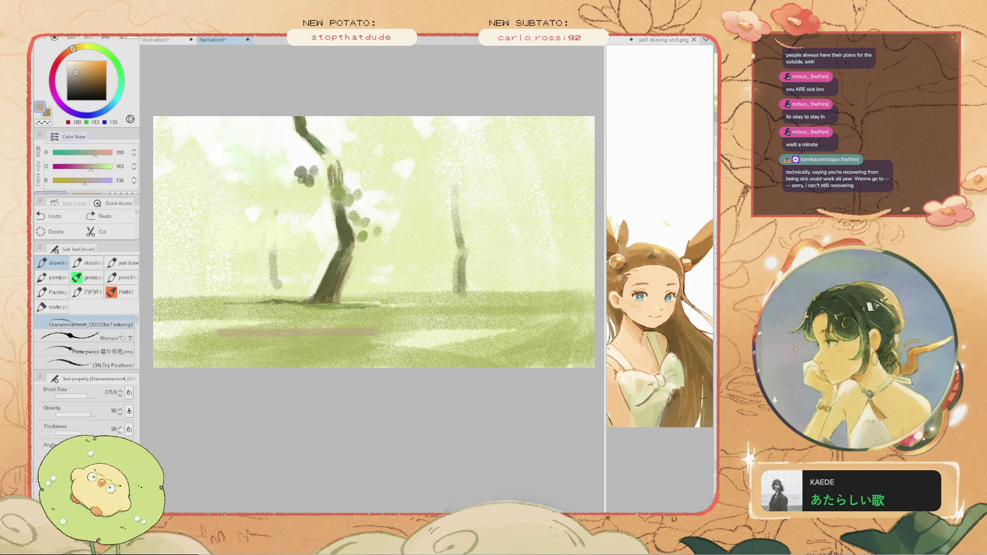
left_click(67, 109)
left_click(74, 68)
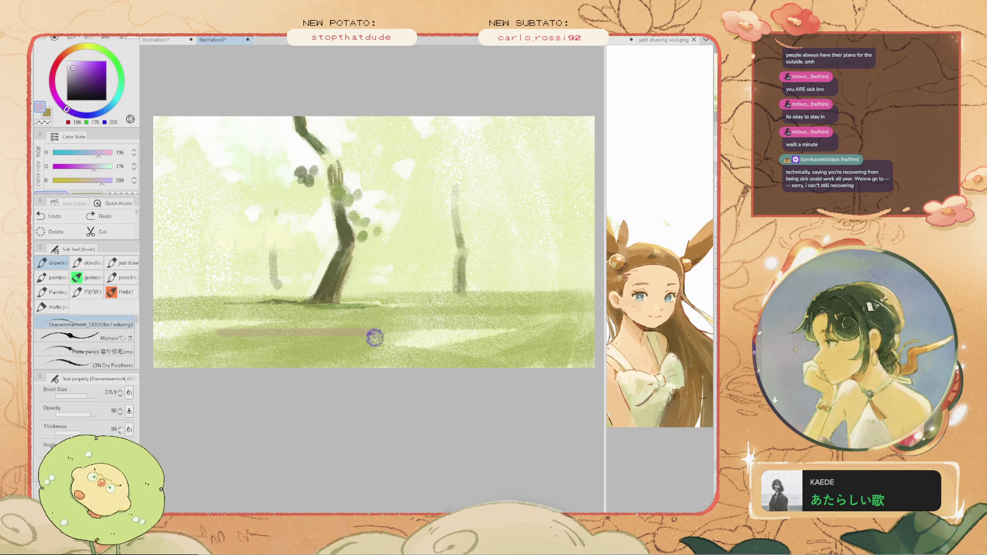
mouse_move(336, 333)
left_mouse_down()
mouse_move(380, 333)
mouse_move(222, 339)
mouse_move(238, 352)
mouse_move(241, 322)
mouse_move(207, 357)
left_mouse_up()
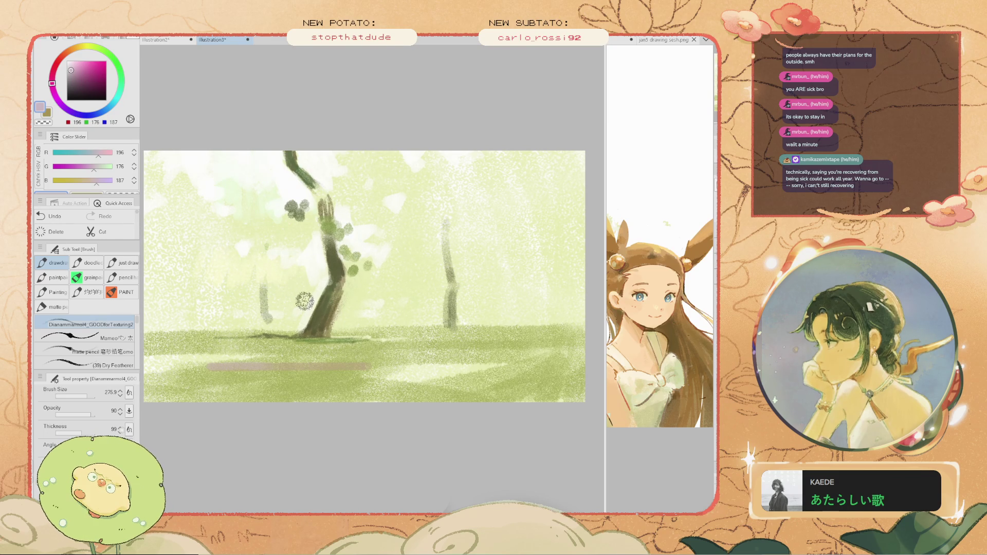
- Try a dark green vertical stroke right of the trunk, then discard it
key("i")
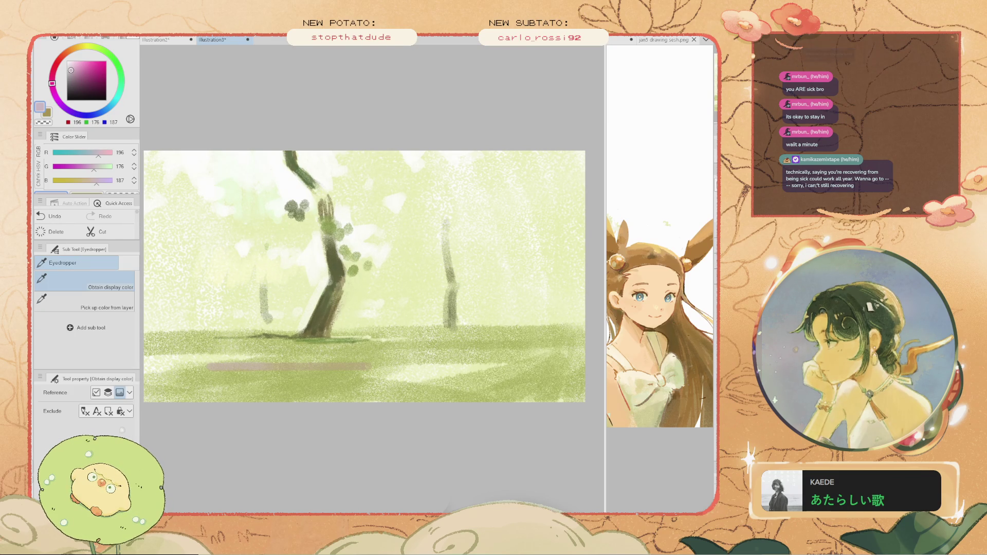
left_click(337, 273)
key("b")
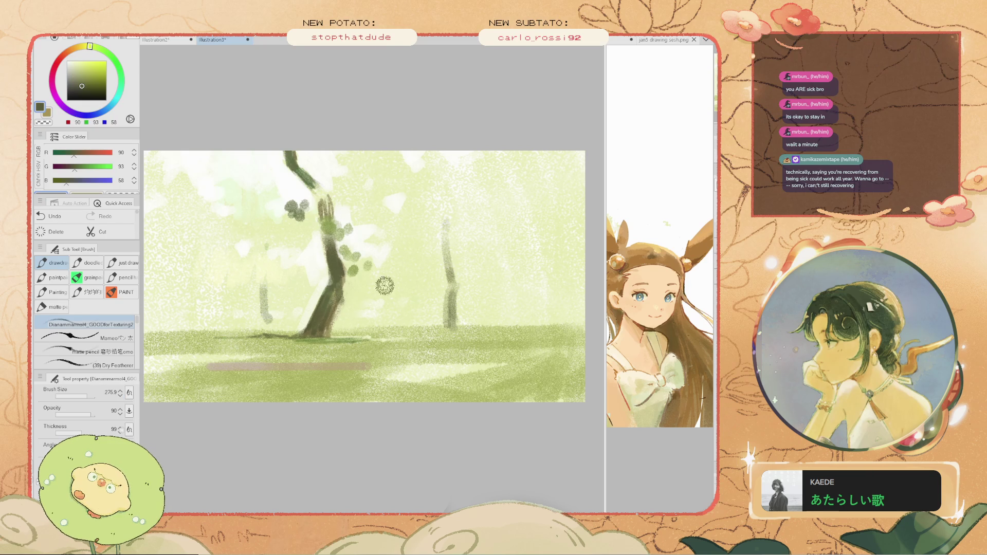
left_click_drag(413, 272, 399, 320)
key("ctrl+z")
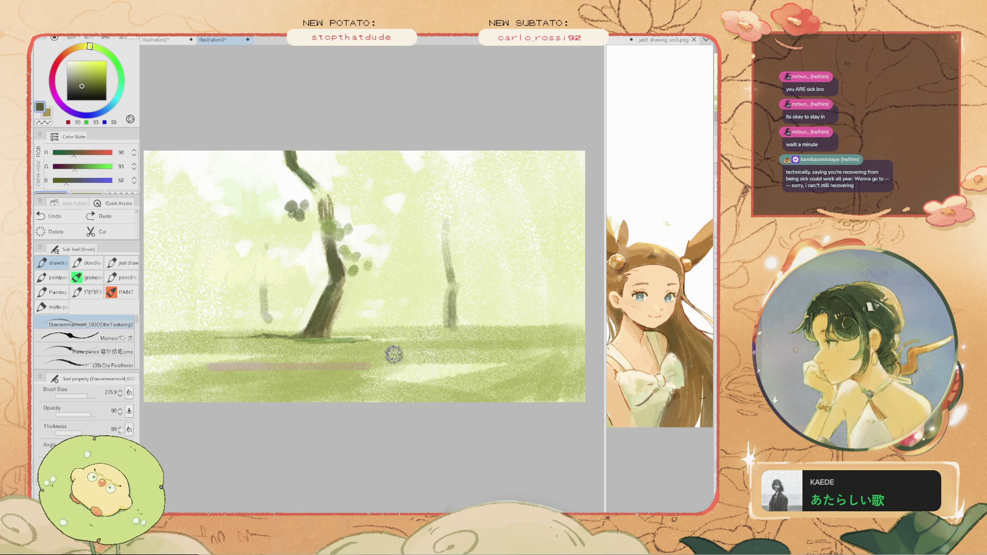
- Sample the near-white highlight and drag a misty streak across the distant background
key("i")
left_click(406, 369)
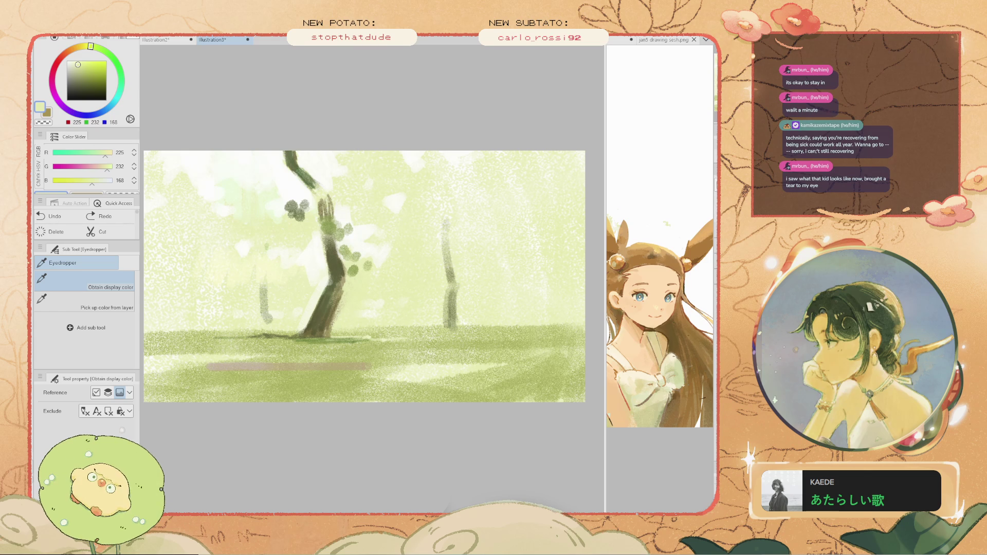
left_click(356, 203)
key("b")
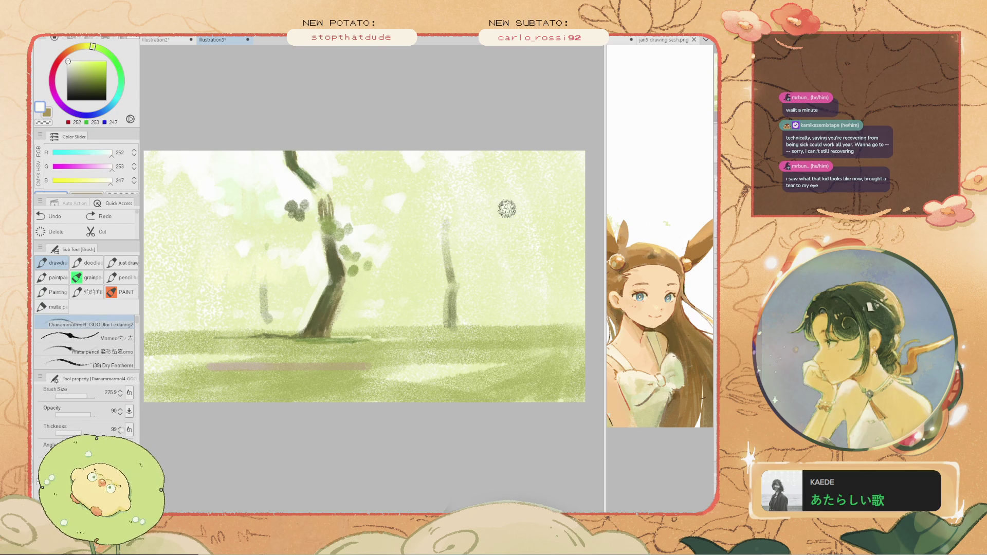
key("ctrl+z")
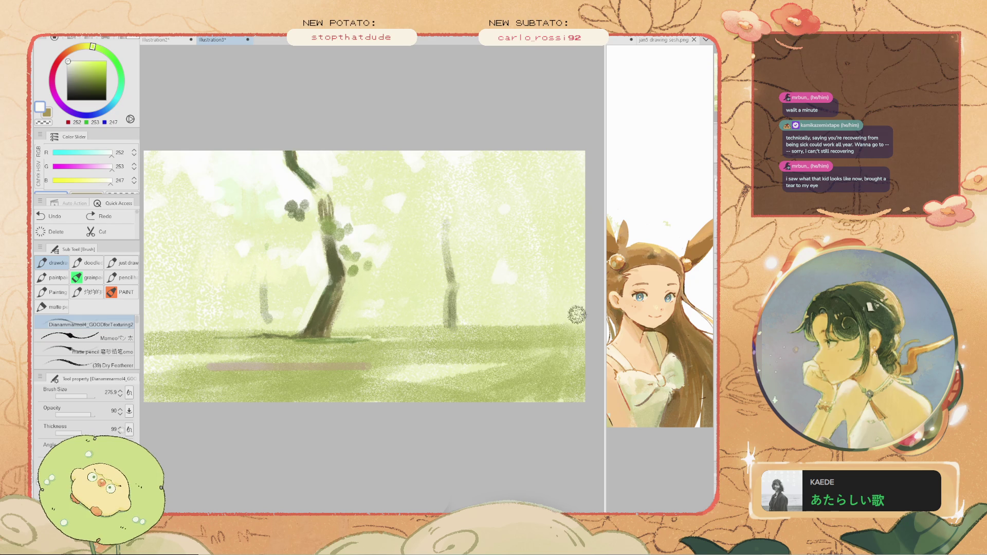
left_click_drag(592, 307, 358, 309)
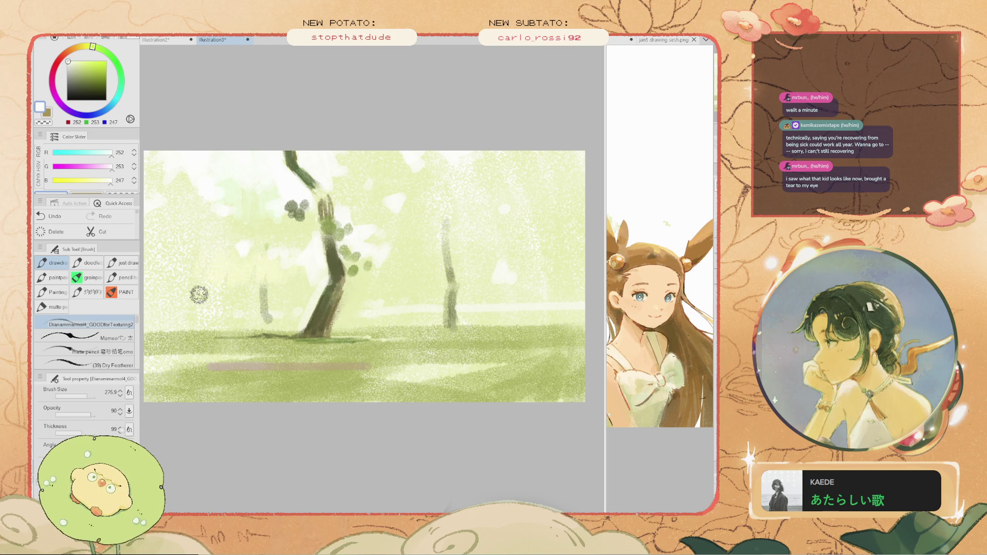
mouse_move(146, 308)
left_mouse_down()
mouse_move(228, 307)
mouse_move(187, 314)
left_mouse_up()
key("ctrl+z")
key("ctrl+z")
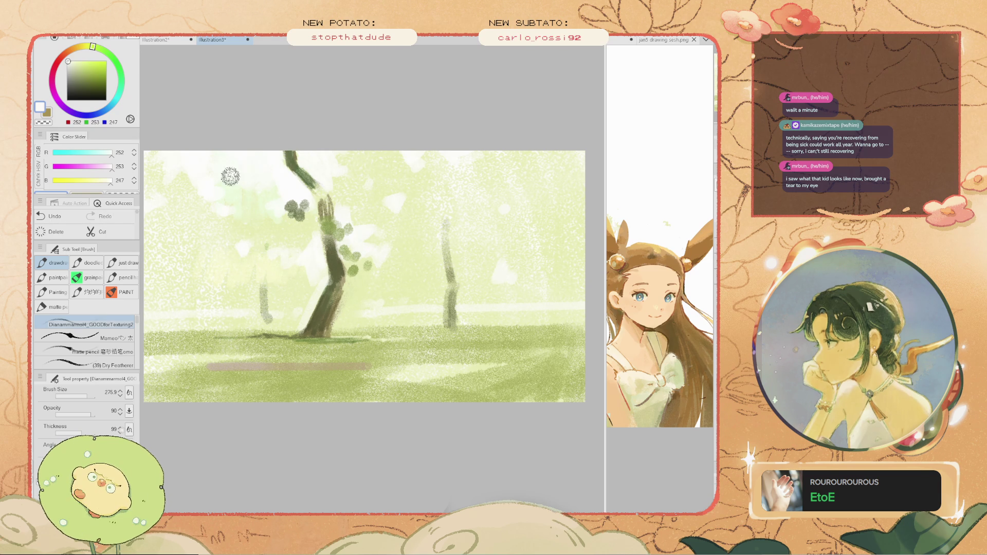
key("i")
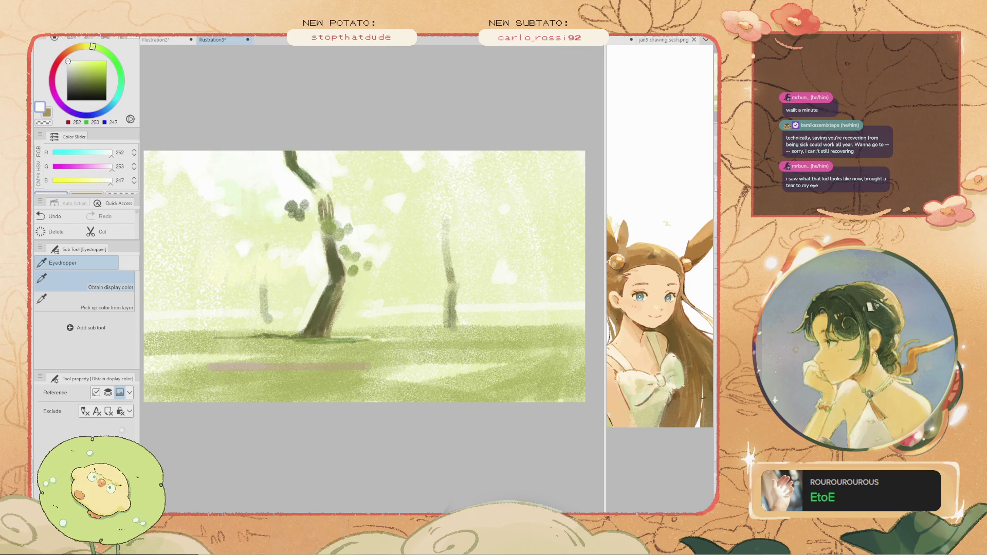
- Keep the darker lower-trunk stroke, then eyedrop the pale yellow-green from beside the trunk
left_click(329, 293)
left_click(329, 308, "alt")
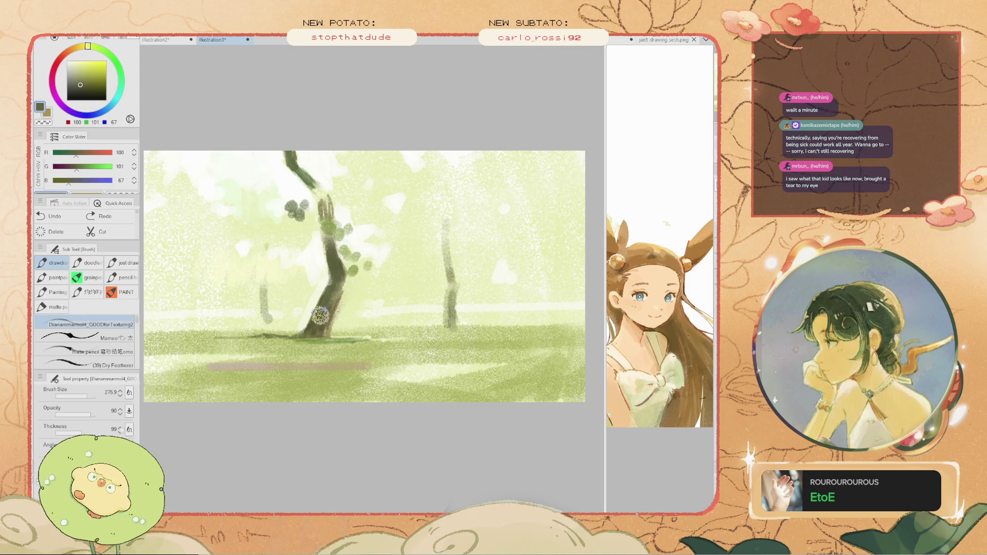
key("ctrl+z")
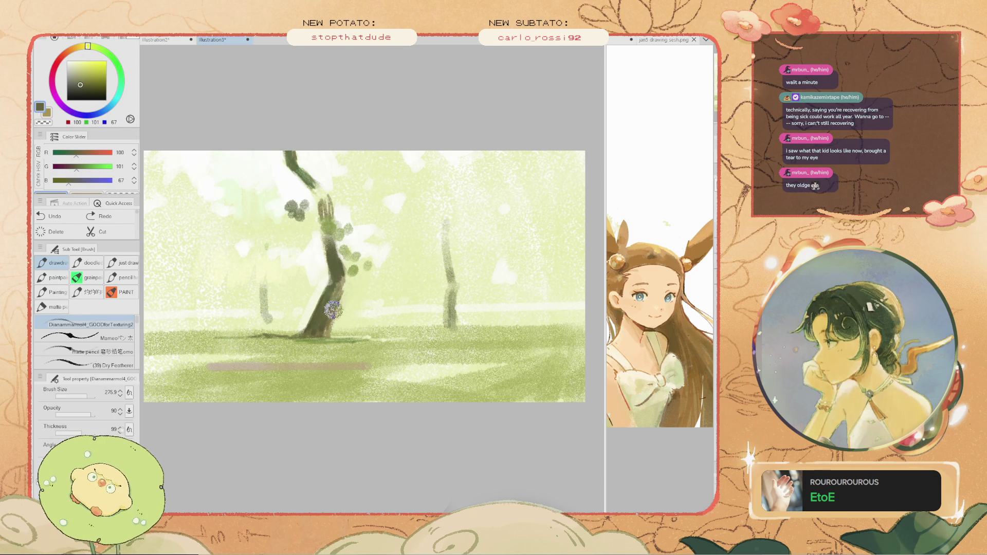
key("ctrl+y")
left_click(355, 312, "alt")
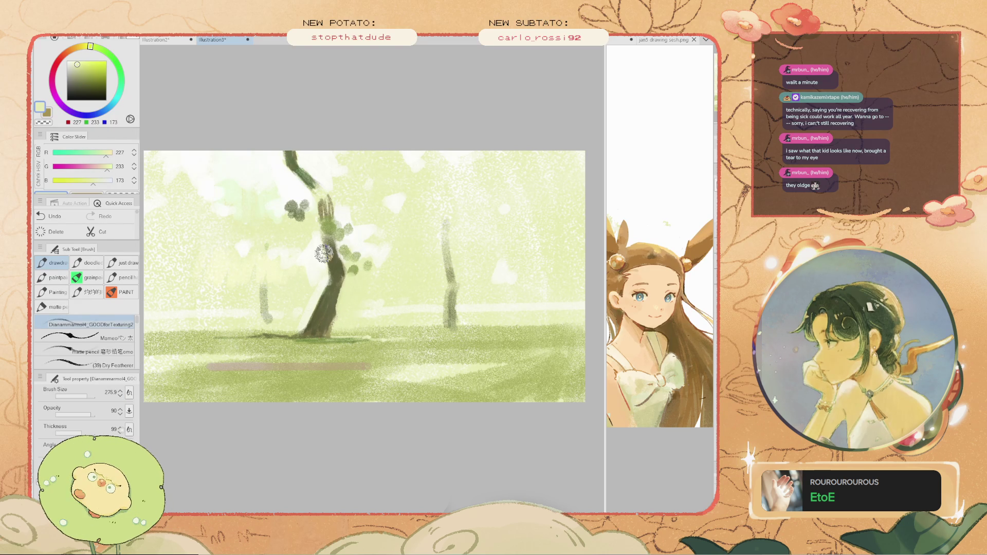
key("i")
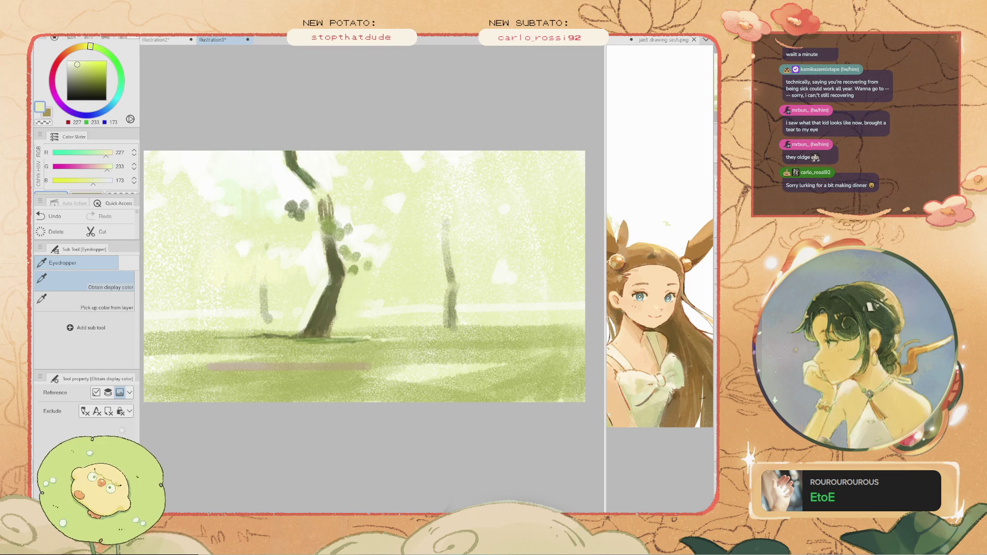
key("b")
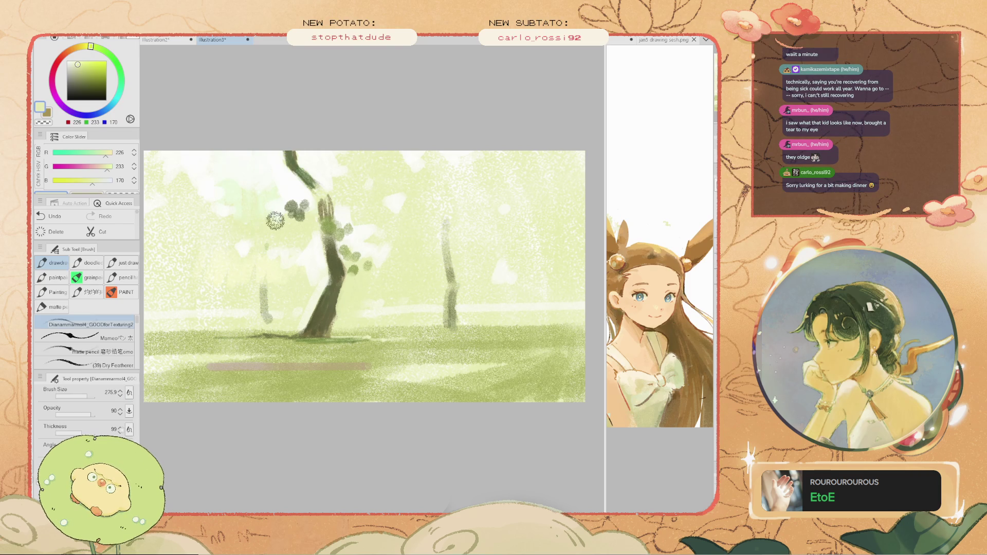
scroll(275, 220, "up", 1)
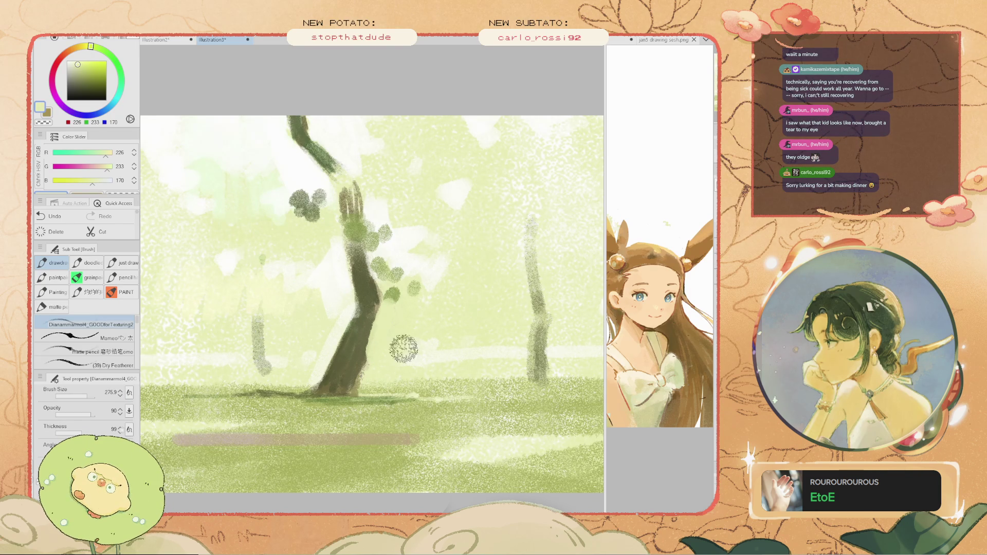
- Undo two stray strokes, retouch the trunk's left edge, and sample darker and mid olive greens
key("ctrl+z")
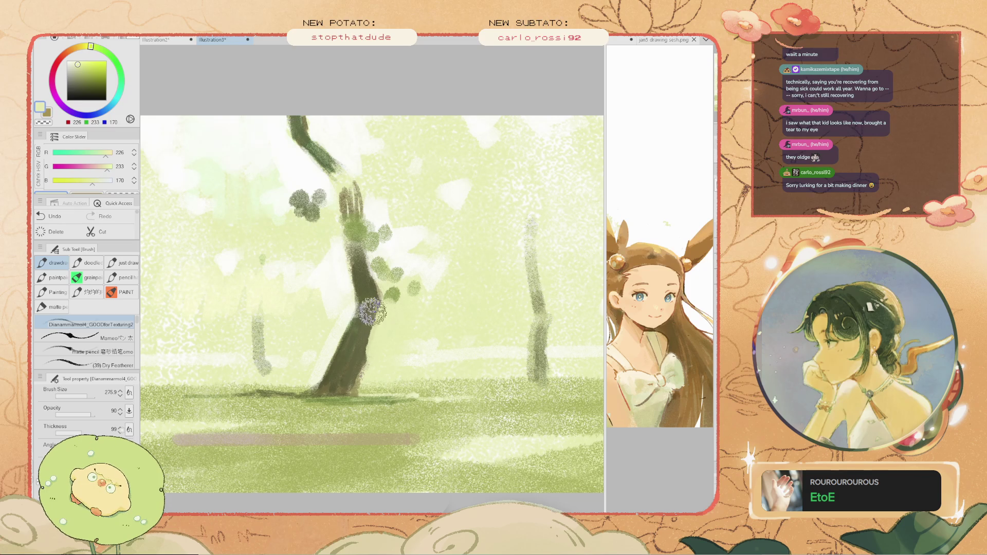
key("ctrl+z")
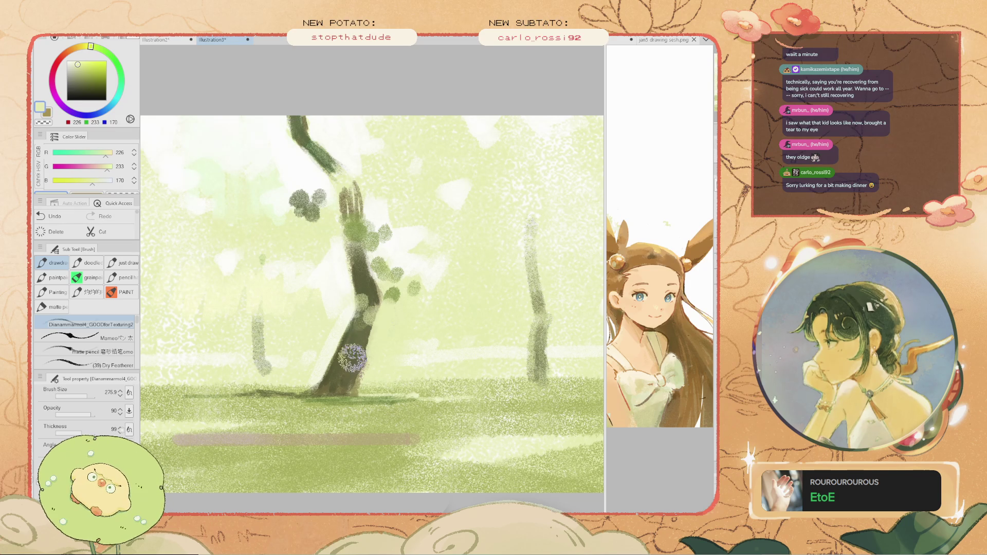
mouse_move(365, 320)
left_mouse_down()
mouse_move(331, 298)
mouse_move(359, 318)
left_mouse_up()
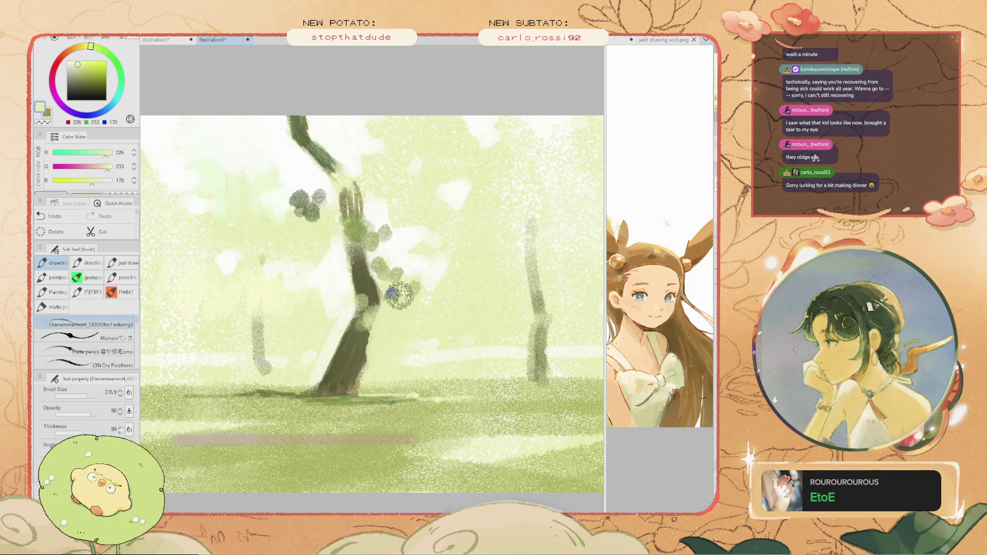
key("i")
left_click(377, 314)
key("b")
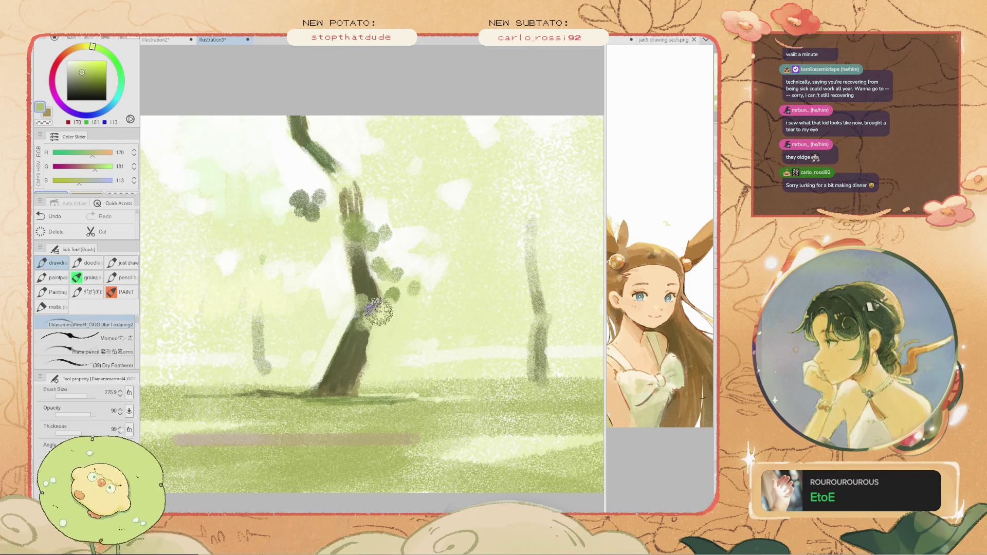
key("i")
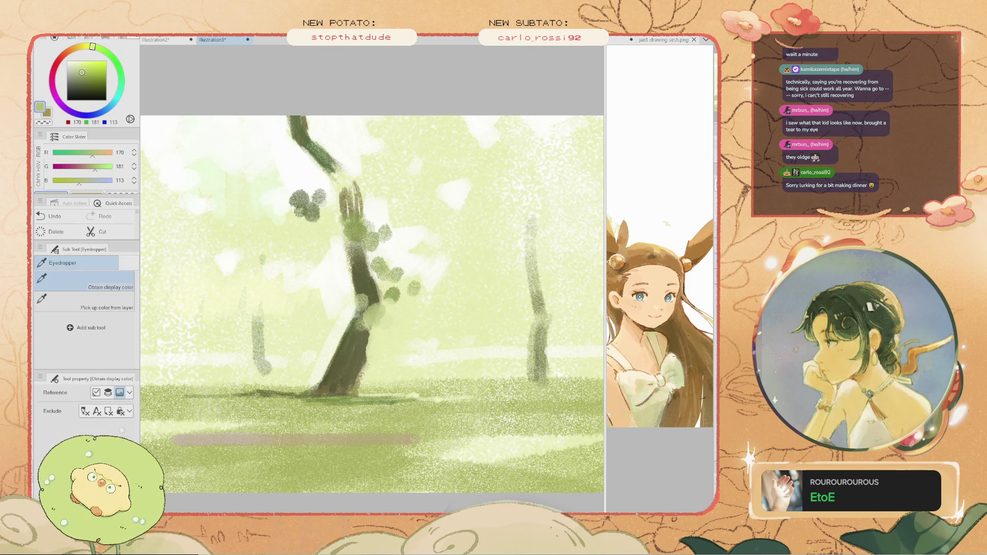
key("b")
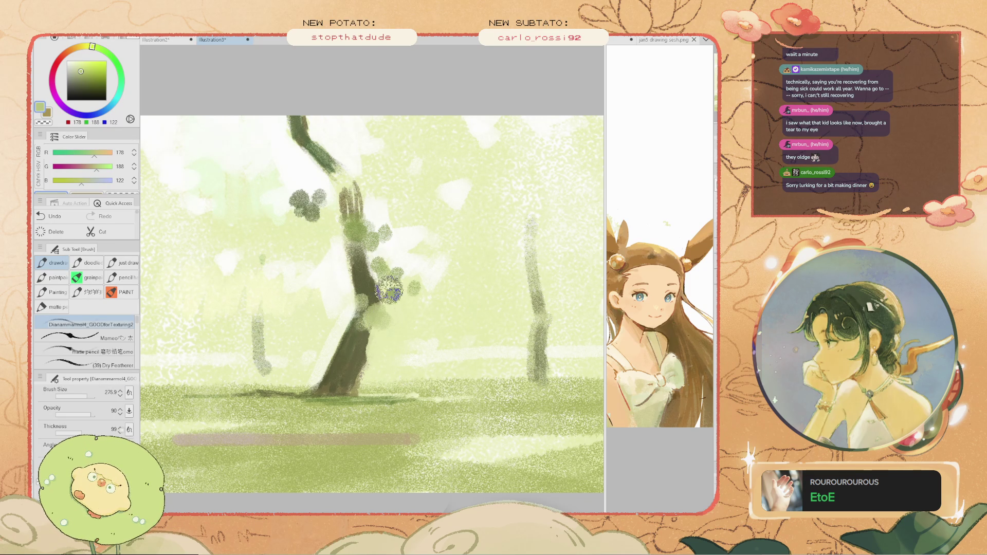
key("i")
left_click(383, 332)
key("b")
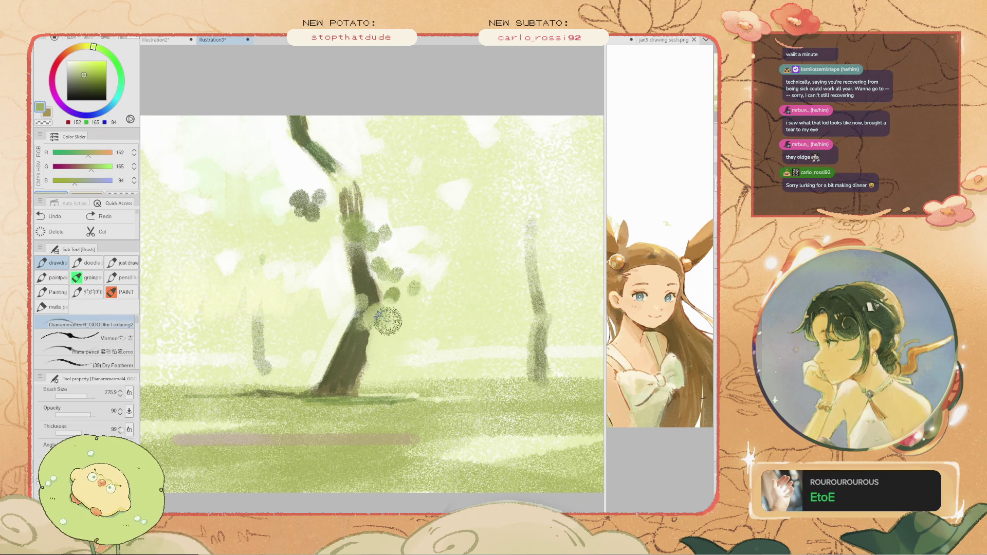
- Dab a light-green leaf shape onto the lower trunk
key("ctrl+z")
left_click(386, 314)
key("ctrl+z")
left_click_drag(385, 312, 399, 327)
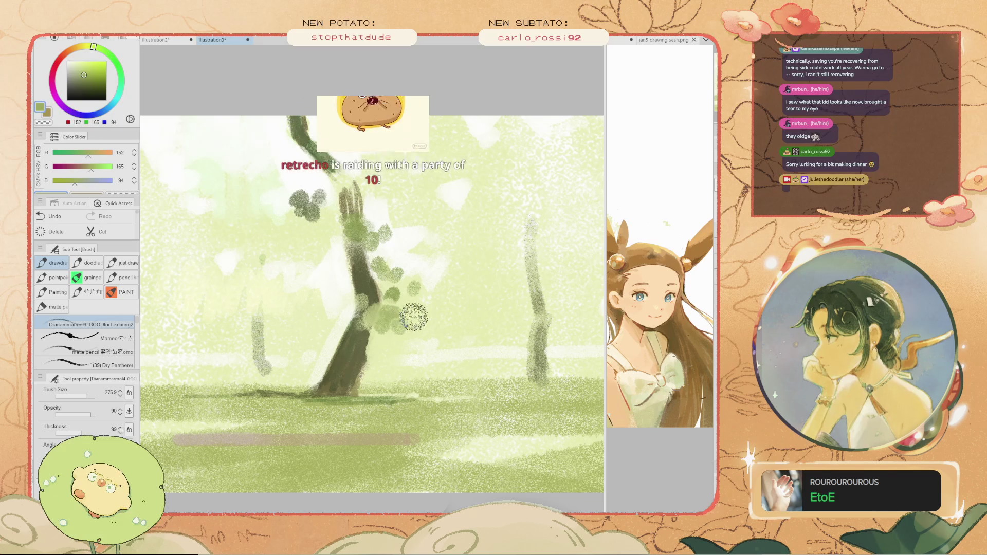
mouse_move(281, 230)
left_mouse_down()
mouse_move(262, 180)
mouse_move(317, 180)
mouse_move(207, 180)
mouse_move(322, 221)
left_mouse_up()
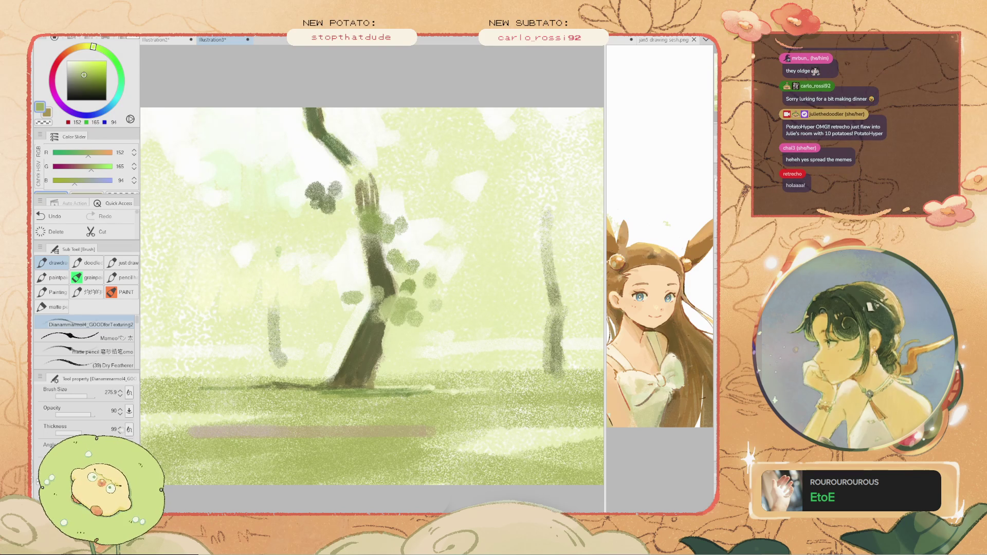
scroll(432, 336, "down", 5)
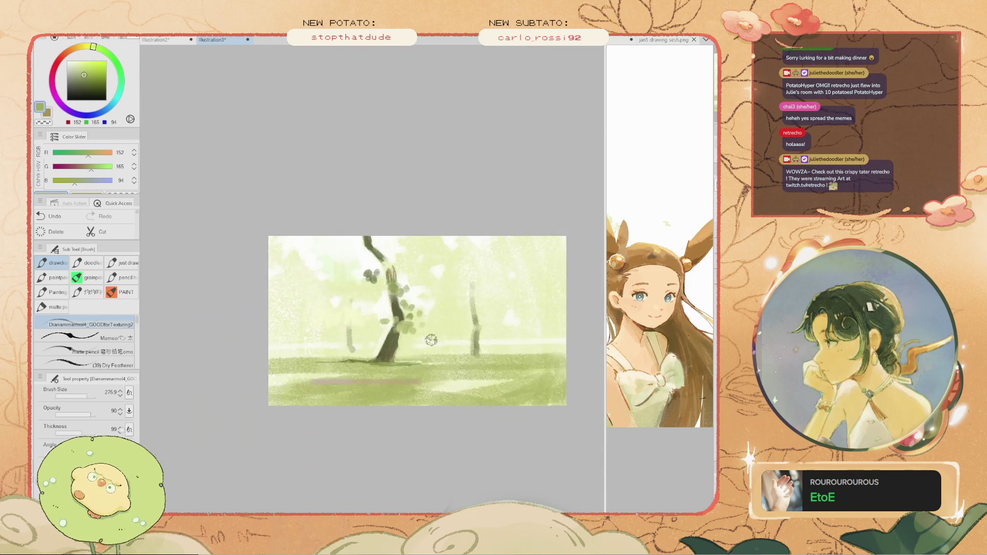
- Try a tall green oval stroke left of the trunk, then discard it
scroll(410, 314, "up", 2)
scroll(411, 315, "up", 1)
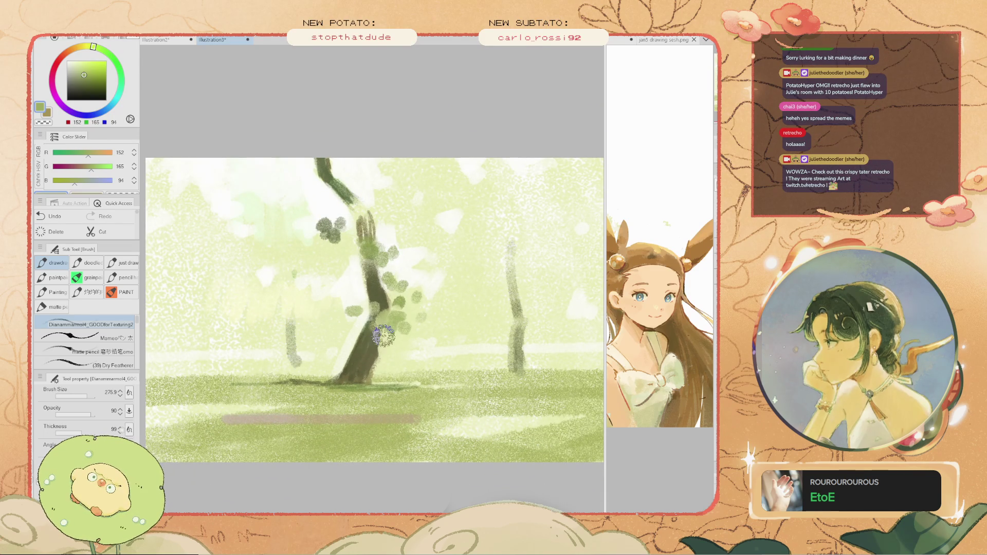
left_click_drag(326, 226, 326, 287)
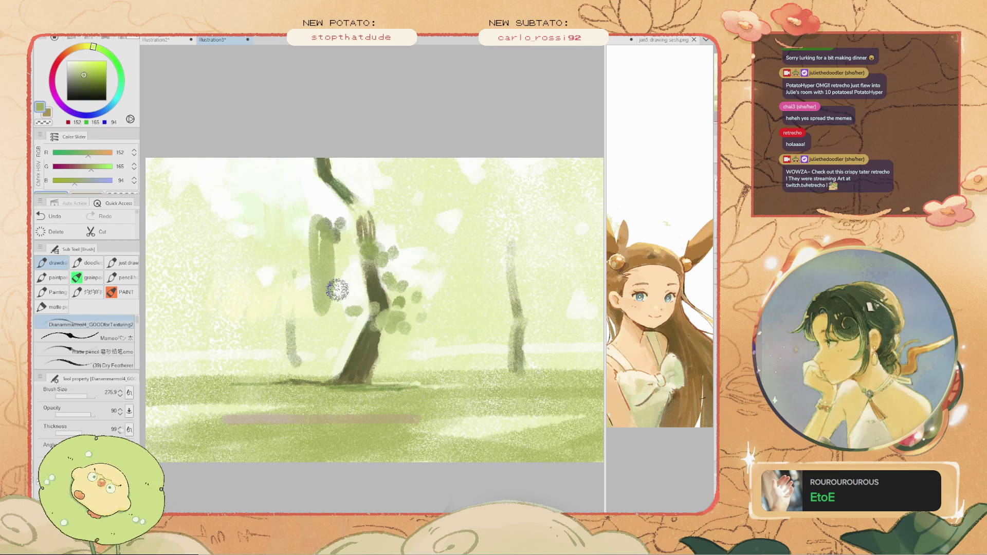
key("ctrl+z")
- Pick up white from the painting and dab soft misty light near the trunk base
left_click(348, 281, "alt")
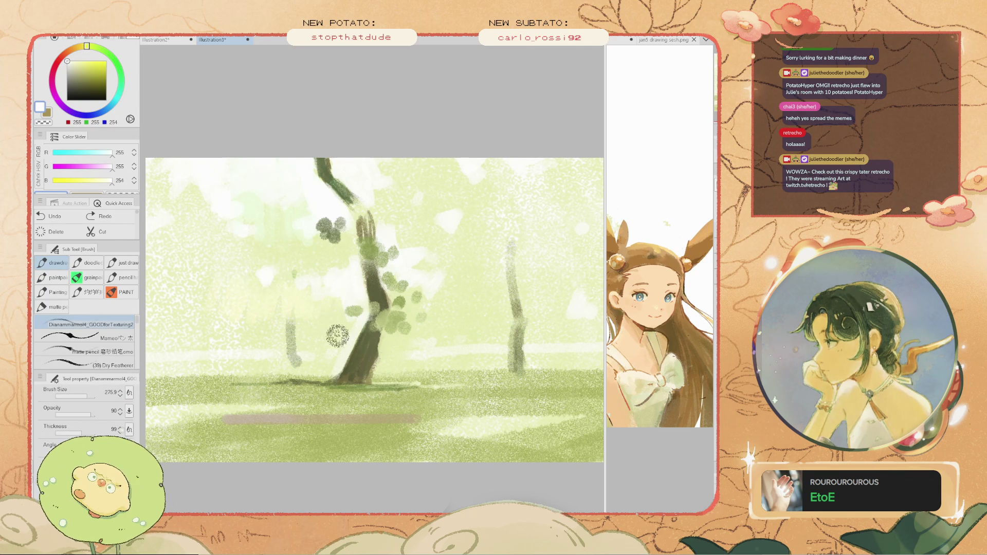
key("ctrl+z")
left_click(319, 352)
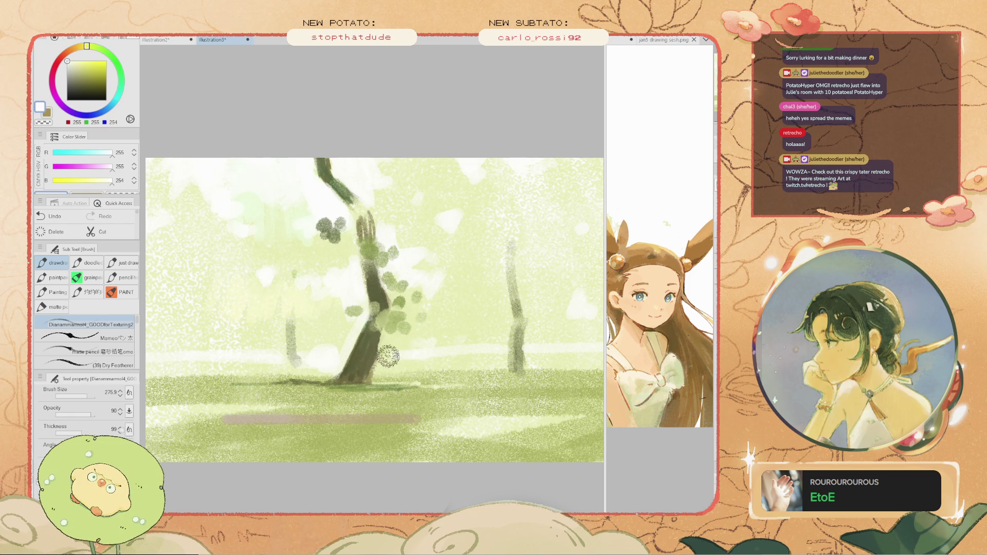
mouse_move(363, 334)
left_mouse_down()
mouse_move(383, 256)
mouse_move(312, 287)
left_mouse_up()
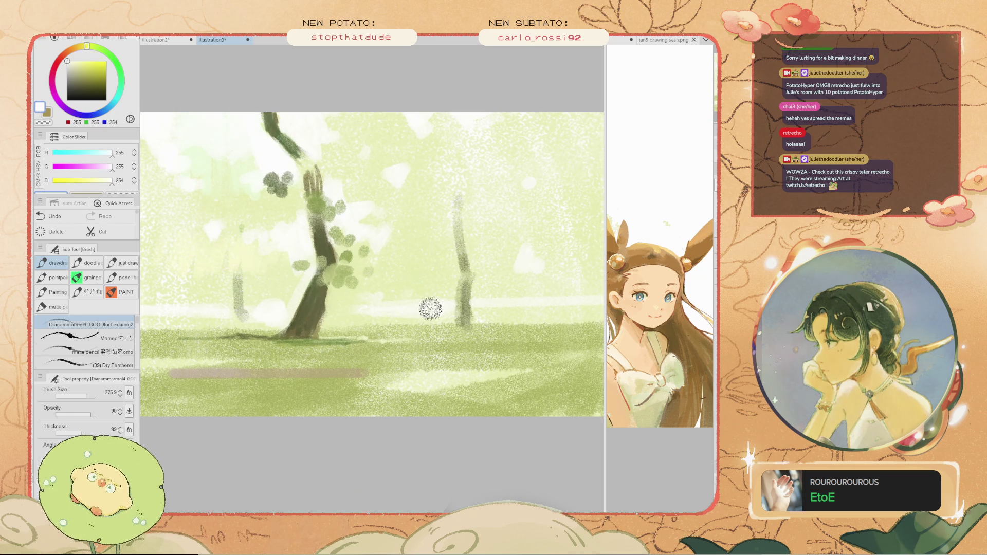
key("ctrl+z")
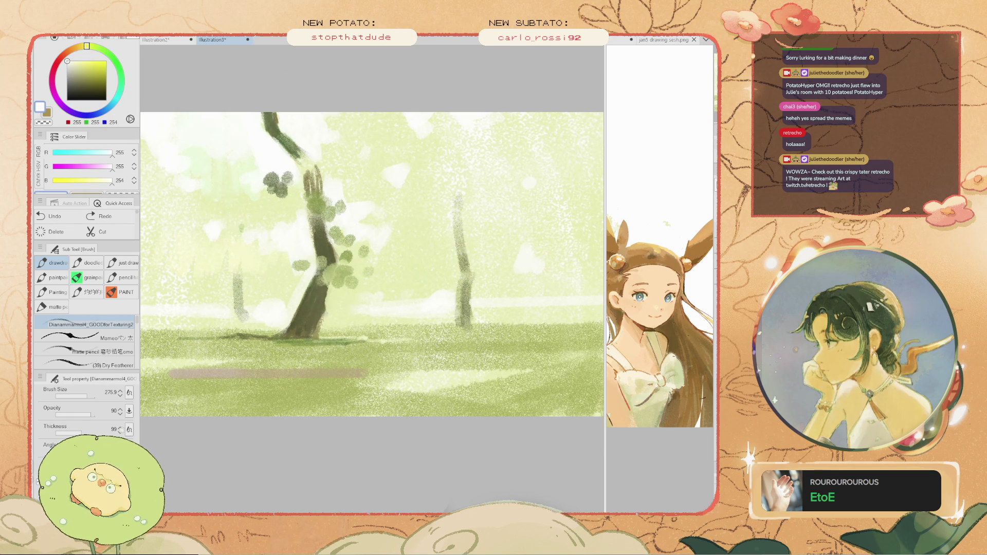
key("ctrl+y")
left_click_drag(244, 207, 250, 223)
scroll(250, 222, "down", 5)
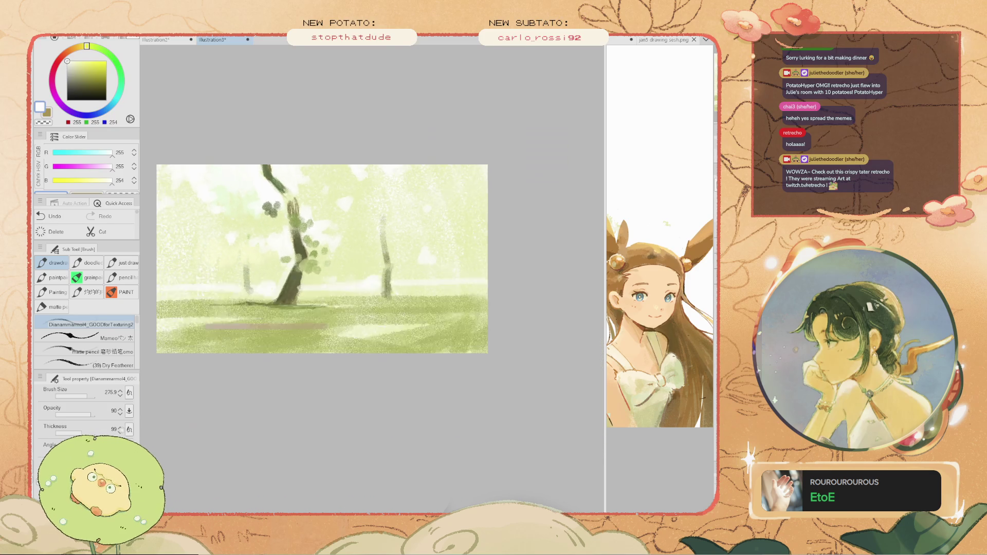
scroll(250, 223, "up", 4)
scroll(248, 222, "down", 2)
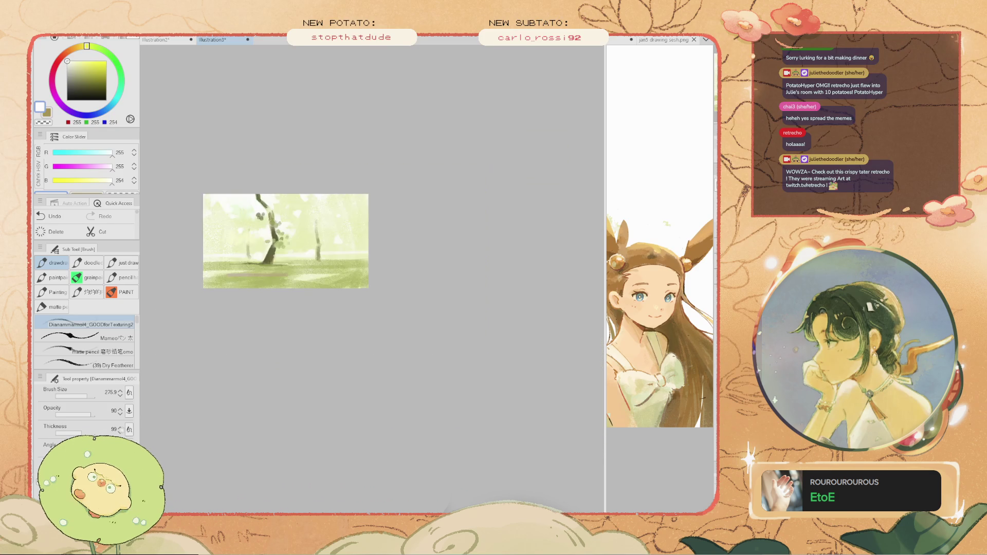
scroll(248, 223, "up", 4)
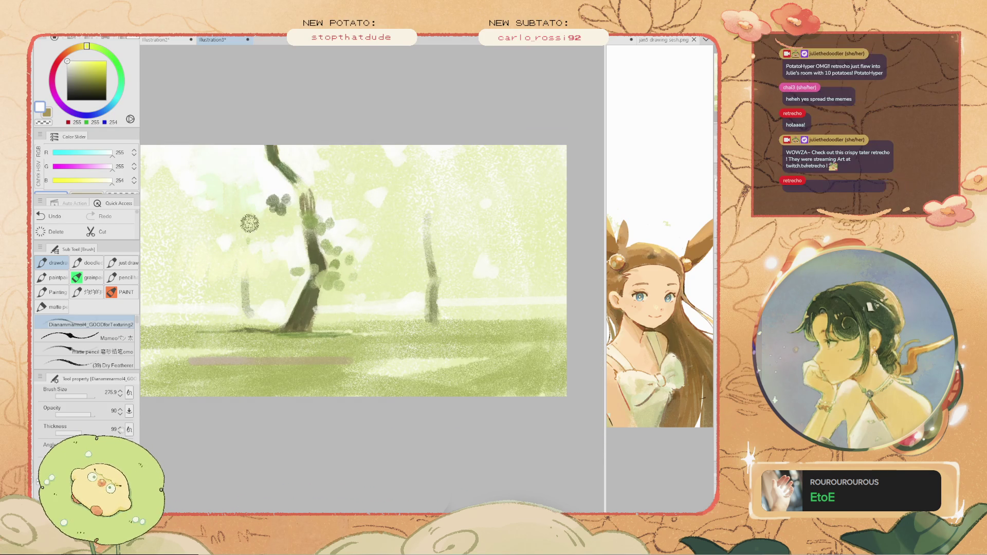
- Sample the trunk's dark olive and paint a curved branch right of the far-right distant tree
key("i")
left_click(295, 288)
key("b")
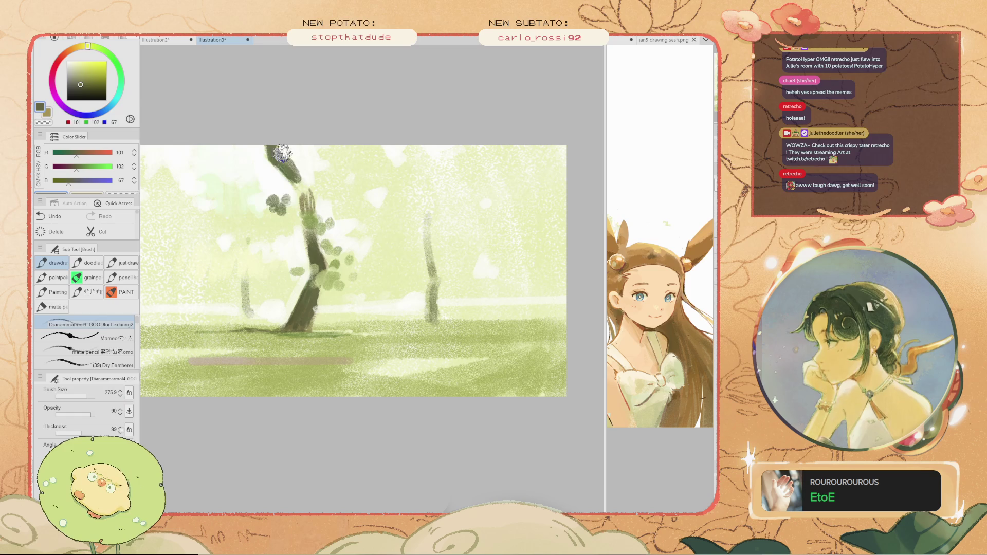
left_click_drag(427, 211, 428, 252)
key("ctrl+z")
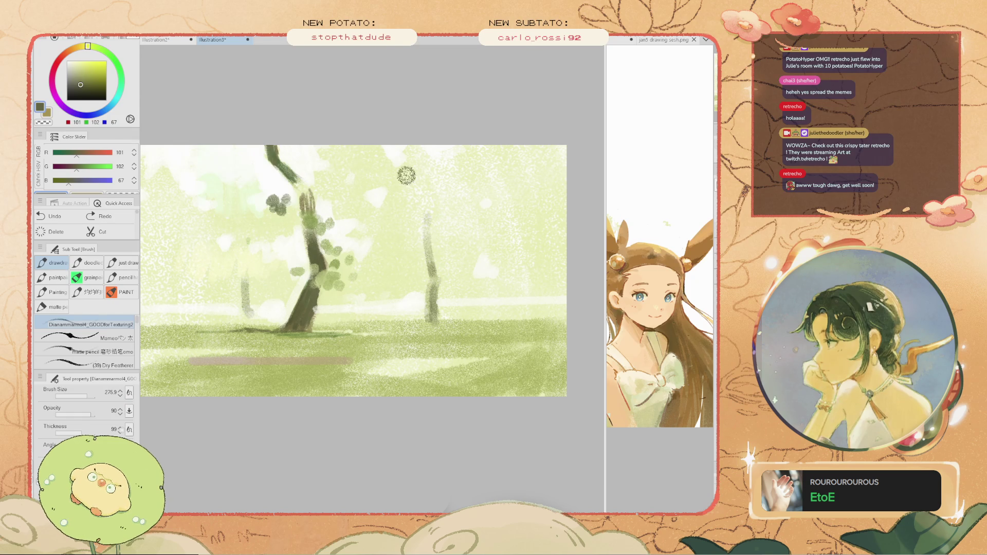
left_click_drag(493, 191, 319, 221)
key("ctrl+z")
left_click_drag(484, 316, 509, 271)
- Soften the new branch with a pale cream stroke
left_click(508, 254, "alt")
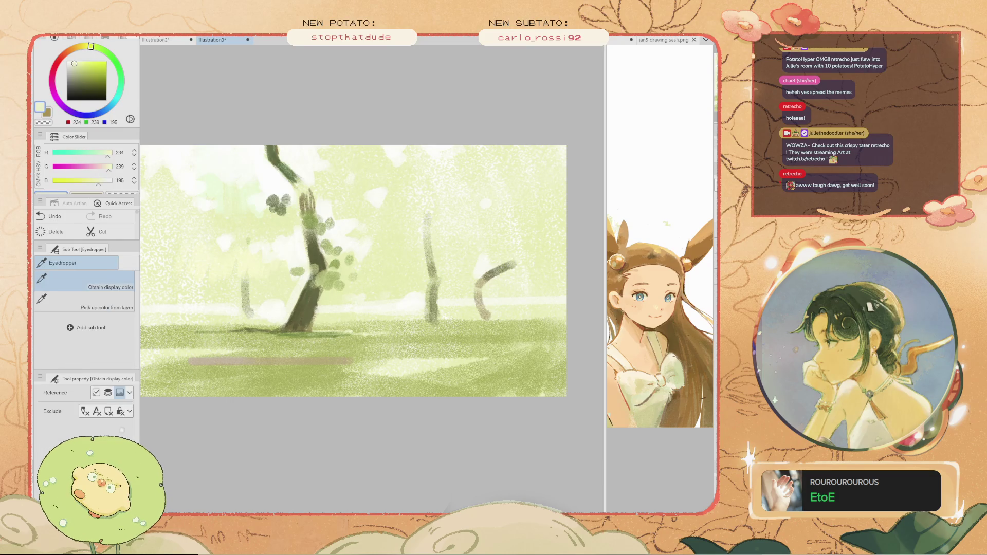
left_click_drag(471, 273, 474, 285)
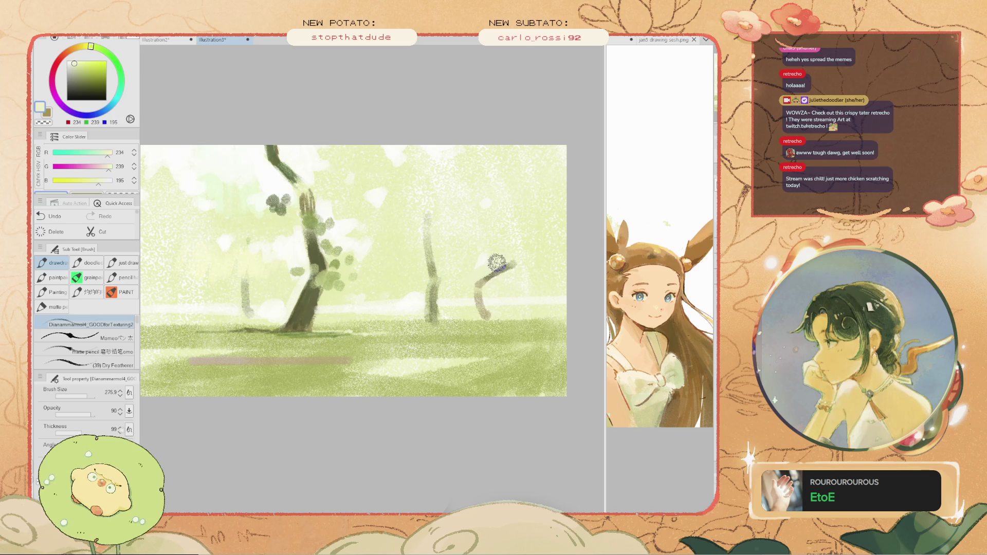
left_click(461, 289, "alt")
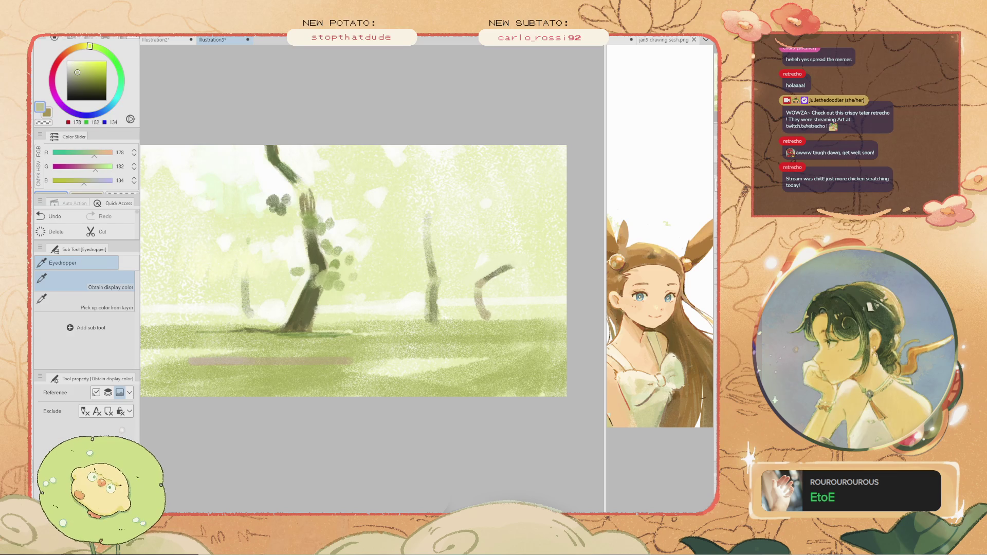
- Sample darker trunk greens and try a dark shadow at the trunk base, then undo it
key("ctrl+z")
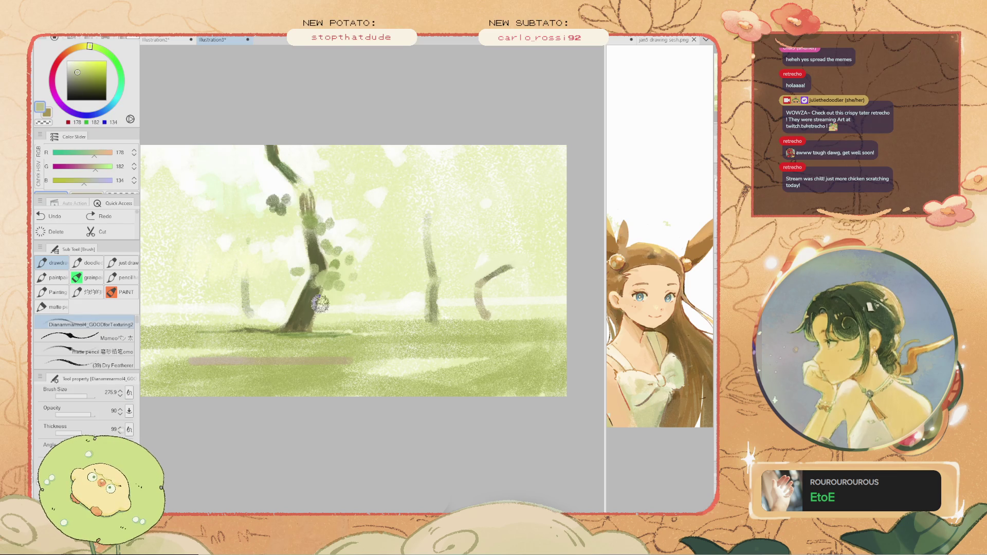
left_click(278, 309, "alt")
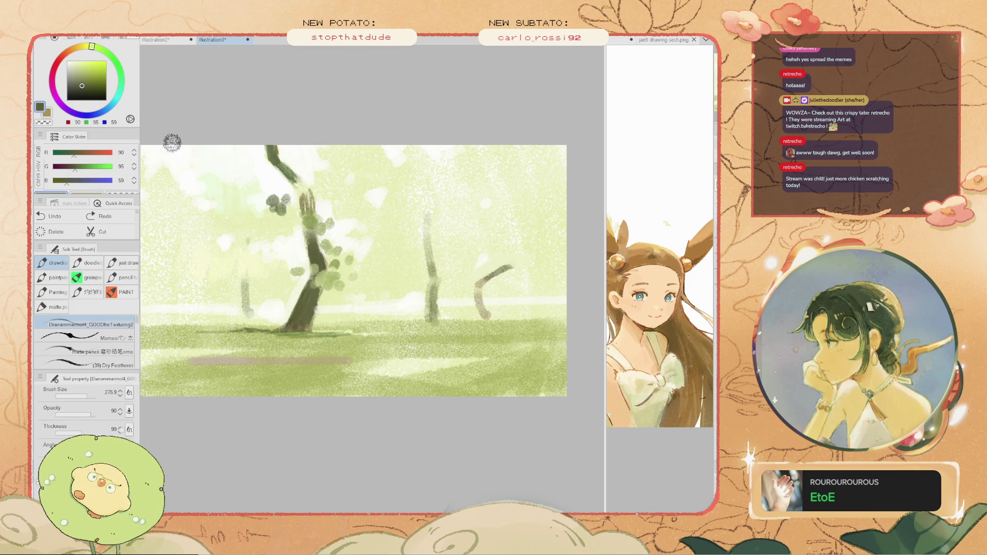
left_click(291, 321, "alt")
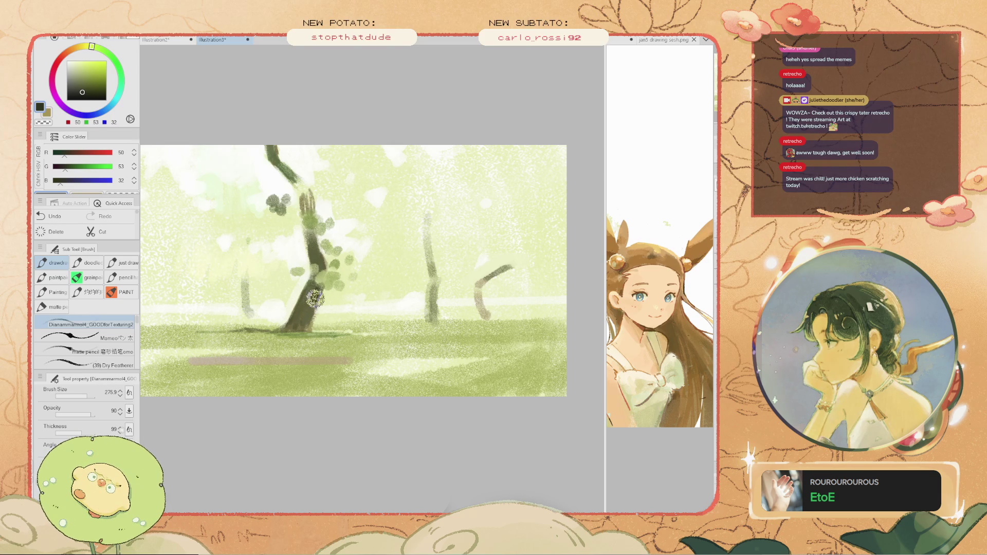
key("ctrl+z")
mouse_move(321, 286)
left_mouse_down()
mouse_move(303, 323)
mouse_move(318, 280)
left_mouse_up()
key("ctrl+z")
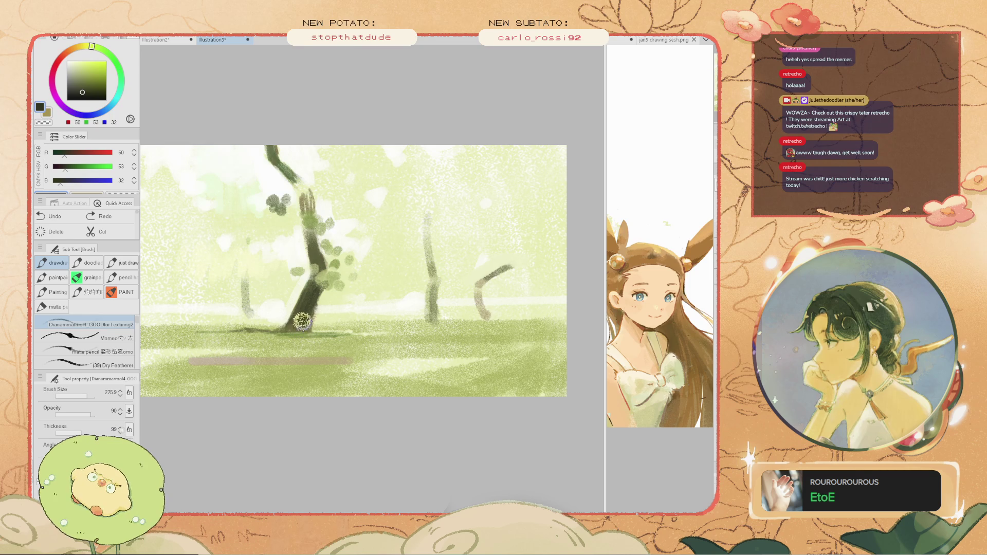
key("ctrl+z")
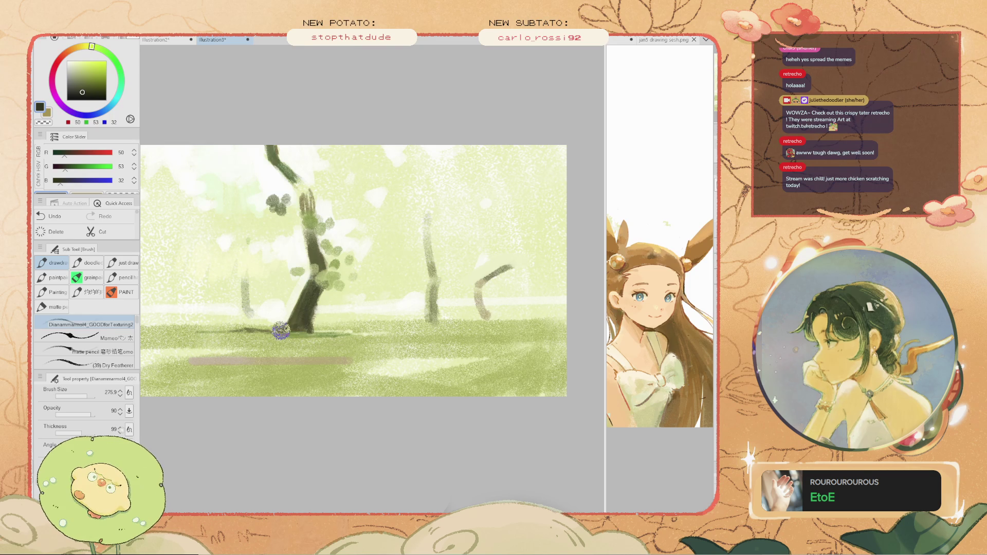
- Sample the grass green and brush darker strokes across the grass band, undoing unwanted ones
left_click(257, 339, "alt")
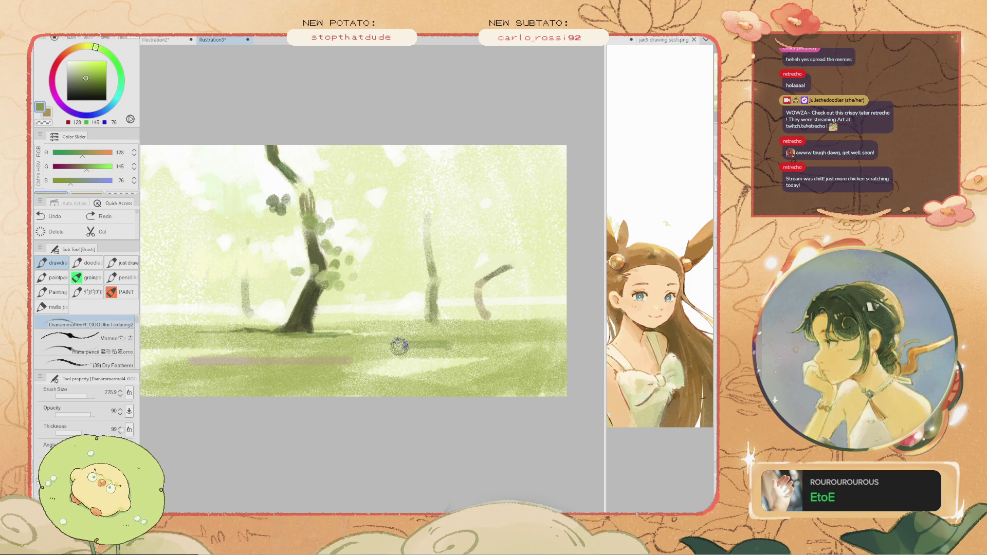
mouse_move(472, 352)
left_mouse_down()
mouse_move(406, 355)
mouse_move(487, 355)
mouse_move(412, 354)
mouse_move(437, 346)
mouse_move(388, 344)
mouse_move(370, 353)
mouse_move(419, 358)
mouse_move(344, 355)
mouse_move(410, 348)
mouse_move(348, 353)
mouse_move(419, 354)
mouse_move(282, 354)
mouse_move(337, 360)
mouse_move(304, 355)
left_mouse_up()
key("ctrl+z")
key("ctrl+z")
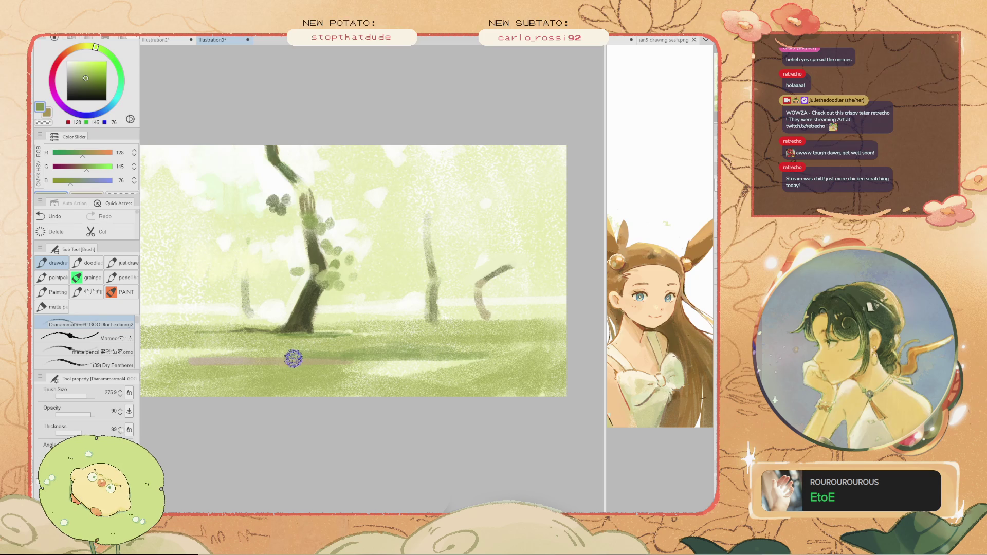
key("ctrl+z")
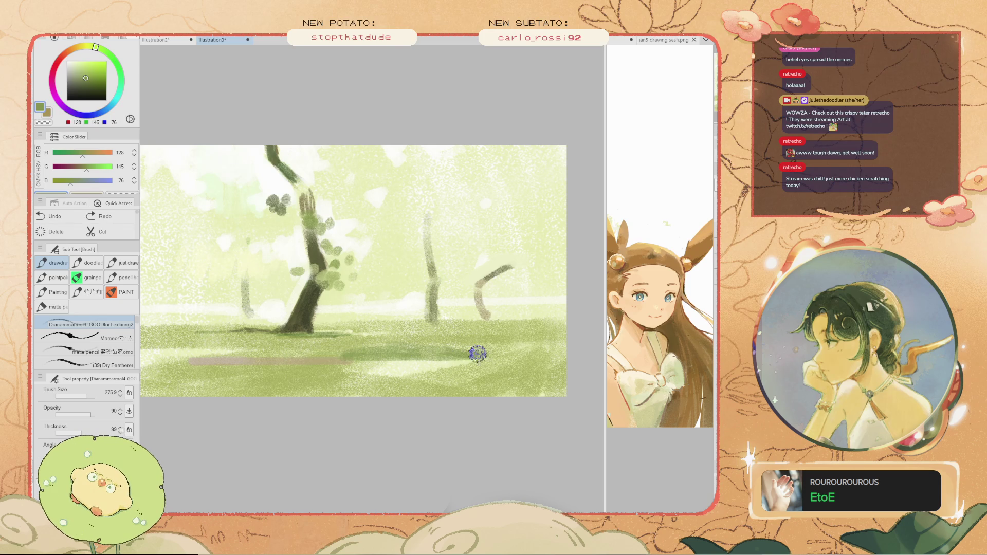
key("ctrl+z")
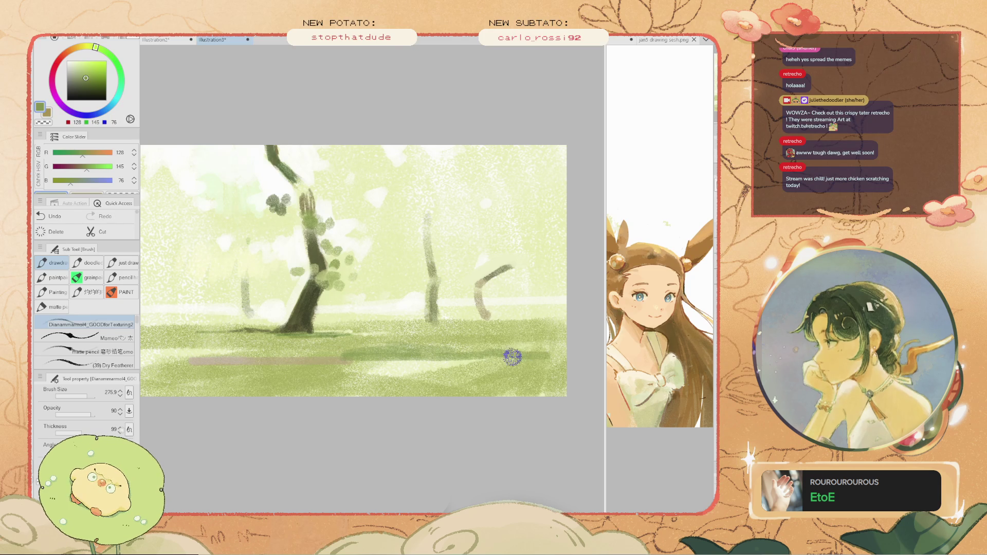
left_click_drag(494, 355, 505, 355)
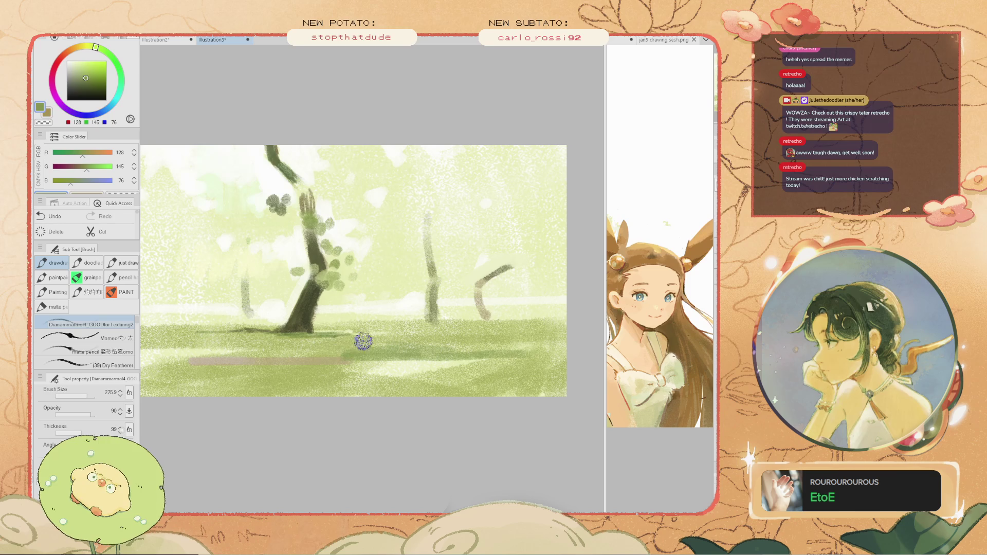
key("ctrl+z")
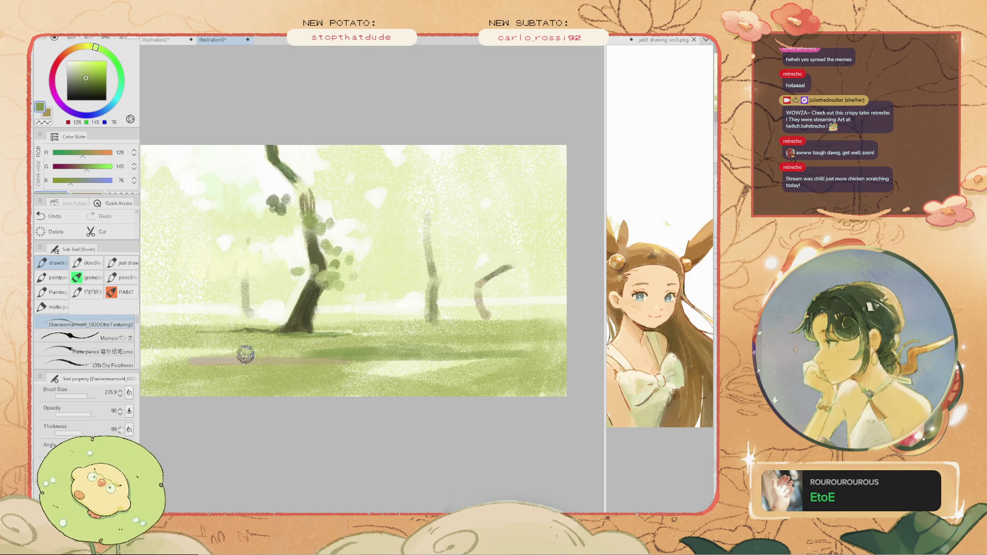
key("ctrl+z")
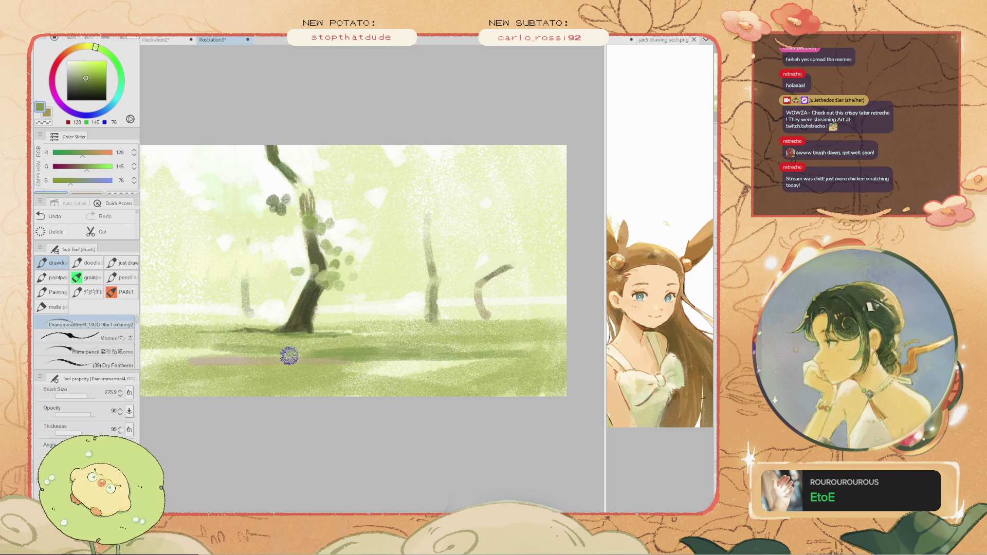
- Sample a pale light green and paint light patches over the right foreground grass
key("i")
left_click(432, 377, "alt")
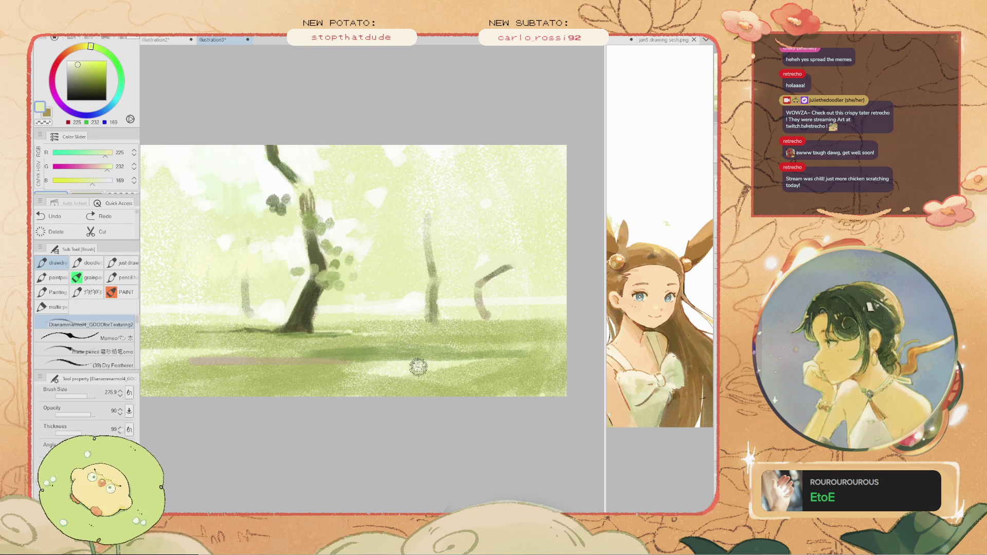
mouse_move(350, 376)
left_mouse_down()
mouse_move(439, 358)
mouse_move(474, 368)
mouse_move(431, 368)
left_mouse_up()
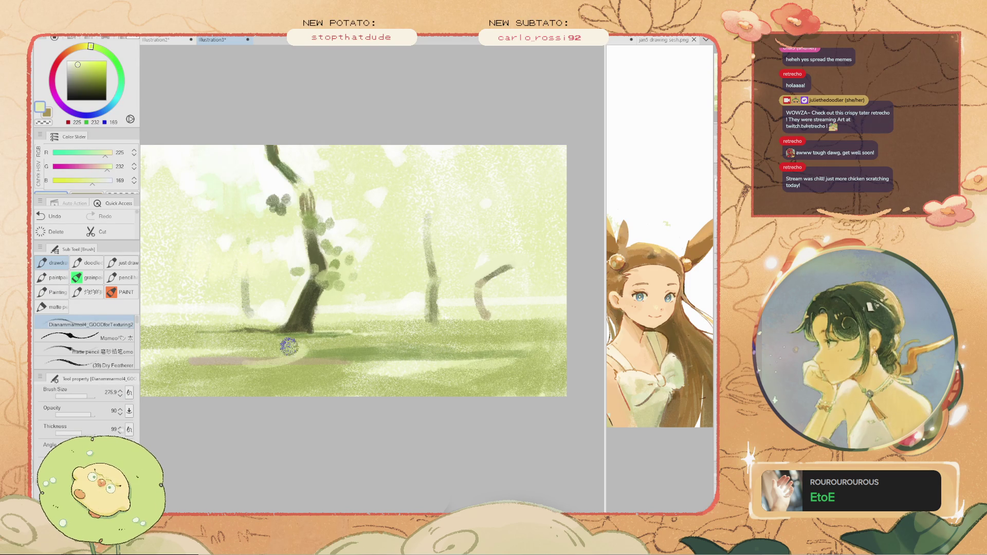
left_click_drag(208, 351, 250, 347)
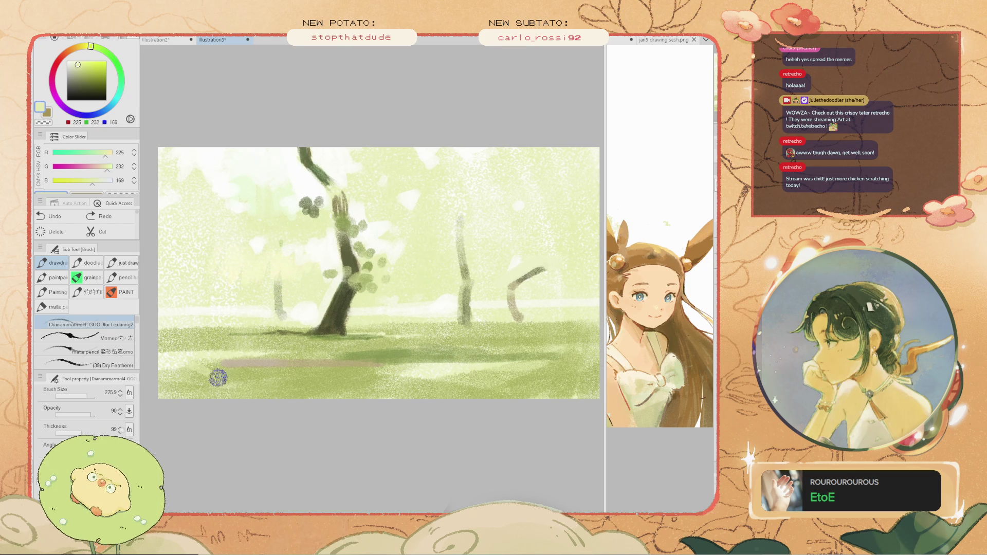
- Try several short light strokes over the lower grass, undoing each attempt
key("i")
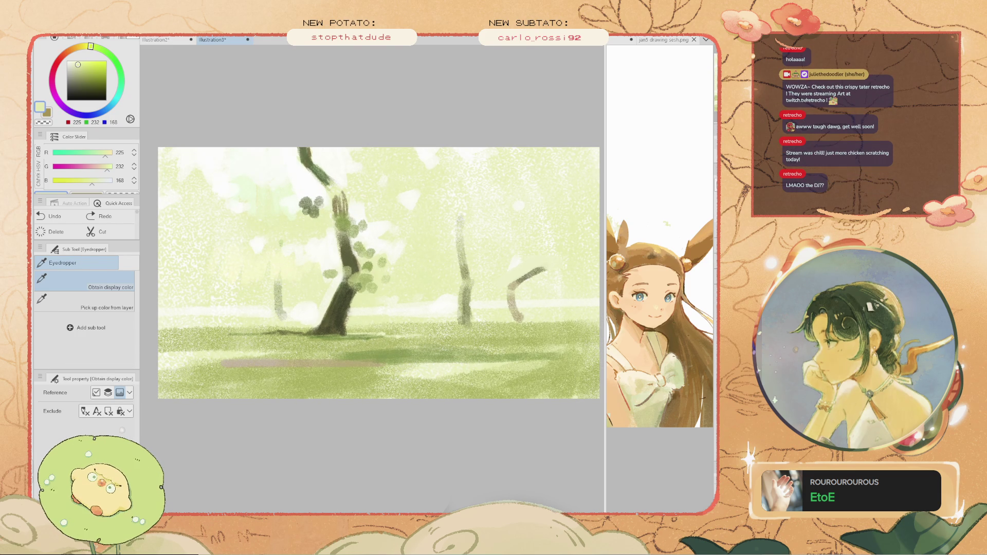
key("b")
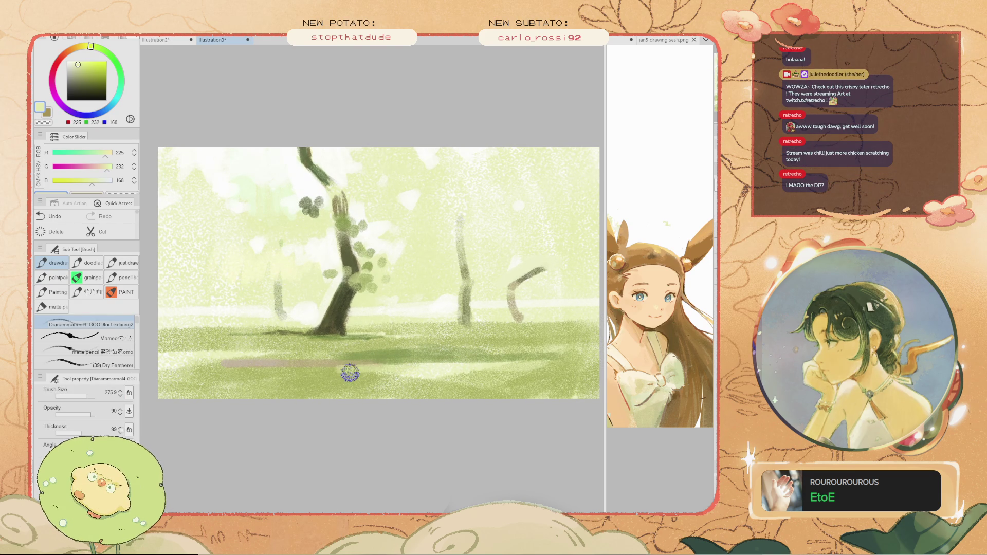
left_click_drag(319, 373, 254, 372)
key("ctrl+z")
left_click_drag(319, 367, 252, 371)
key("ctrl+z")
key("ctrl+z")
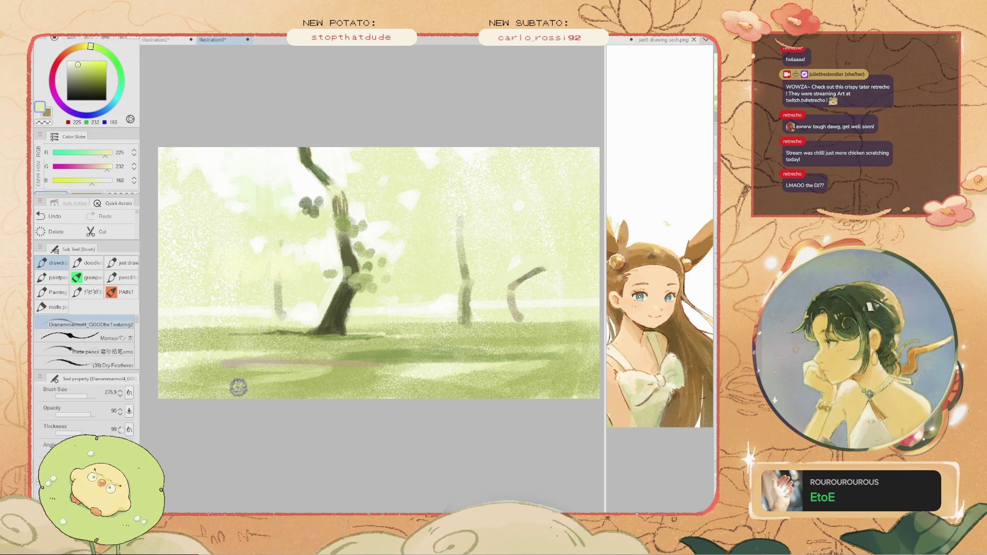
key("ctrl+z")
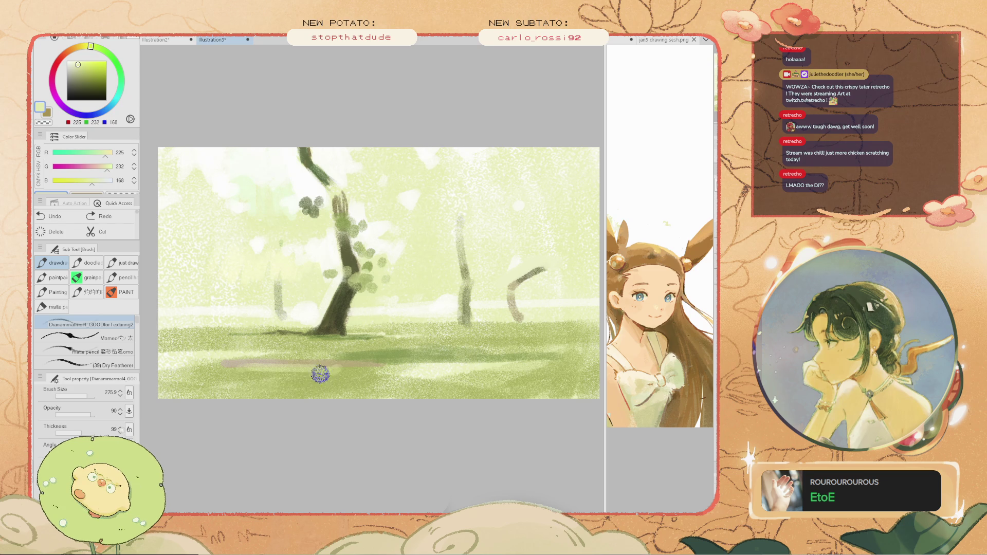
mouse_move(335, 366)
left_mouse_down()
mouse_move(256, 379)
mouse_move(216, 363)
left_mouse_up()
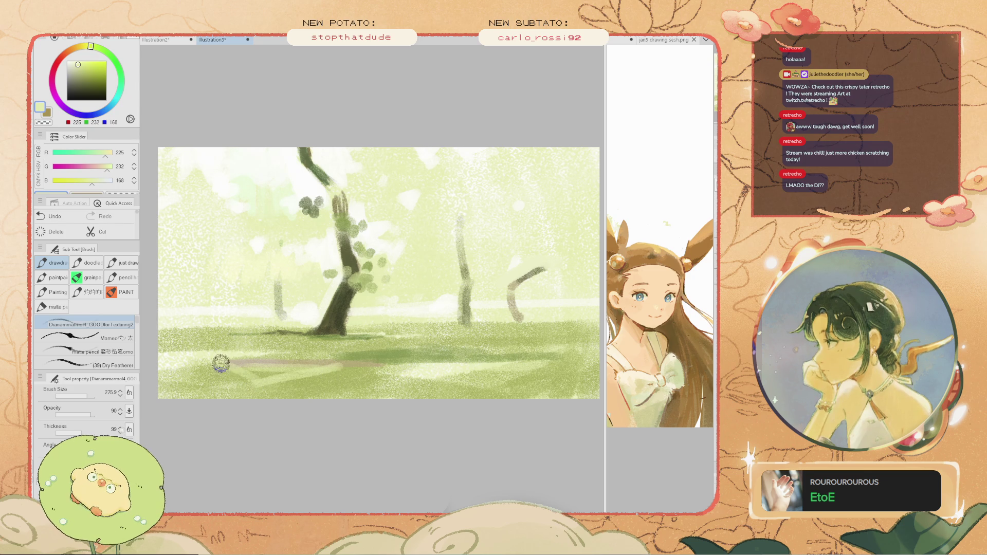
key("ctrl+z")
mouse_move(331, 368)
left_mouse_down()
mouse_move(297, 382)
mouse_move(341, 364)
left_mouse_up()
key("ctrl+z")
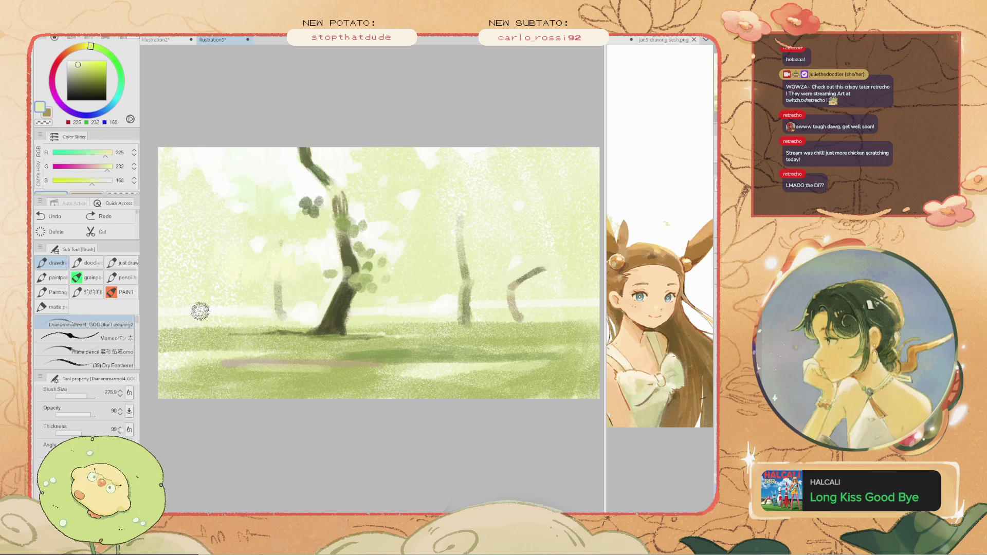
- Scumble pale light over the lower-left grass, then stroke a dark trunk-coloured shadow across the grass
left_click_drag(223, 335, 168, 330)
key("ctrl+z")
key("ctrl+z")
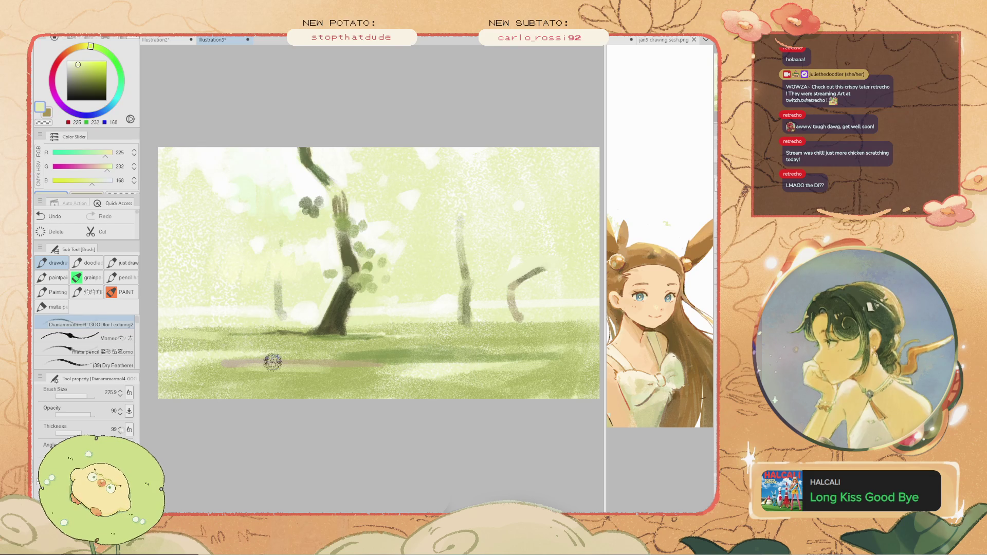
key("ctrl+z")
mouse_move(338, 366)
left_mouse_down()
mouse_move(279, 383)
mouse_move(244, 379)
left_mouse_up()
key("ctrl+z")
key("ctrl+z")
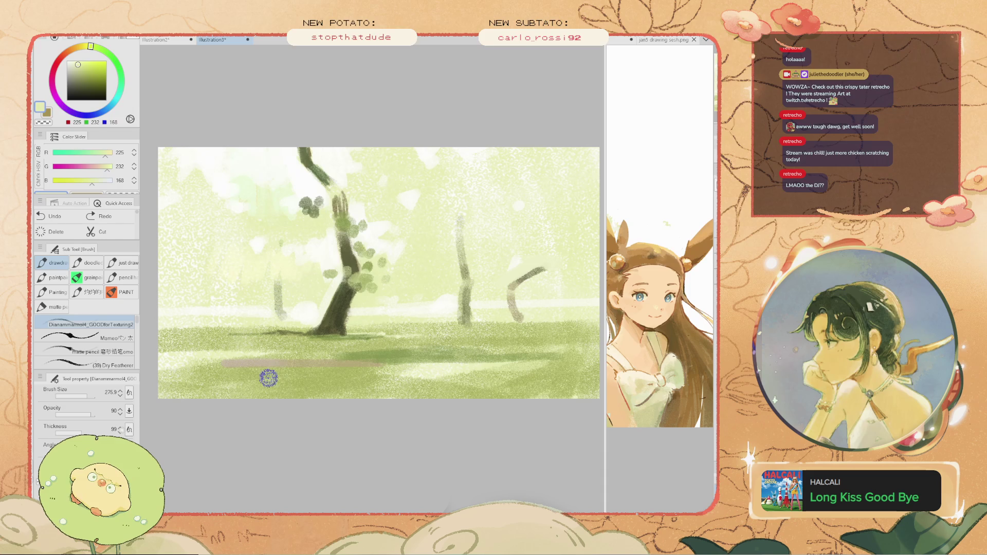
mouse_move(315, 368)
left_mouse_down()
mouse_move(262, 388)
mouse_move(218, 381)
left_mouse_up()
key("ctrl+z")
key("ctrl+z")
mouse_move(286, 375)
left_mouse_down()
mouse_move(223, 381)
mouse_move(222, 391)
mouse_move(196, 398)
left_mouse_up()
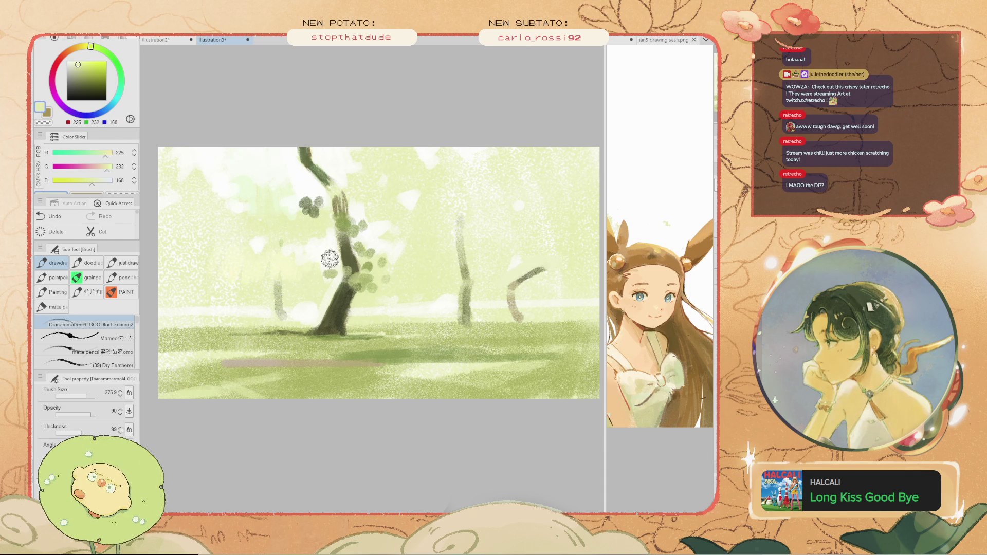
left_click(337, 315, "alt")
left_click_drag(504, 332, 360, 343)
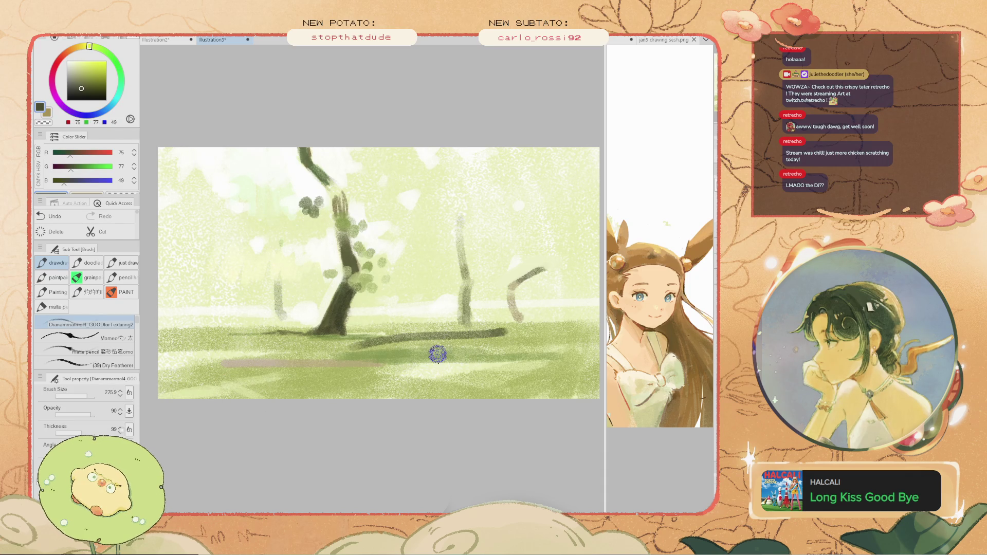
- Test dark shadow strokes and a small dab on the grass, undoing each one
key("ctrl+z")
left_click_drag(512, 344, 452, 337)
key("ctrl+z")
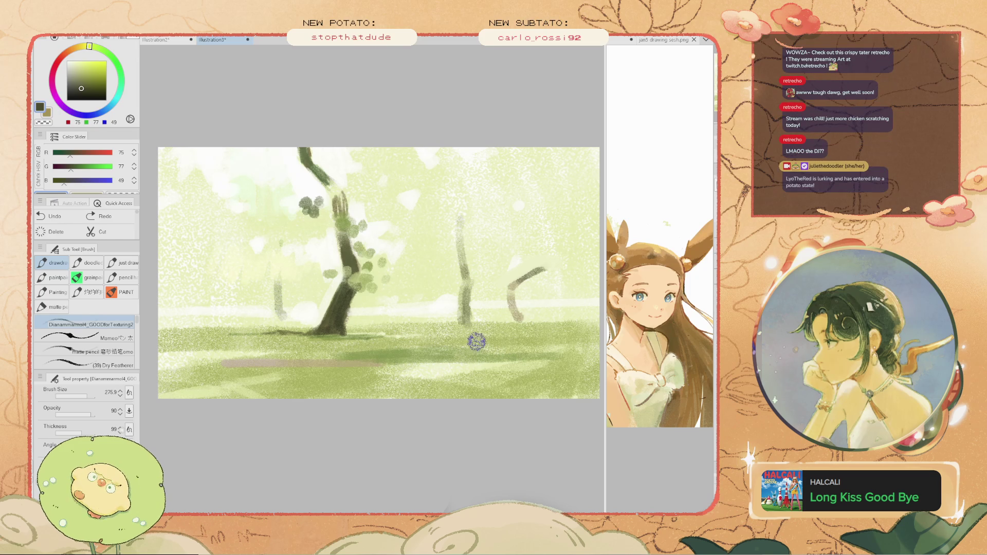
left_click(436, 332)
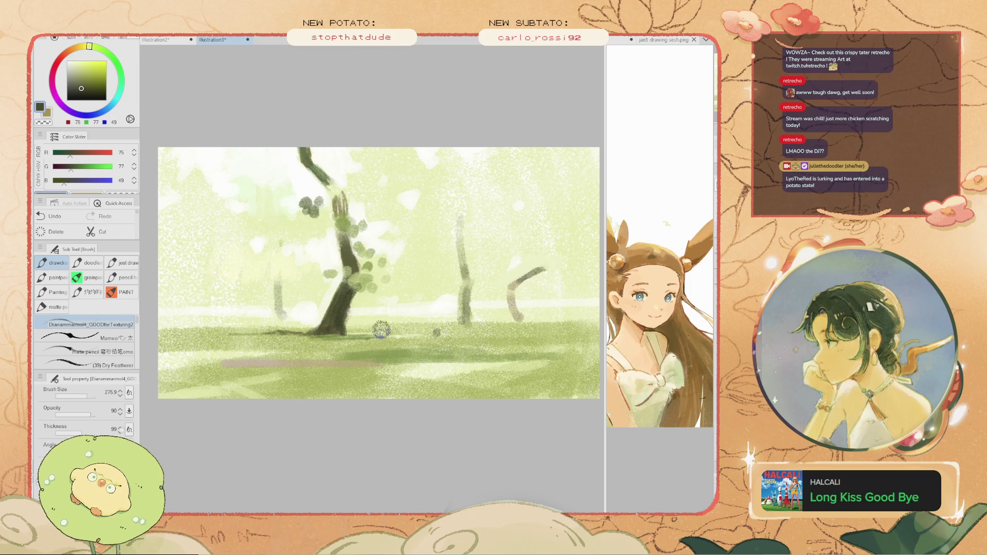
key("ctrl+z")
- Sample beige, then dark olive, and test a short olive shadow on the grass, undoing it
left_click(288, 364, "alt")
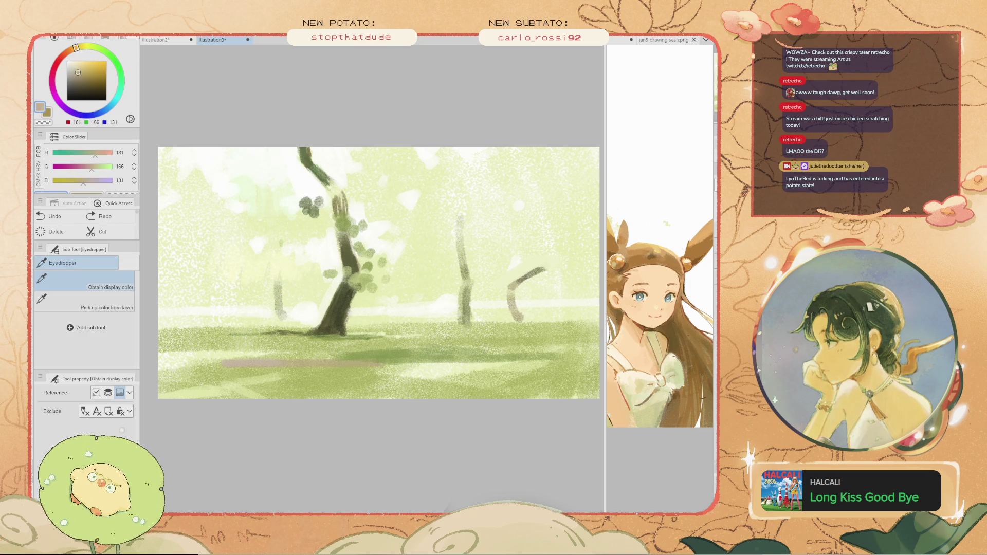
left_click(379, 361, "alt")
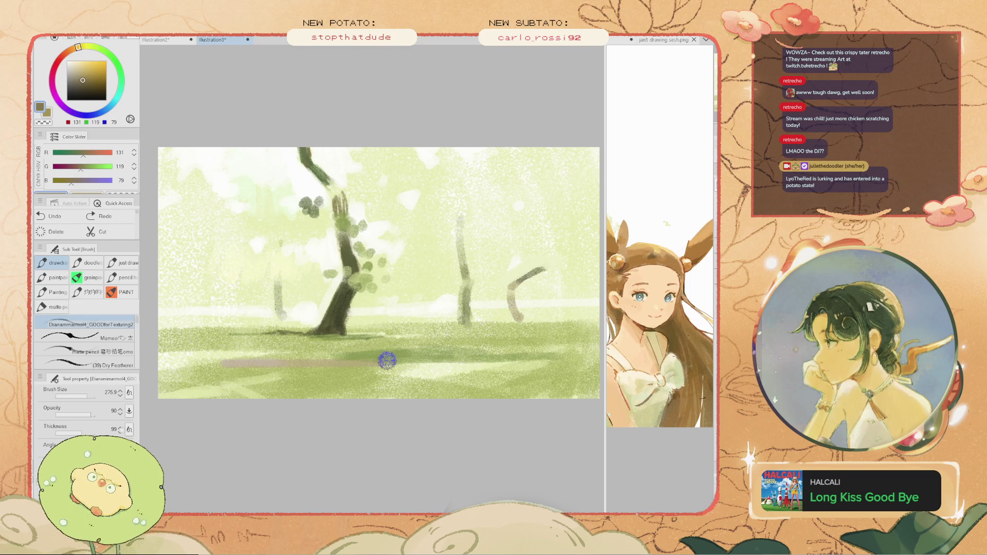
left_click_drag(404, 364, 375, 363)
key("ctrl+z")
- Try dark olive shadows across the right grass, then dab faint light beige there instead
left_click_drag(429, 321, 363, 325)
mouse_move(513, 355)
left_mouse_down()
mouse_move(532, 353)
mouse_move(476, 353)
left_mouse_up()
key("ctrl+z")
left_click_drag(563, 362, 485, 357)
key("ctrl+z")
left_click_drag(551, 362, 476, 362)
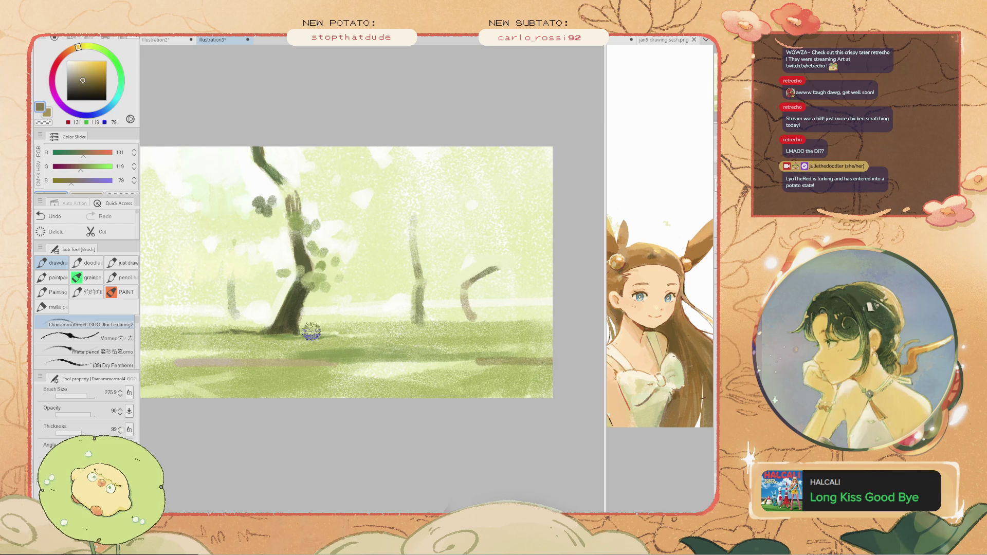
key("ctrl+z")
left_click(329, 362, "alt")
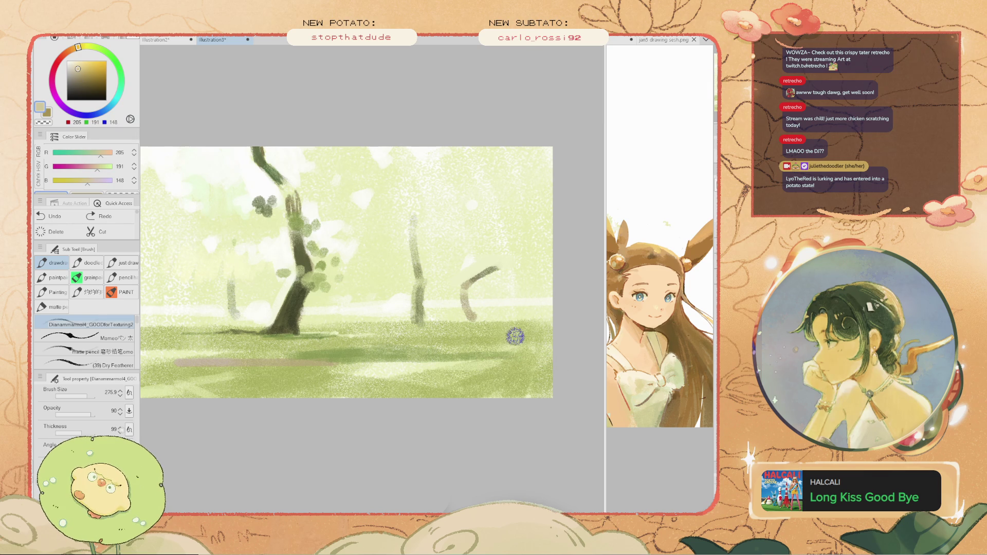
mouse_move(511, 361)
left_mouse_down()
mouse_move(458, 357)
mouse_move(471, 357)
mouse_move(467, 364)
left_mouse_up()
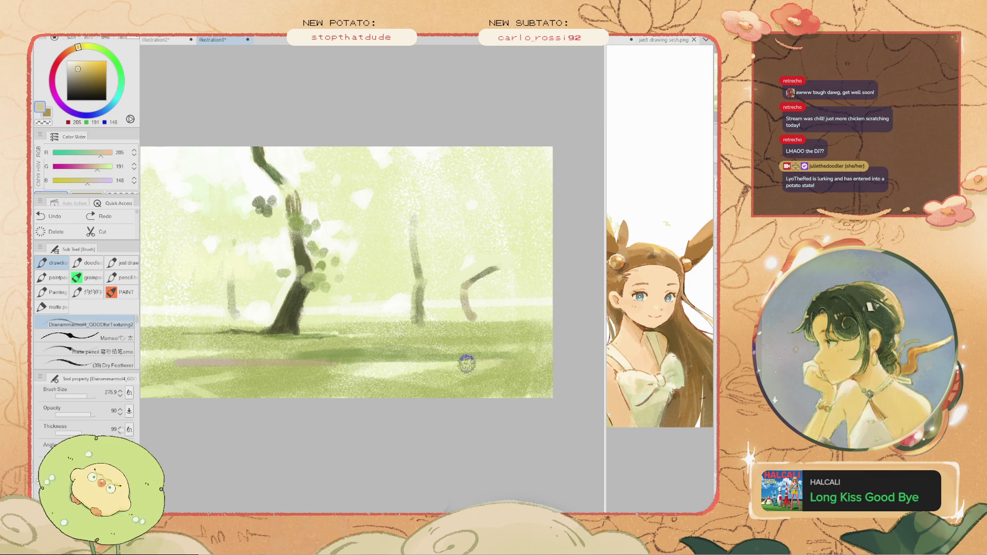
- Sample the dark olive at the tree trunk's base as the brush colour
left_click_drag(240, 324, 281, 321)
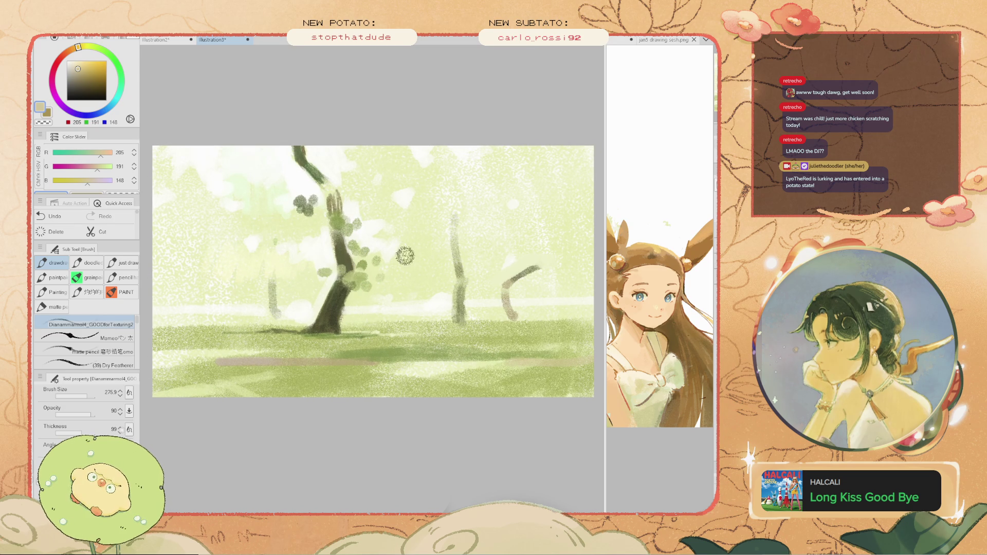
key("i")
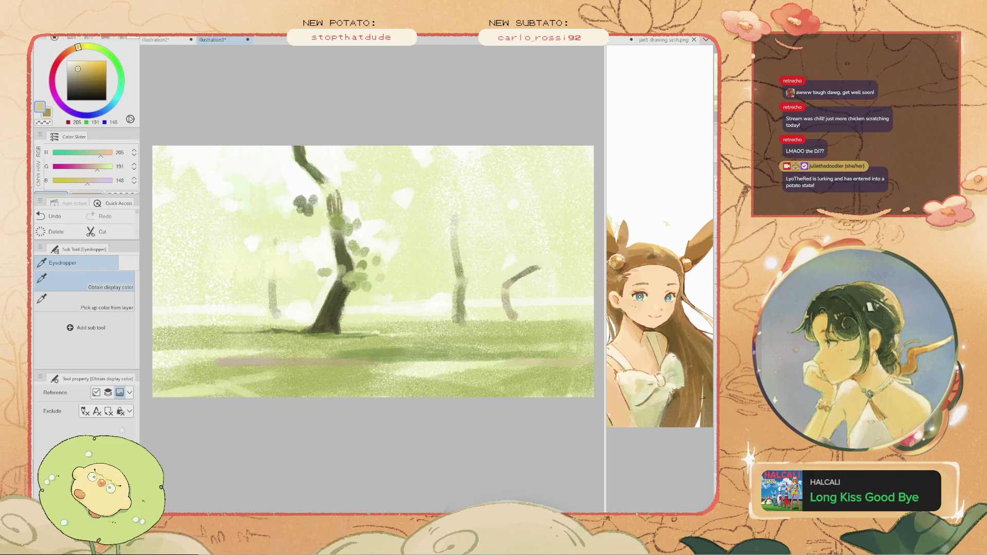
left_click(342, 325)
key("b")
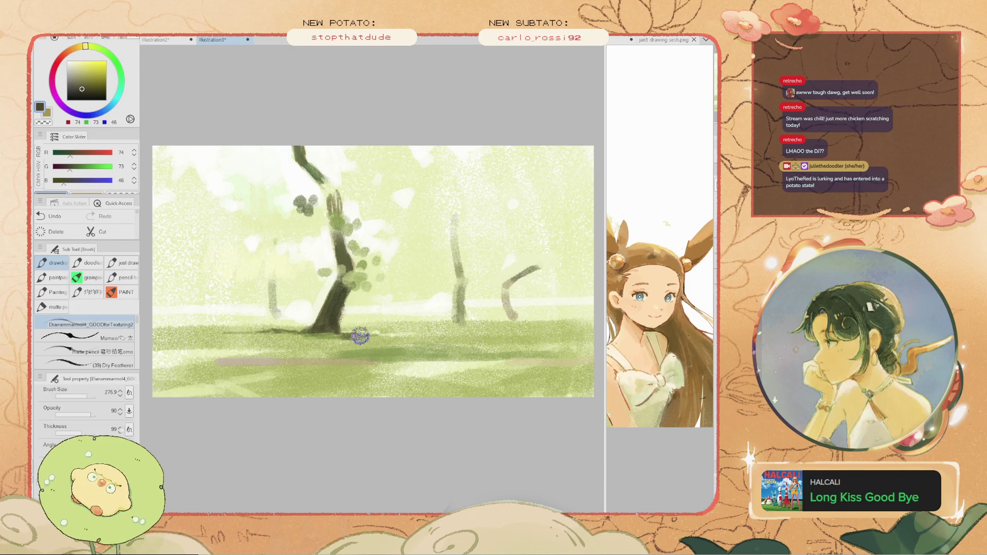
key("ctrl+z")
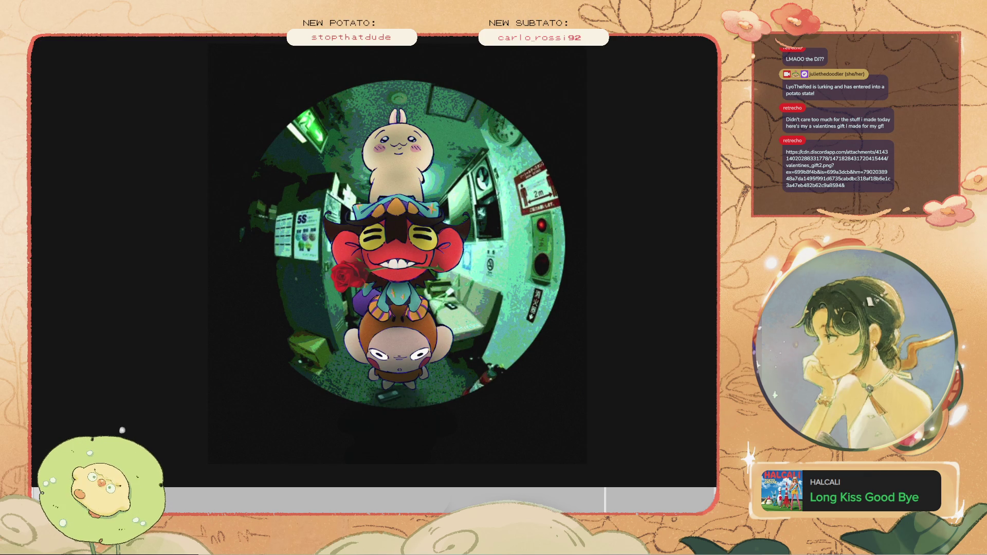
left_click(429, 228)
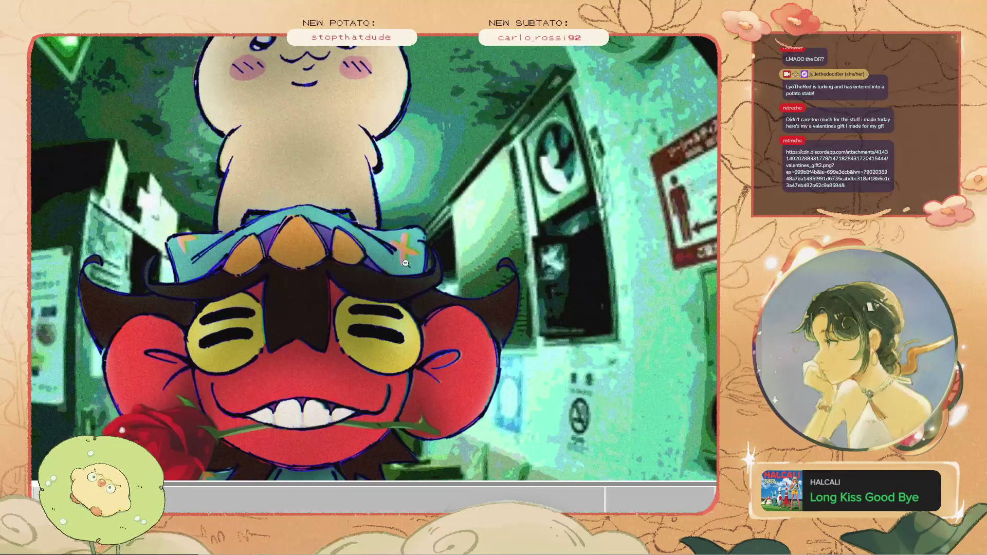
scroll(310, 228, "down", 5)
scroll(310, 228, "up", 1)
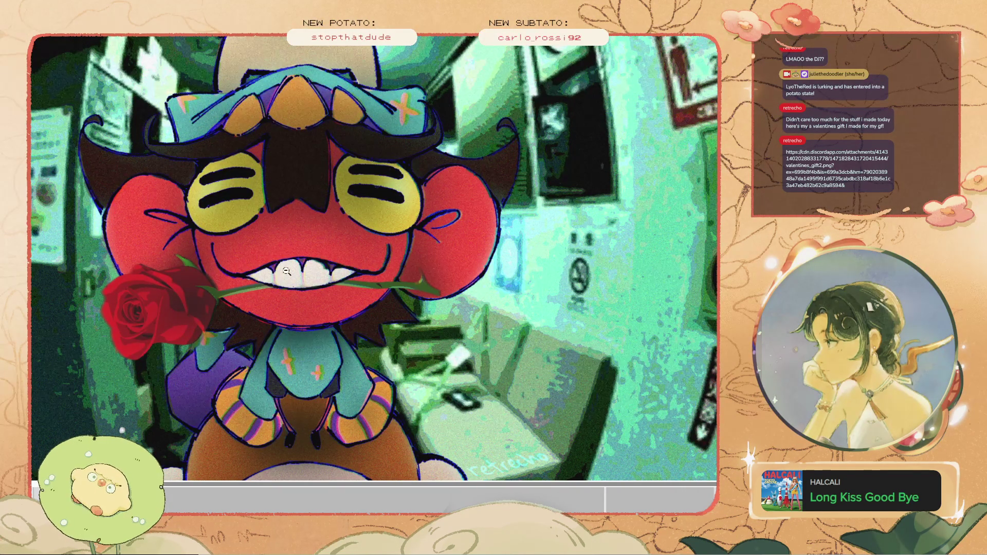
scroll(320, 264, "up", 4)
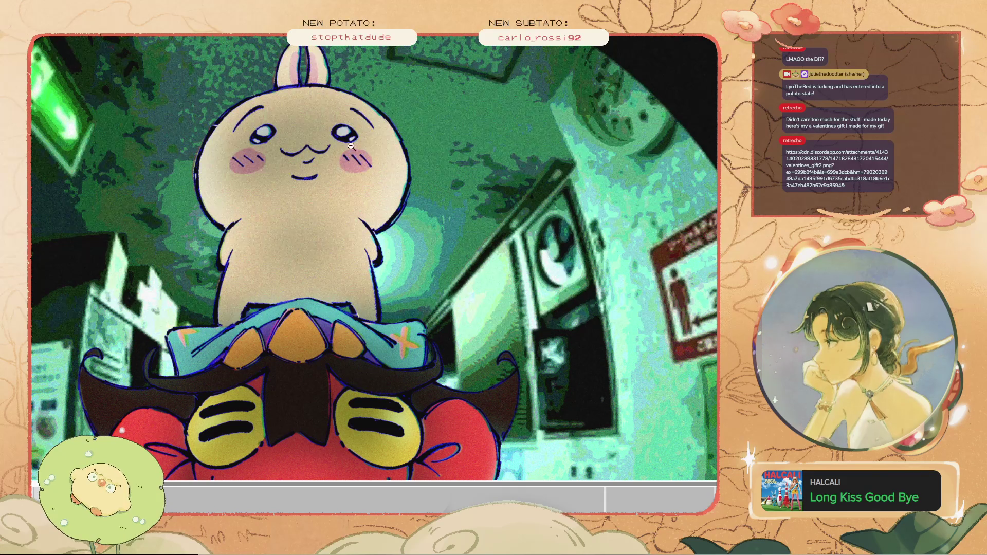
scroll(307, 344, "up", 3)
scroll(307, 306, "down", 3)
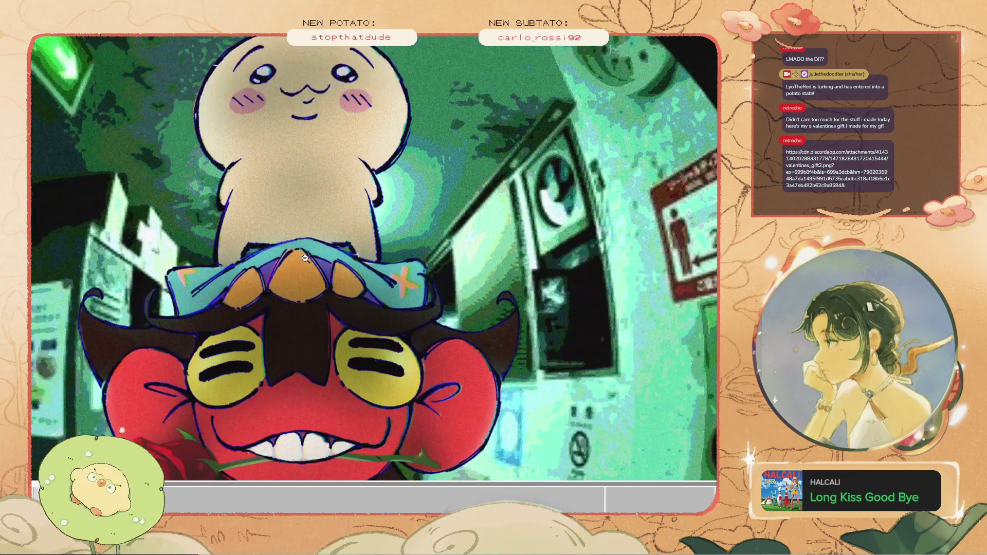
scroll(324, 360, "down", 4)
scroll(339, 381, "down", 2)
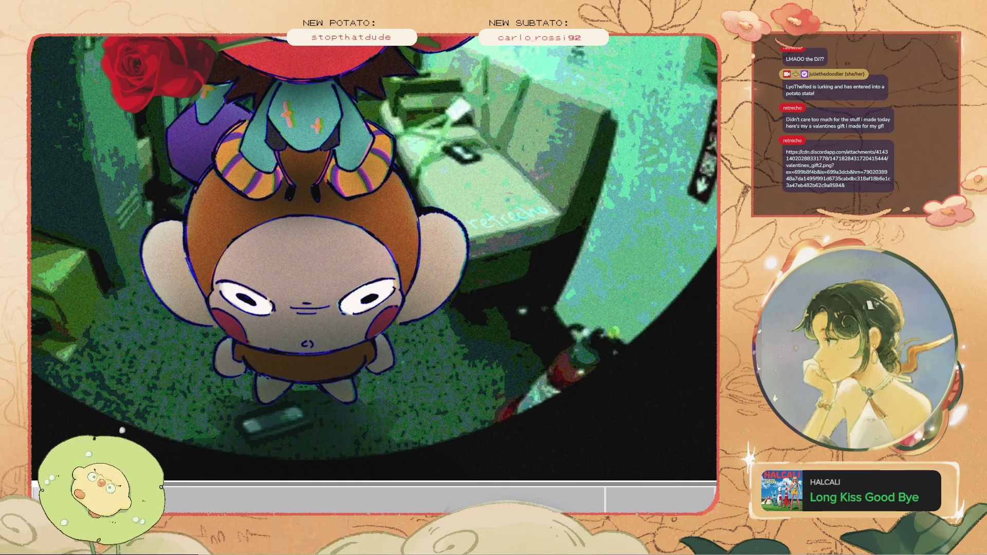
scroll(374, 257, "up", 5)
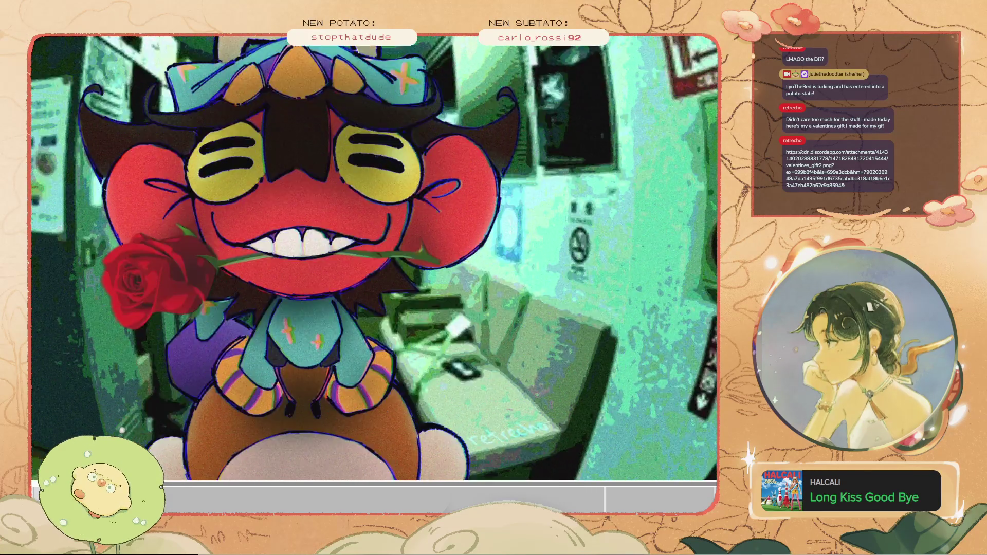
left_click(224, 297)
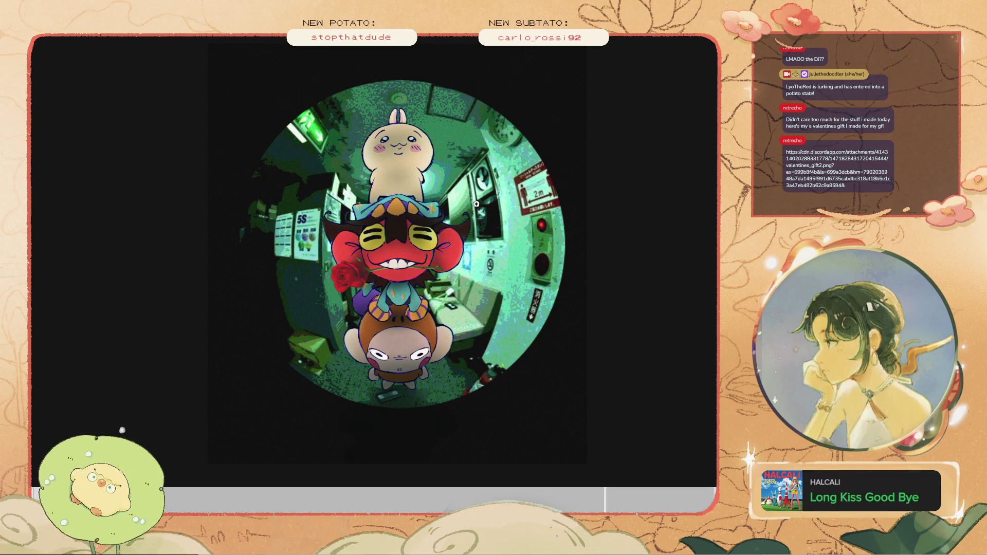
left_click(470, 227)
left_click(470, 226)
scroll(505, 242, "up", 2)
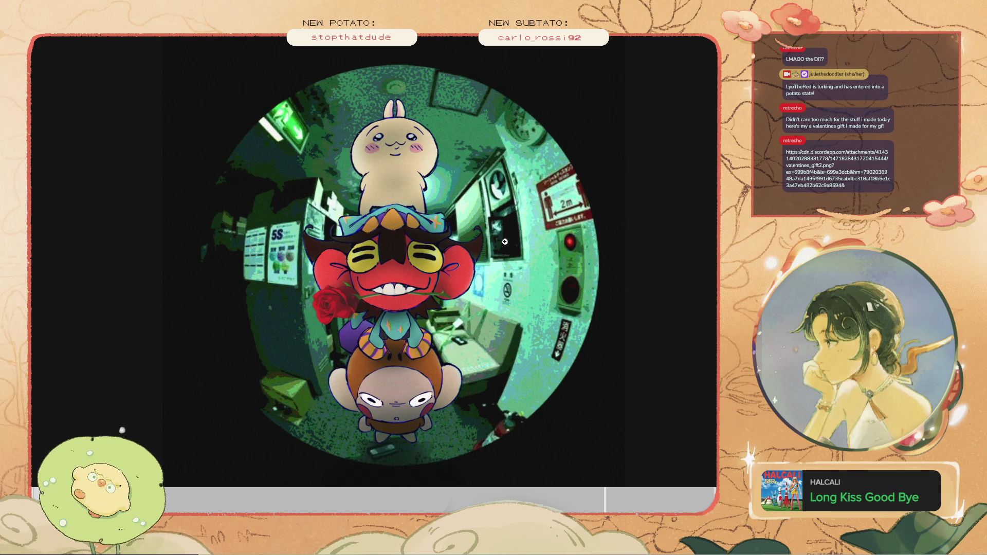
scroll(505, 242, "up", 1)
scroll(697, 175, "down", 3)
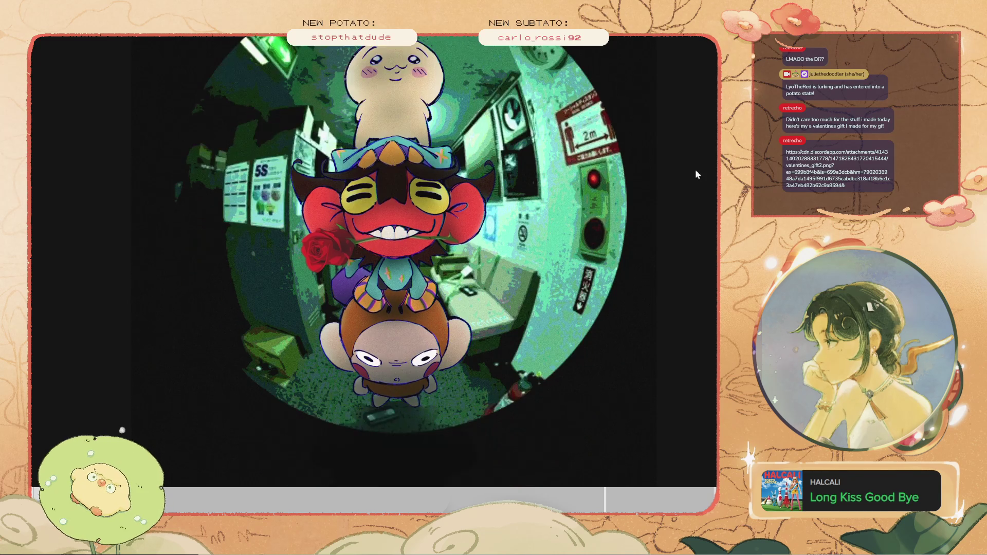
scroll(698, 180, "up", 2)
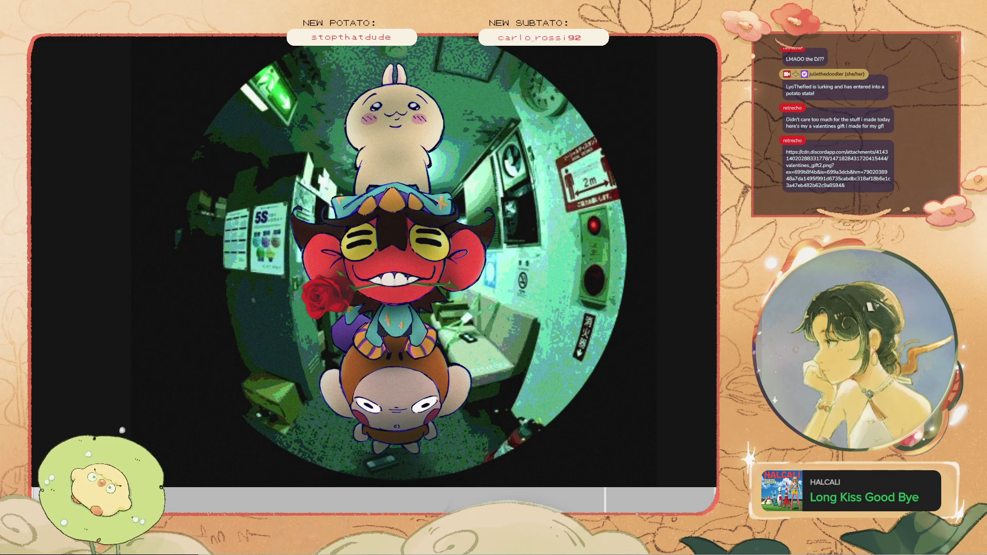
scroll(512, 248, "down", 3)
scroll(513, 248, "up", 2)
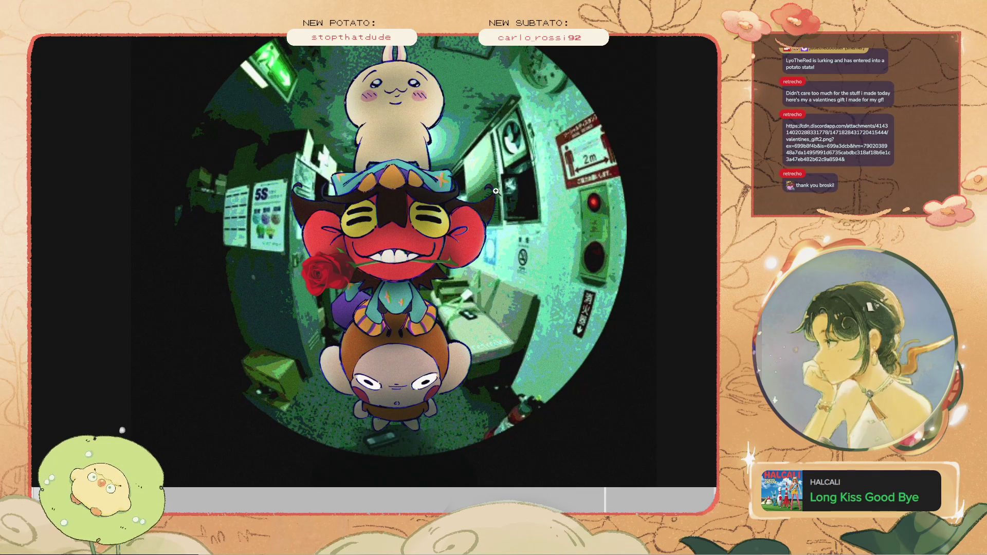
scroll(512, 249, "up", 2)
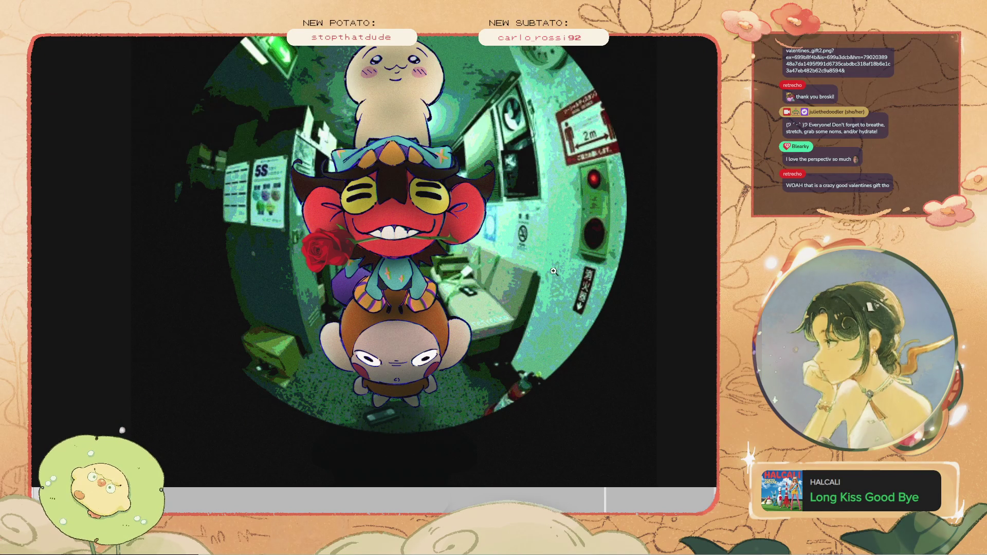
- Scroll around the fisheye character picture in the image viewer
scroll(573, 151, "up", 2)
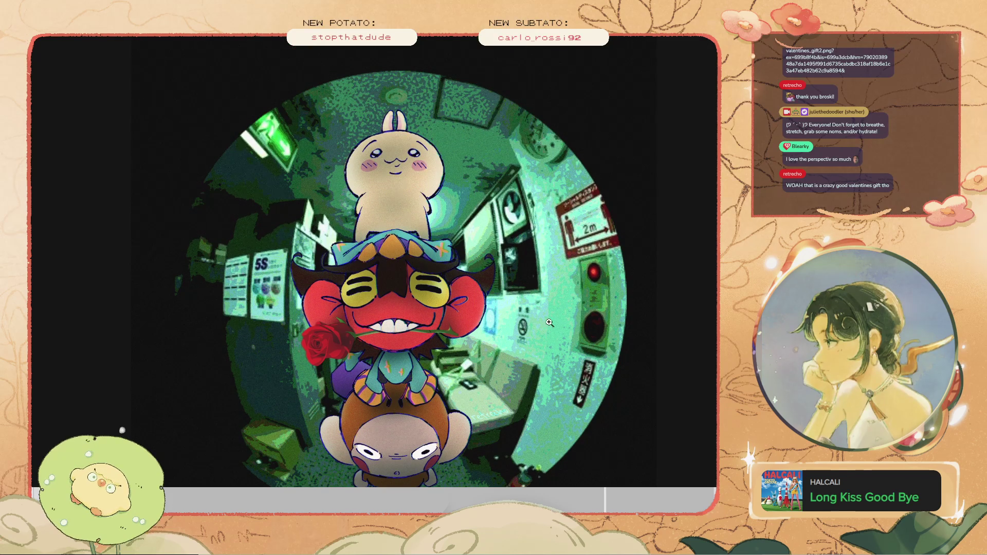
scroll(537, 329, "down", 1)
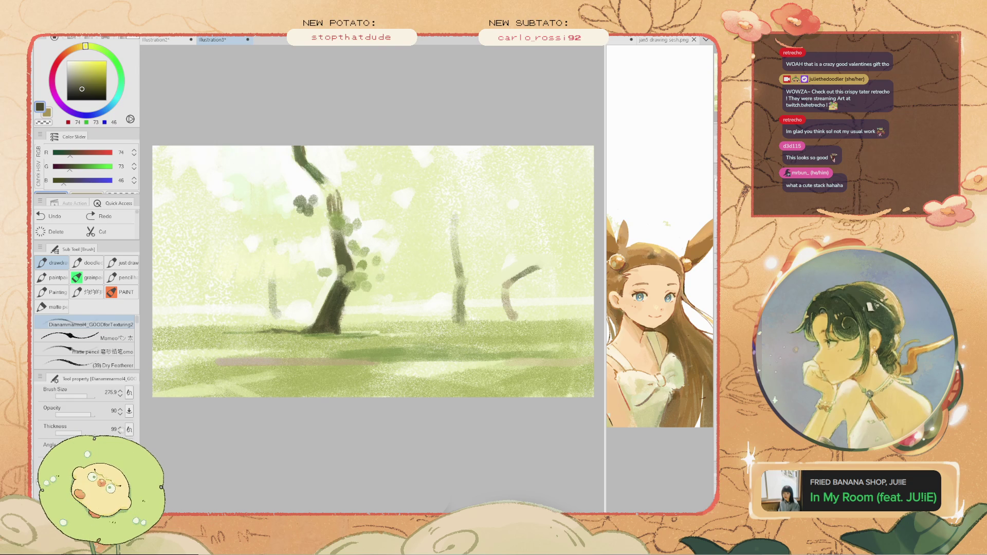
- Try a dark diagonal stroke left of the tree, then dab dark paint beside the foliage
scroll(282, 393, "up", 2)
scroll(308, 330, "down", 2)
scroll(371, 392, "up", 2)
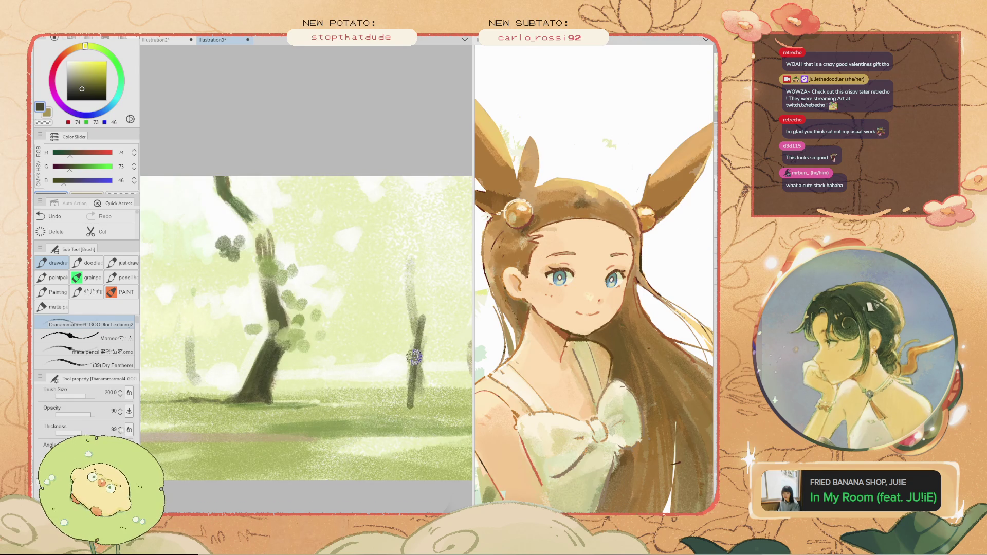
left_click_drag(359, 299, 326, 367)
key("ctrl+z")
left_click_drag(360, 297, 326, 366)
key("ctrl+z")
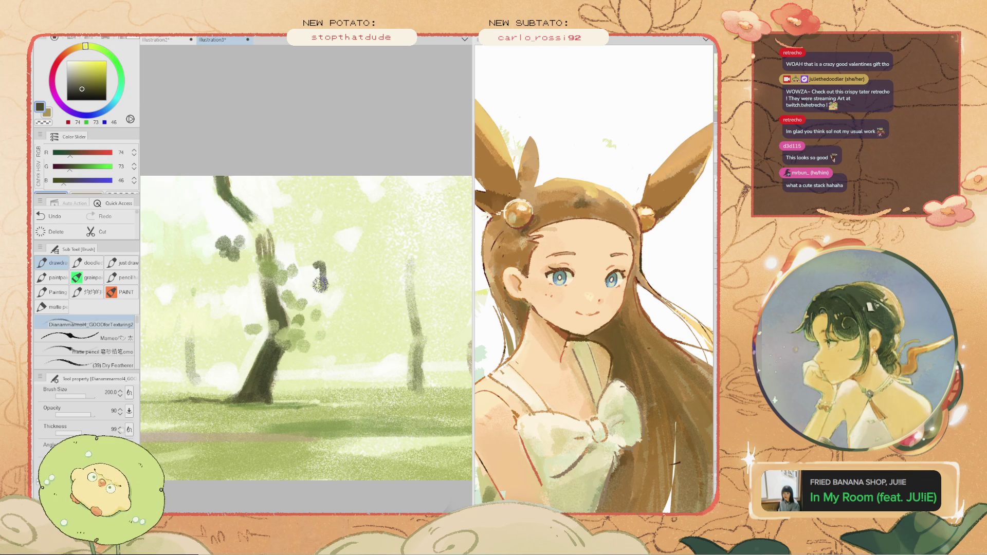
left_click(331, 290)
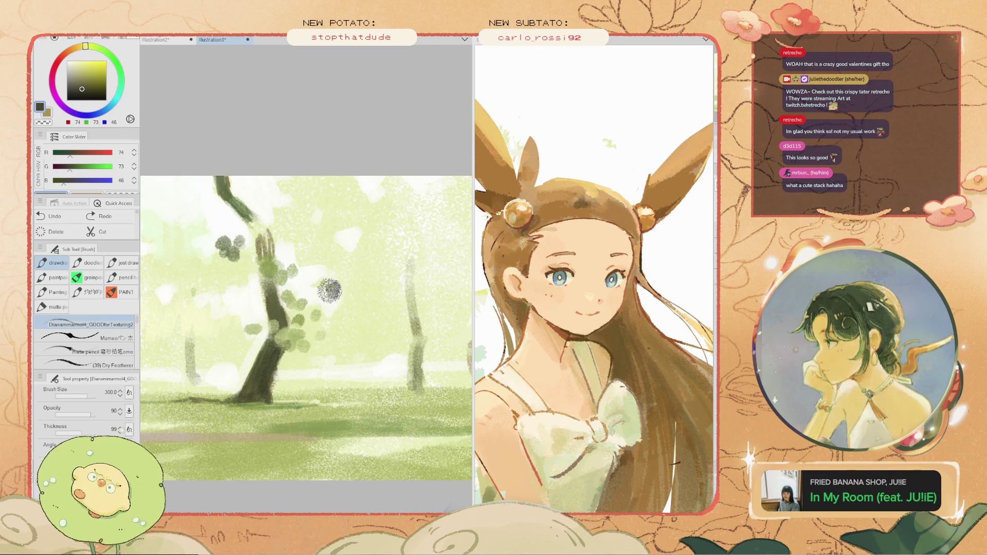
- At brush size 500, sample a lighter dark tone and dab darker leaves beside the trunk
key("bracketright")
key("bracketright")
key("bracketright")
scroll(308, 283, "down", 2)
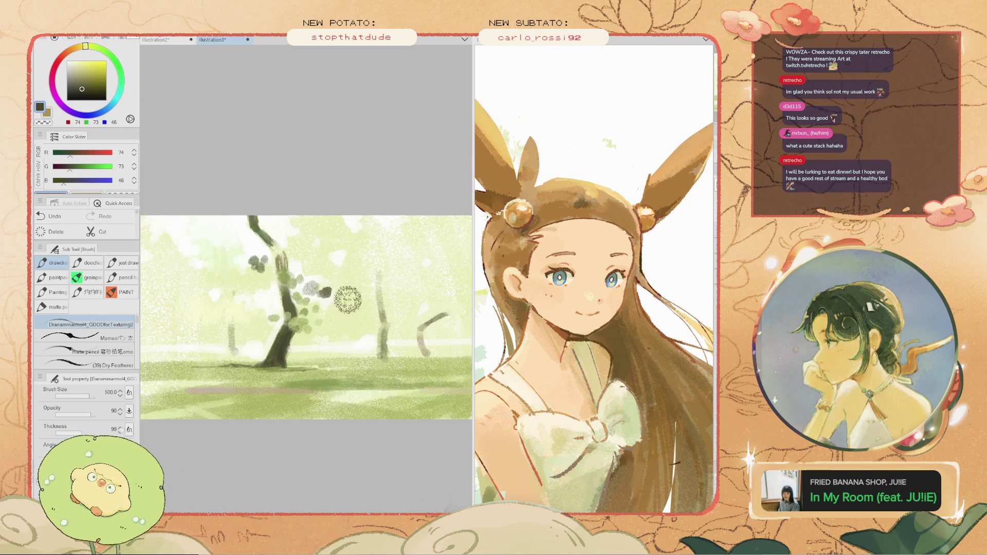
scroll(345, 329, "down", 1)
scroll(313, 316, "up", 2)
left_click(314, 303, "alt")
left_click(319, 300)
left_click(322, 297)
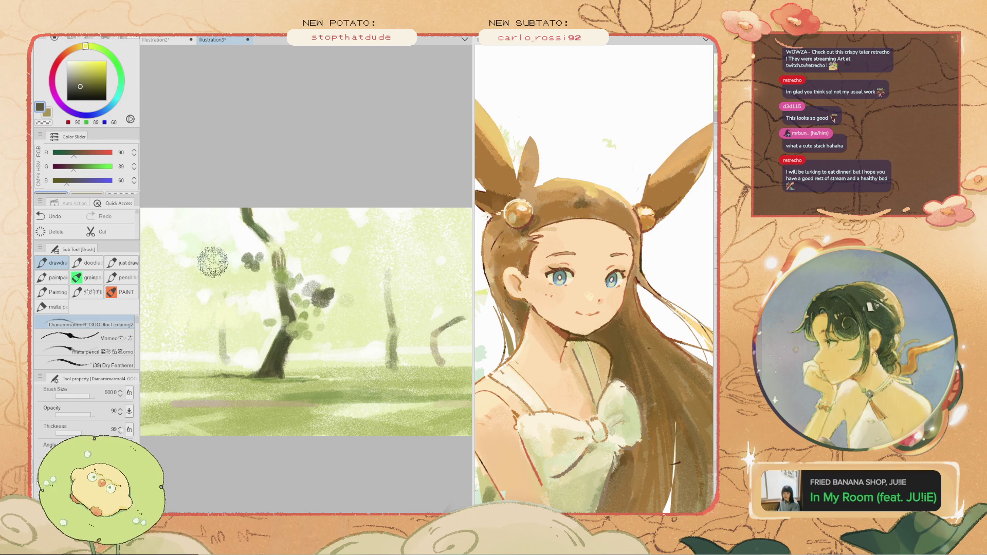
key("bracketleft")
key("bracketleft")
key("bracketleft")
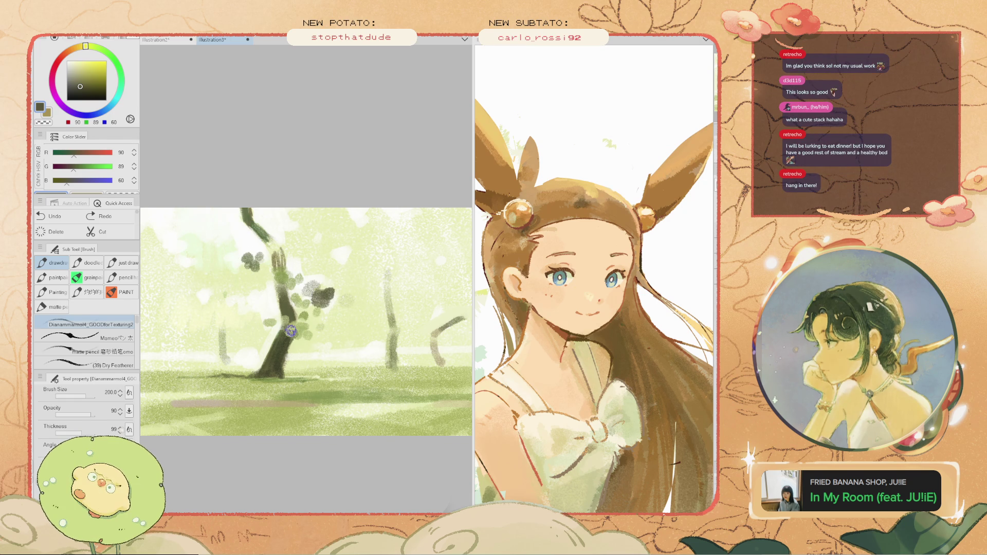
- Sample olive green from the foliage and paint a small stroke near the tree base at size 100
mouse_move(224, 306)
left_mouse_down()
mouse_move(231, 282)
mouse_move(222, 308)
left_mouse_up()
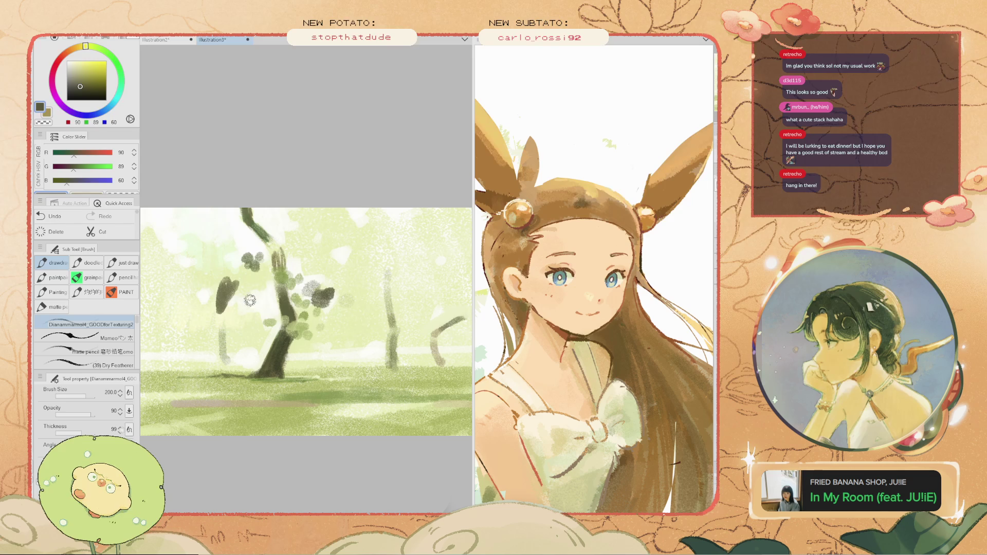
key("ctrl+z")
scroll(277, 346, "up", 2)
scroll(277, 346, "up", 1)
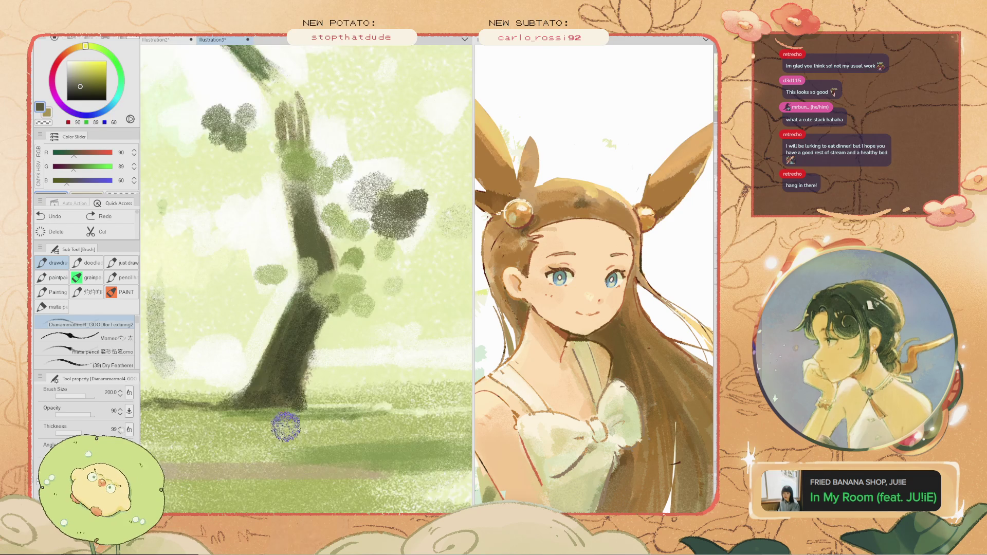
left_click(277, 346, "alt")
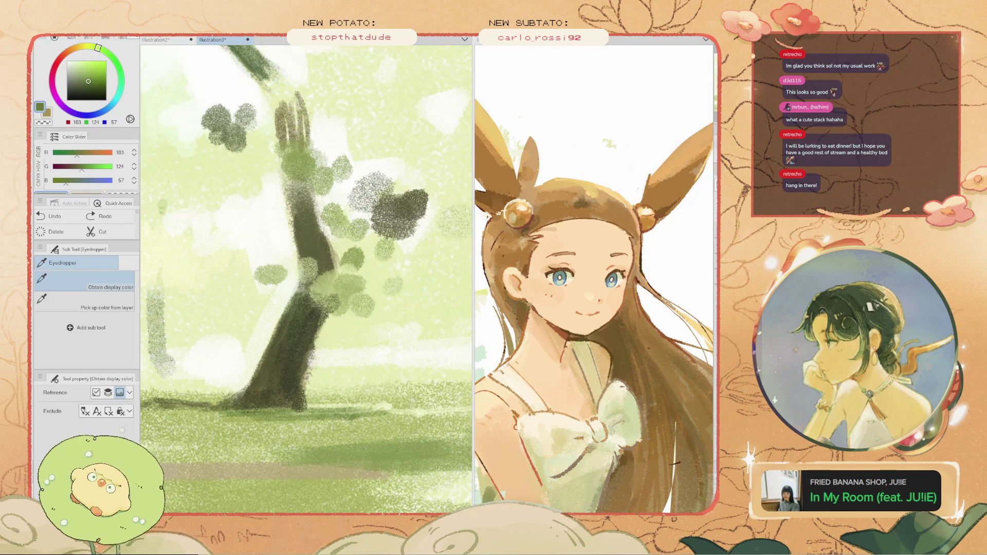
key("b")
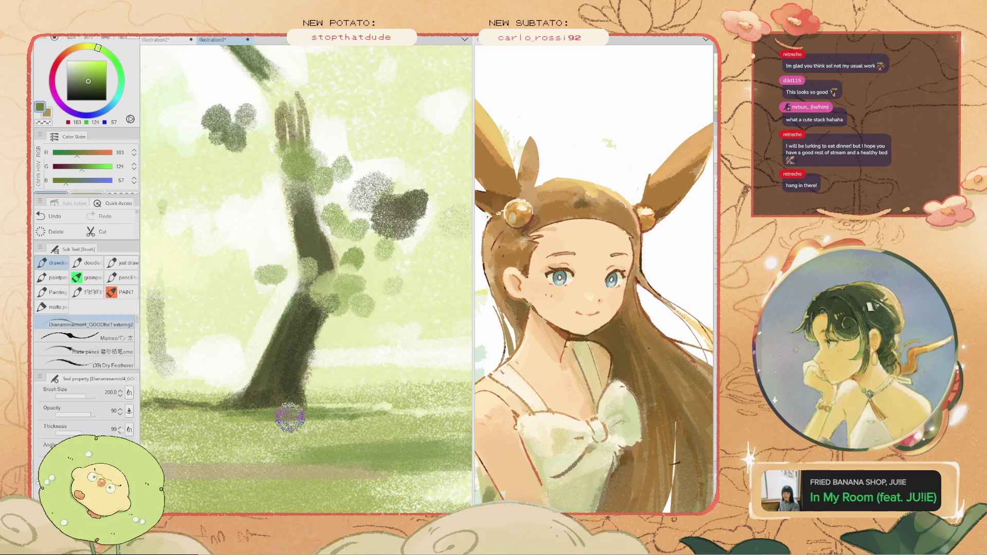
key("bracketleft")
left_click_drag(324, 411, 283, 408)
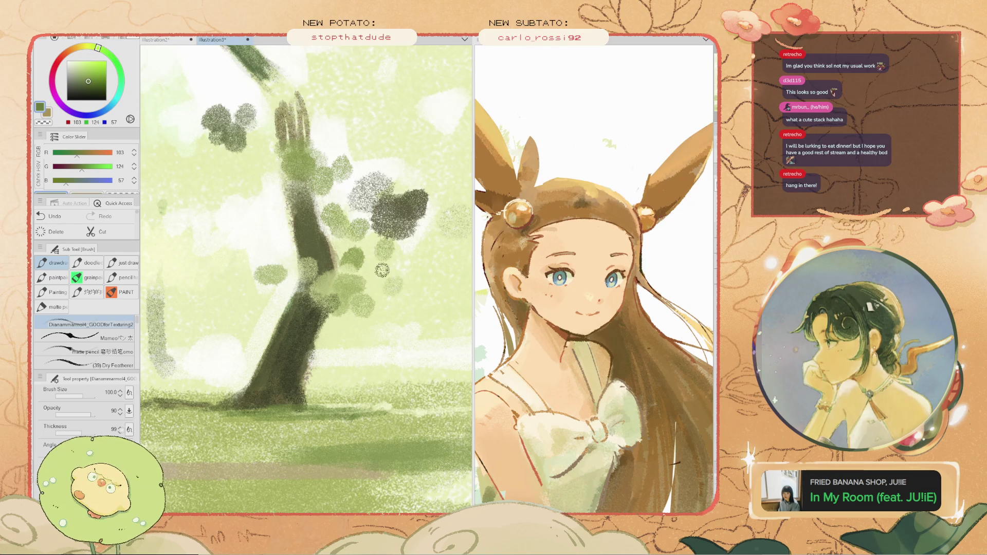
scroll(349, 355, "down", 3)
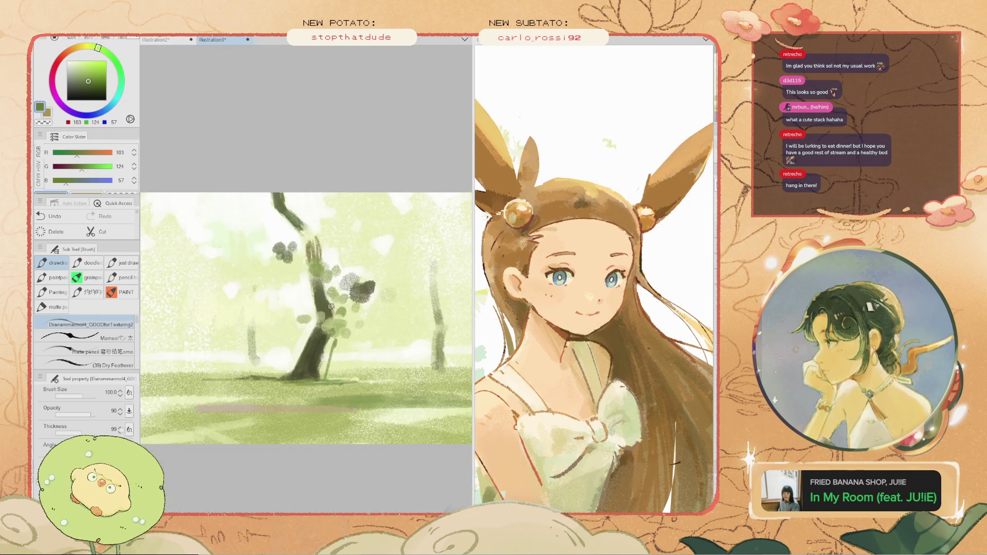
- Set the brush back to 200 and darken the paint colour toward brown
scroll(350, 375, "up", 3)
key("bracketright")
key("bracketright")
key("bracketright")
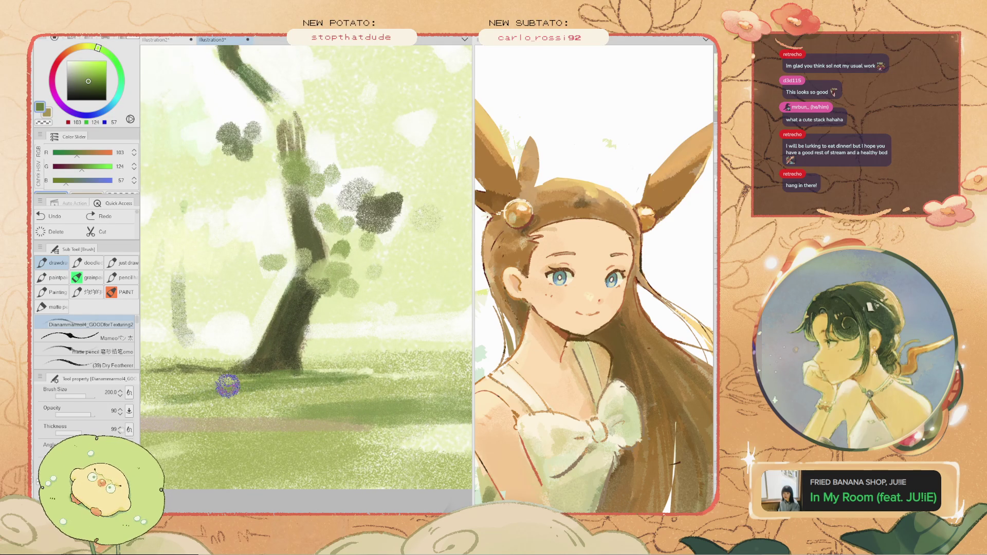
left_click_drag(81, 167, 73, 166)
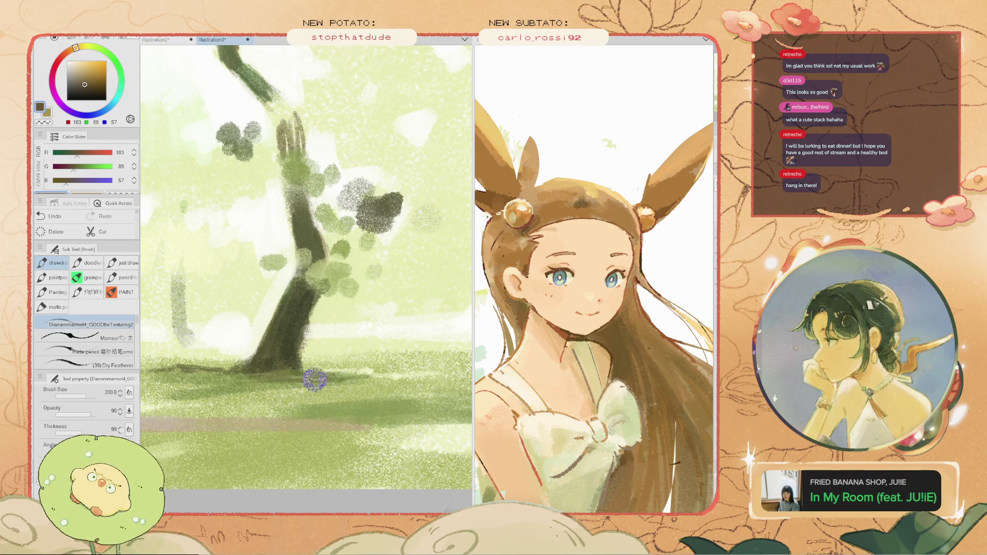
scroll(195, 360, "down", 3)
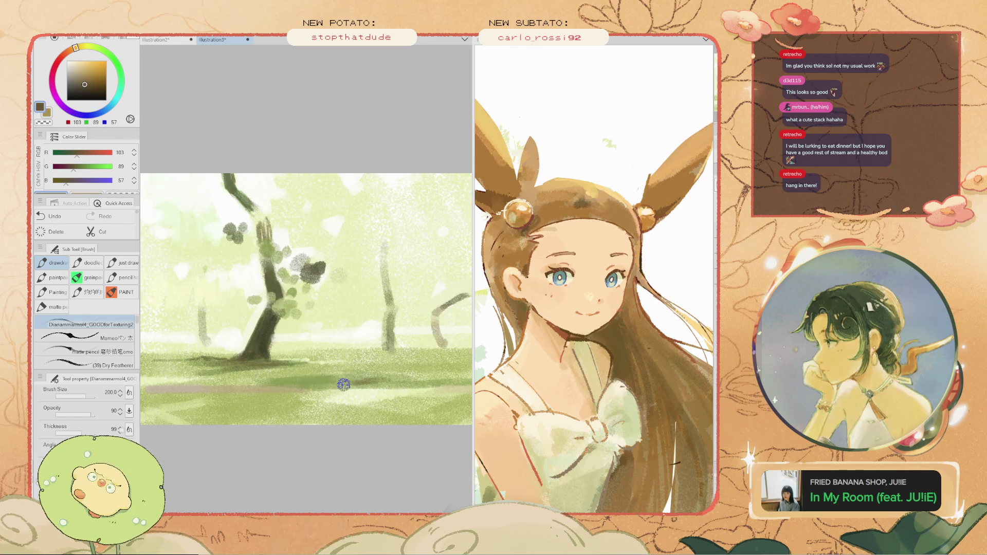
scroll(308, 239, "up", 3)
left_click_drag(247, 136, 303, 208)
scroll(303, 207, "down", 2)
- Sample dark olive from the tree trunk with the eyedropper and return to the brush
key("i")
left_click(303, 207)
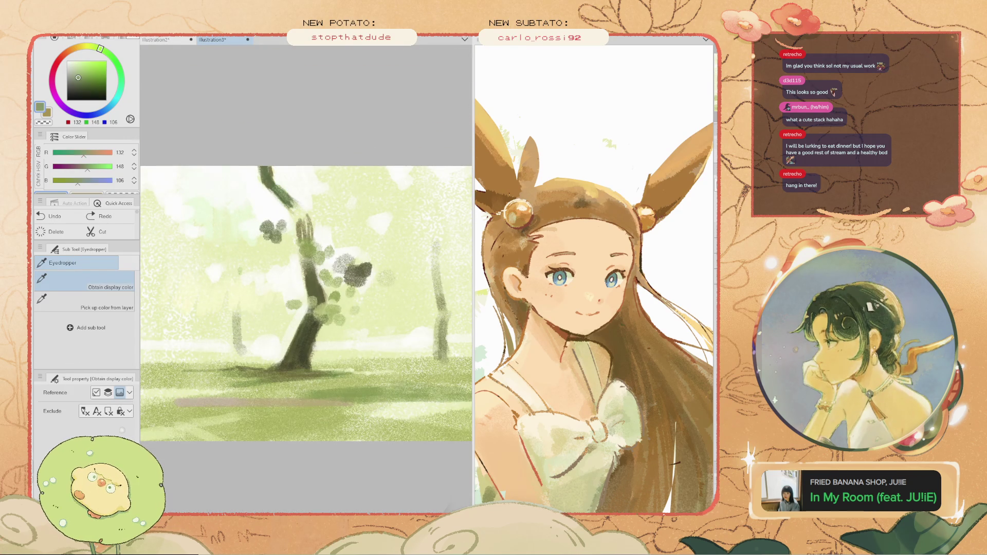
left_click(272, 169, "alt")
left_click(271, 175)
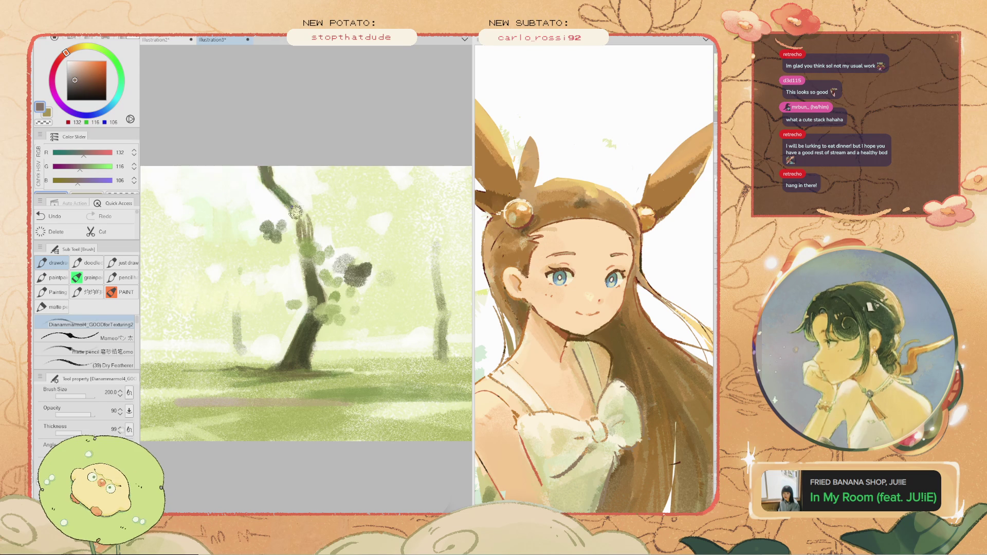
left_click(309, 335)
key("ctrl+z")
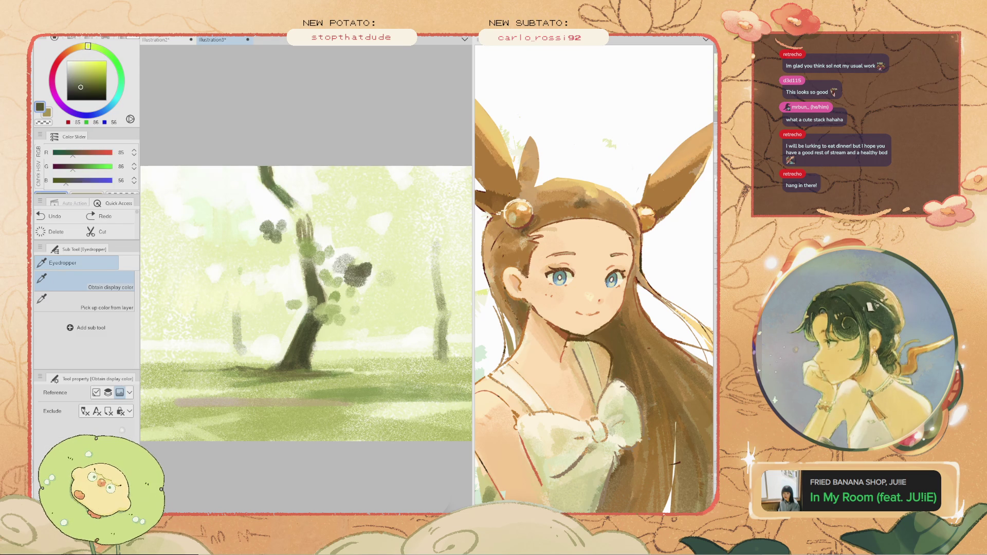
key("b")
scroll(309, 335, "down", 4)
scroll(310, 335, "up", 2)
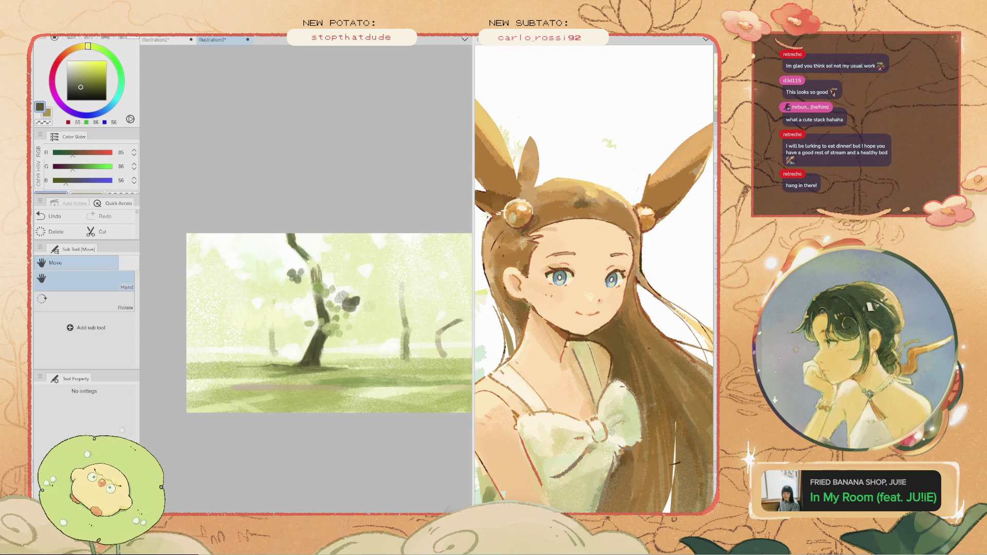
- Try dark and orange-tinted branch strokes across the distant trees, undoing each attempt
left_click_drag(309, 335, 262, 341)
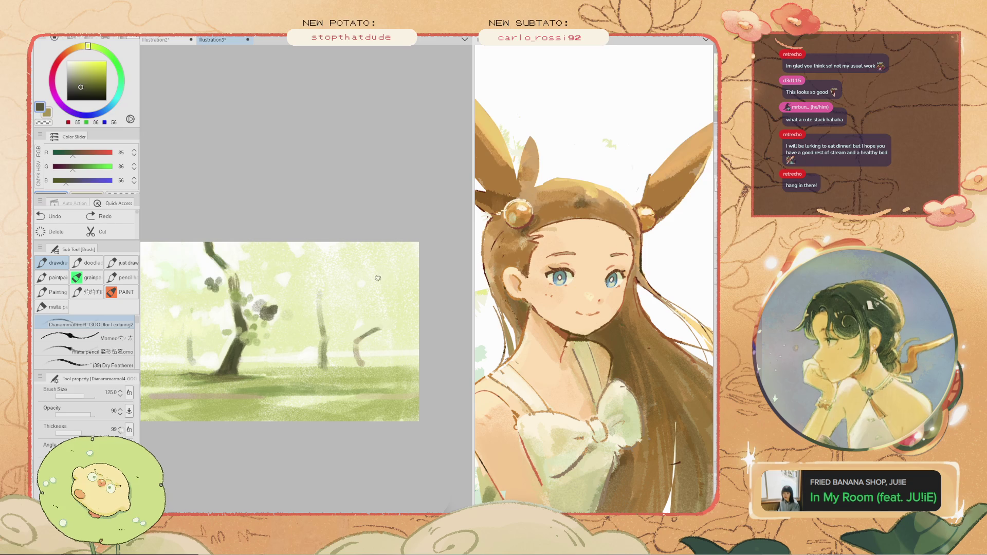
left_click_drag(355, 274, 310, 283)
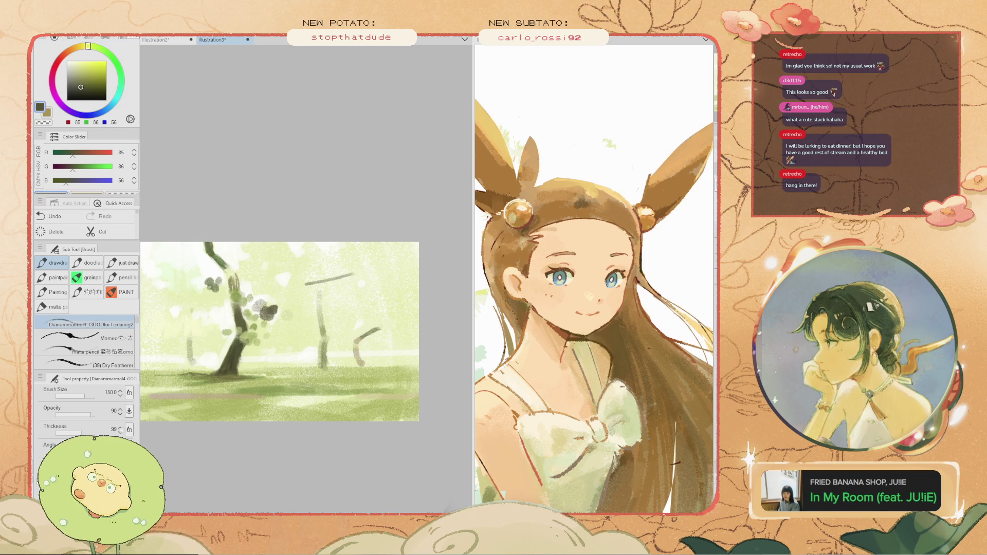
left_click(79, 81)
key("ctrl+z")
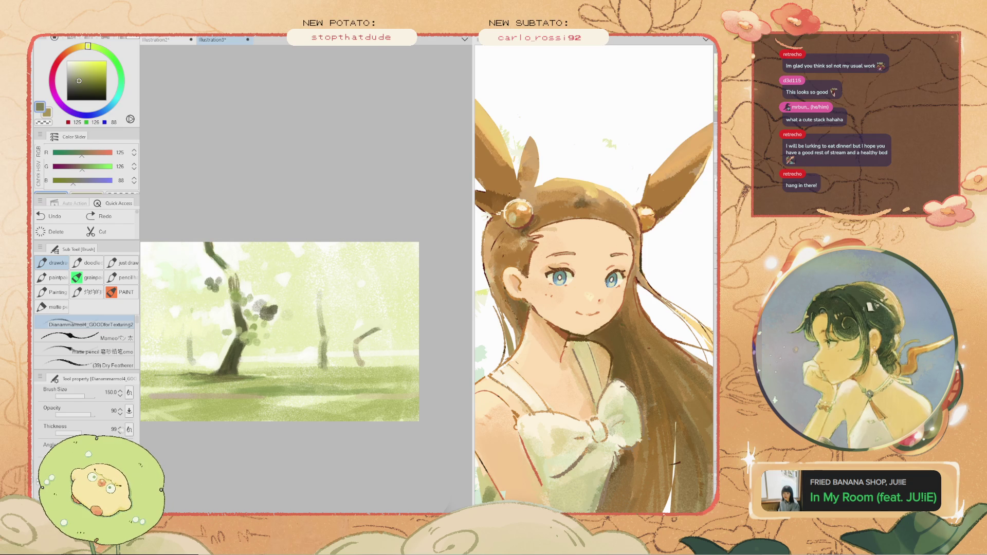
left_click(72, 49)
left_click_drag(381, 289, 294, 286)
key("ctrl+z")
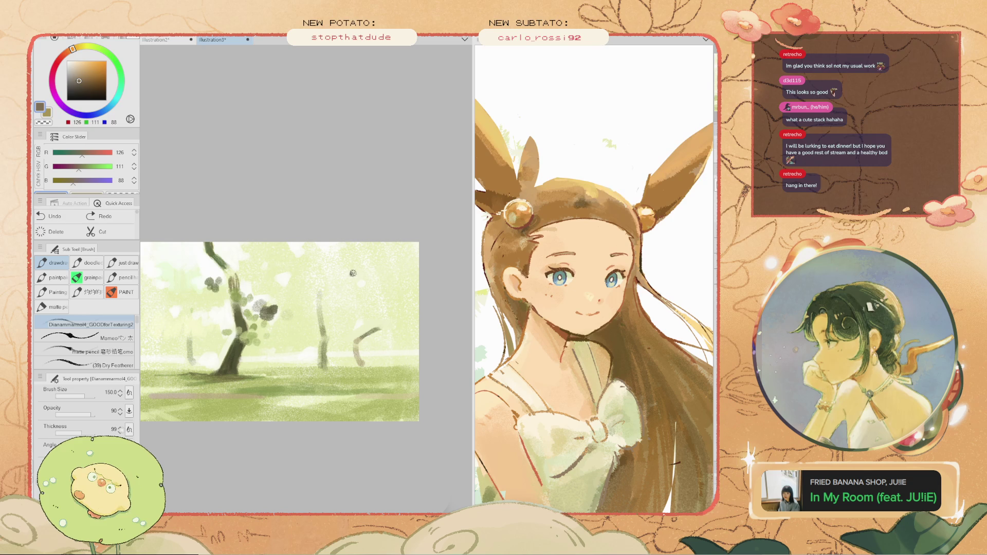
key("ctrl+z")
mouse_move(353, 274)
left_mouse_down()
mouse_move(269, 276)
mouse_move(287, 279)
left_mouse_up()
key("ctrl+z")
key("ctrl+z")
key("ctrl+z")
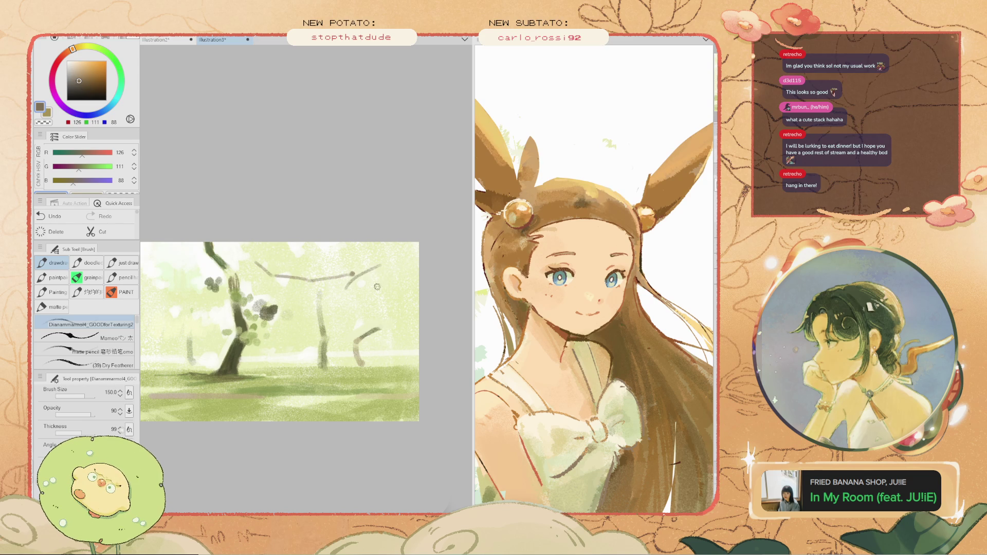
- Paint a thin dark olive branch on the right-hand tree
left_click_drag(367, 321, 336, 350)
key("ctrl+z")
key("i")
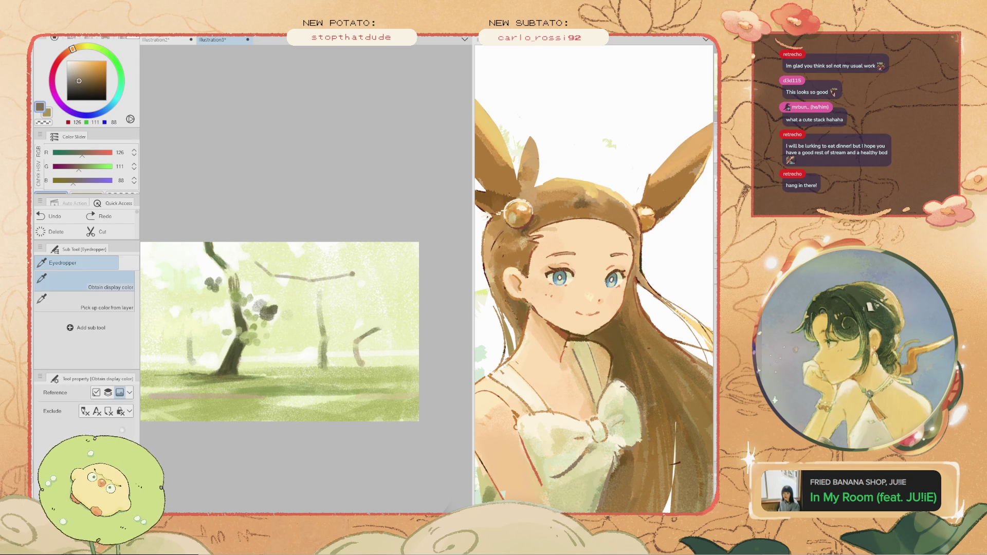
key("b")
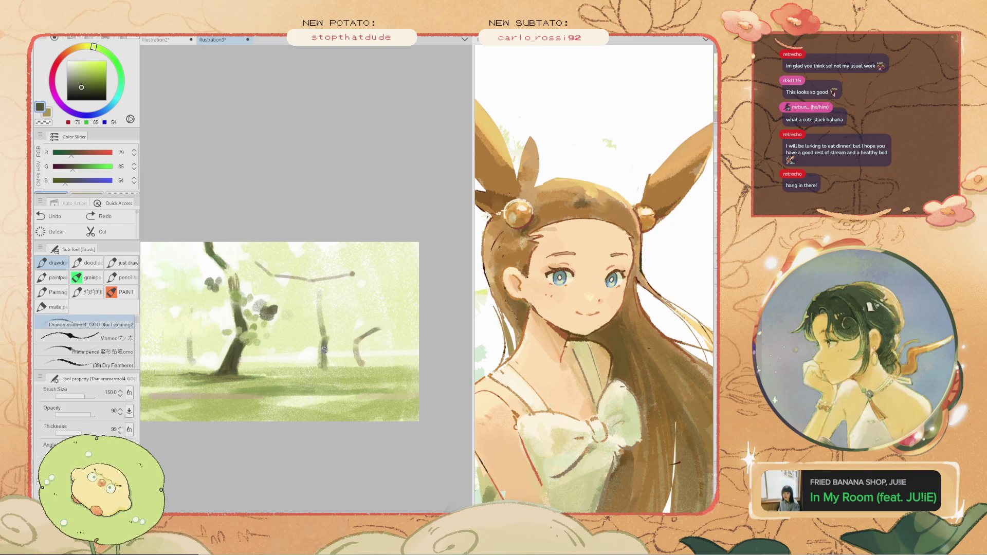
left_click_drag(370, 304, 357, 323)
- Pick a fresh green and dab a large foliage patch on the right tree and near the middle tree
key("i")
left_click(285, 358)
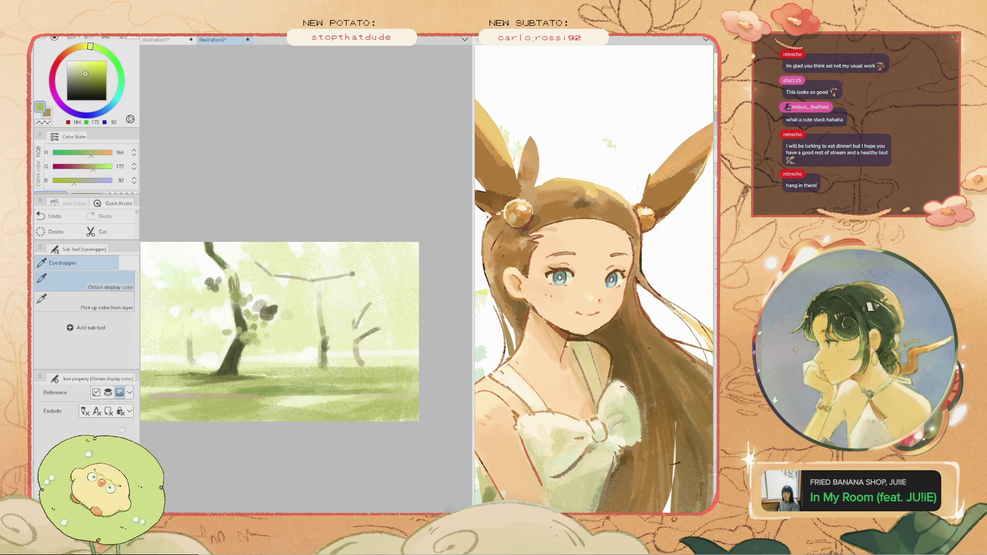
key("b")
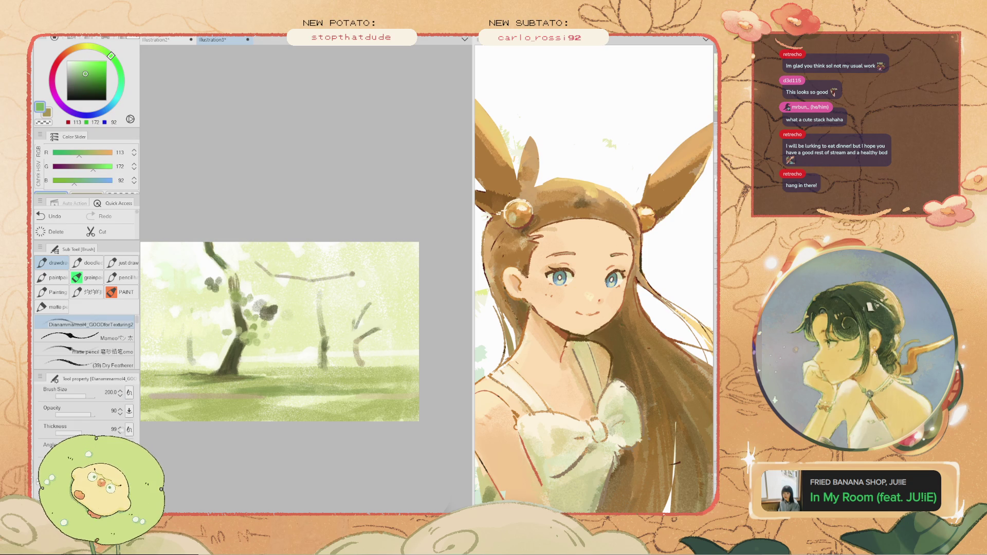
mouse_move(350, 321)
left_mouse_down()
mouse_move(341, 329)
mouse_move(338, 305)
mouse_move(350, 300)
mouse_move(337, 322)
mouse_move(331, 314)
mouse_move(348, 286)
mouse_move(390, 293)
left_mouse_up()
left_click(297, 310)
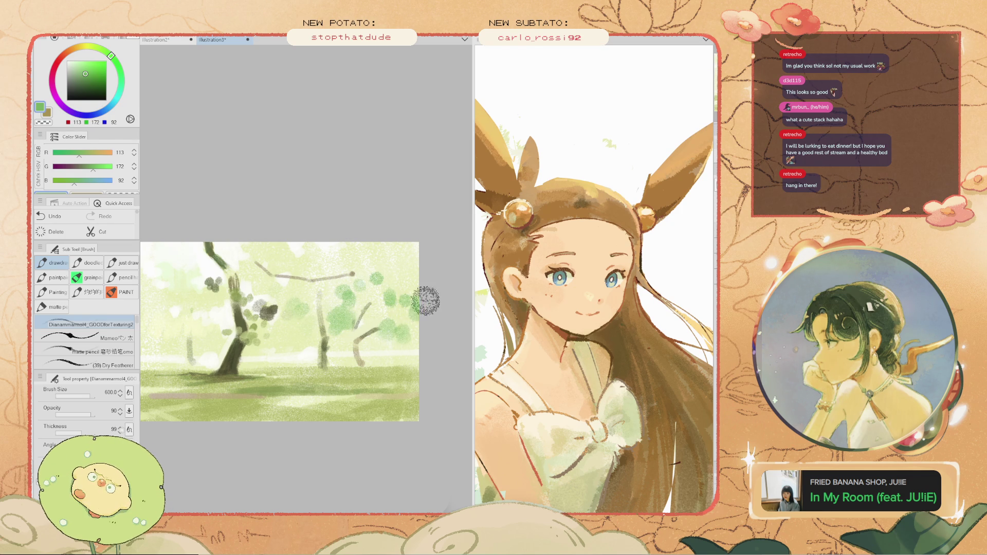
- Sample a grey-olive tone and dab foliage around the middle and upper-right trees
left_click(394, 319, "alt")
key("ctrl+z")
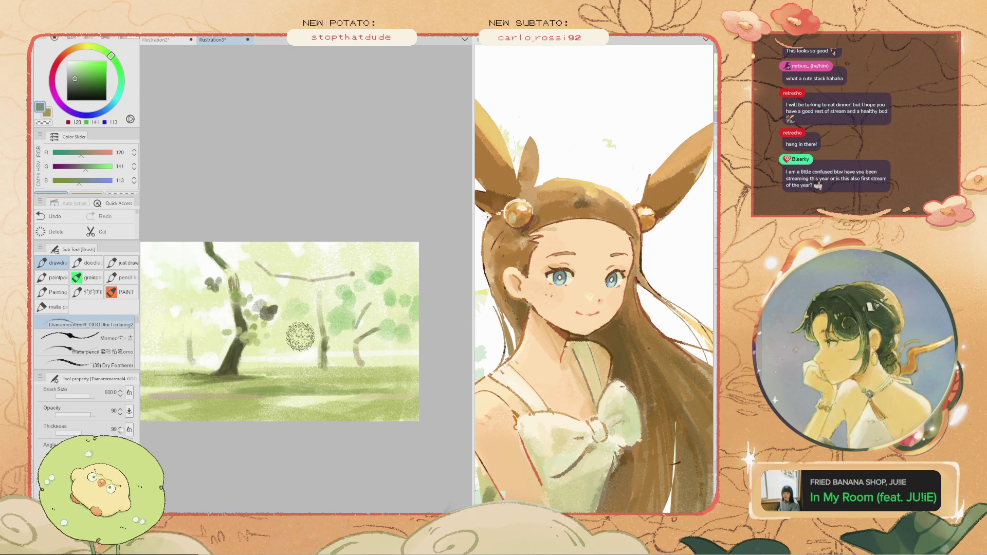
scroll(358, 337, "up", 1)
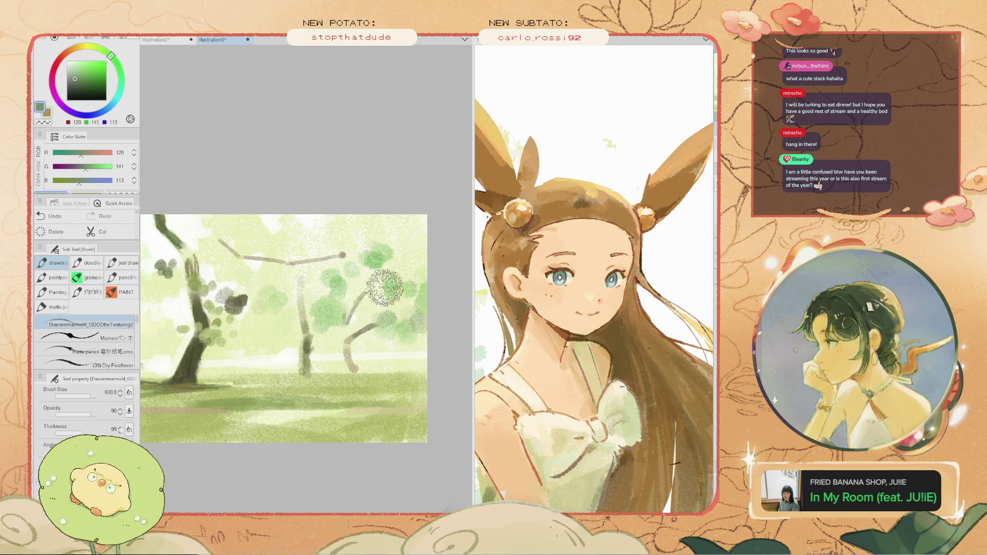
scroll(375, 230, "down", 3)
scroll(344, 226, "up", 2)
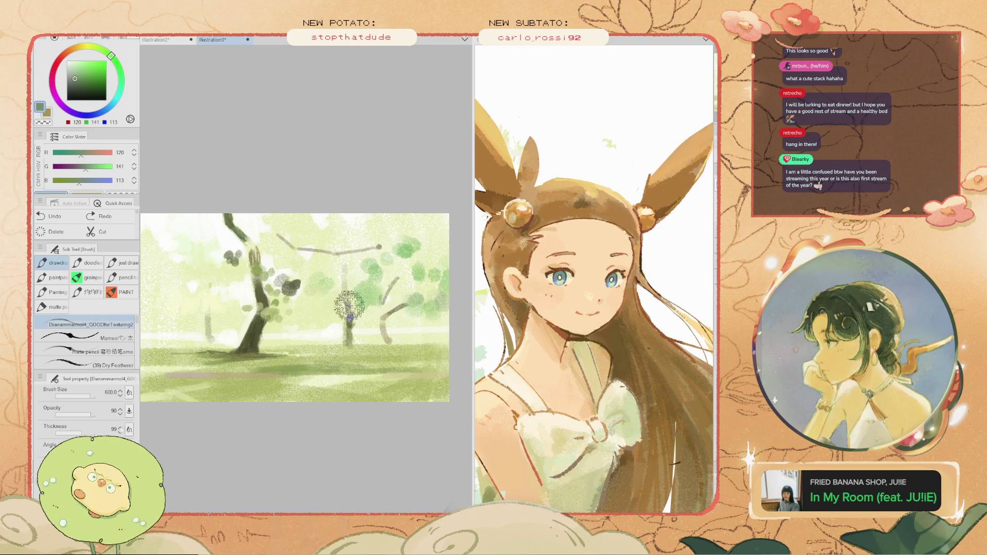
key("ctrl+z")
left_click(363, 294, "alt")
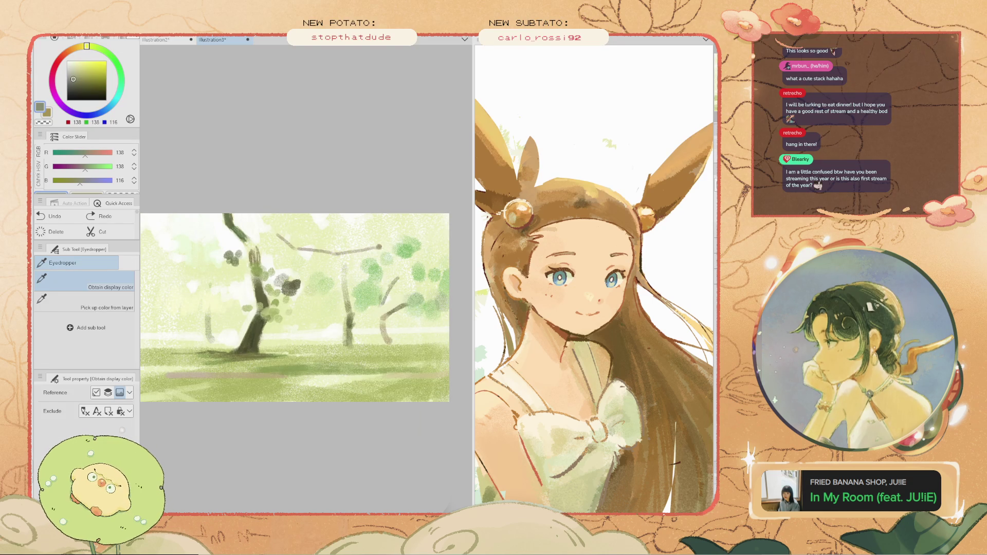
mouse_move(369, 296)
left_mouse_down()
mouse_move(337, 287)
mouse_move(370, 296)
left_mouse_up()
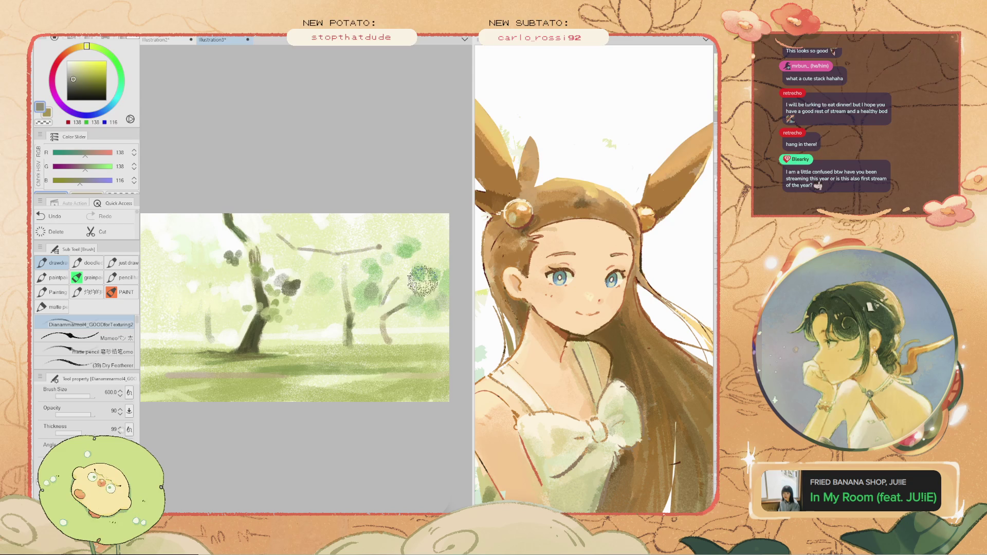
mouse_move(412, 252)
left_mouse_down()
mouse_move(414, 242)
mouse_move(426, 275)
mouse_move(408, 239)
left_mouse_up()
key("ctrl+z")
key("ctrl+z")
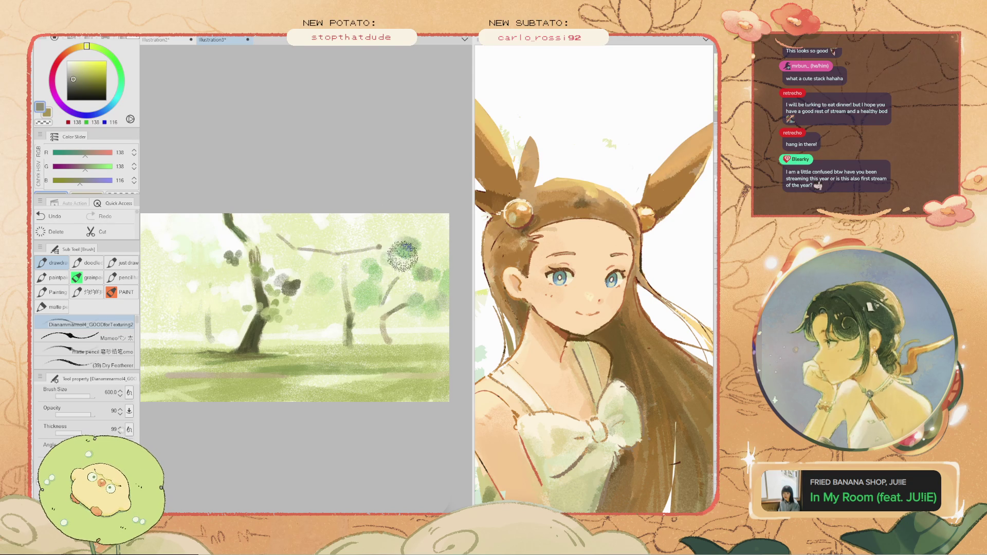
- Dab brighter green foliage on the upper trees and near the trunk, then olive on the upper-right
left_click(404, 250, "alt")
left_click_drag(401, 242, 377, 265)
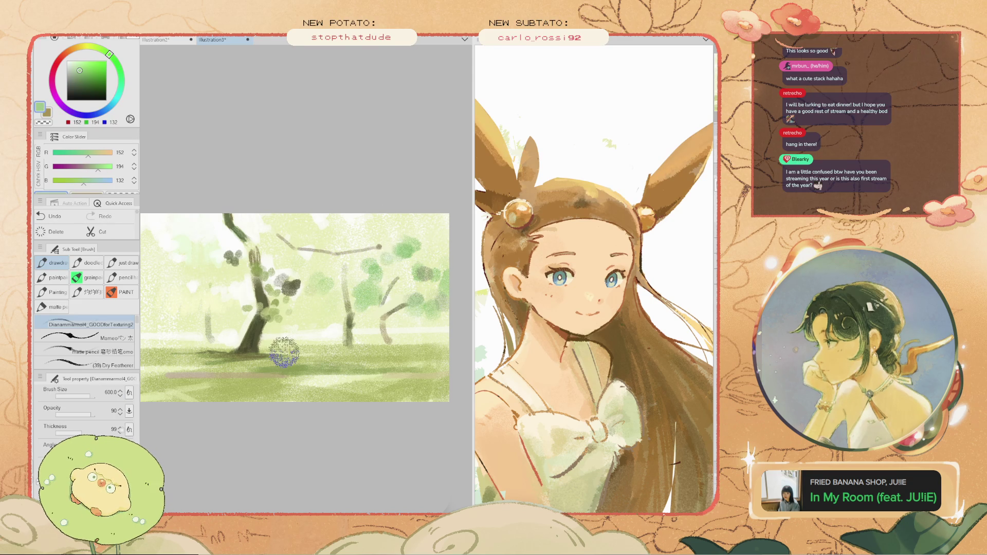
left_click(273, 308)
key("ctrl+z")
left_click(271, 315)
key("ctrl+z")
left_click(270, 313)
key("ctrl+z")
left_click(268, 311)
left_click(414, 291, "alt")
mouse_move(414, 291)
left_mouse_down()
mouse_move(419, 274)
mouse_move(370, 278)
mouse_move(362, 296)
mouse_move(332, 278)
mouse_move(333, 288)
left_mouse_up()
key("ctrl+z")
key("ctrl+z")
key("ctrl+z")
key("ctrl+z")
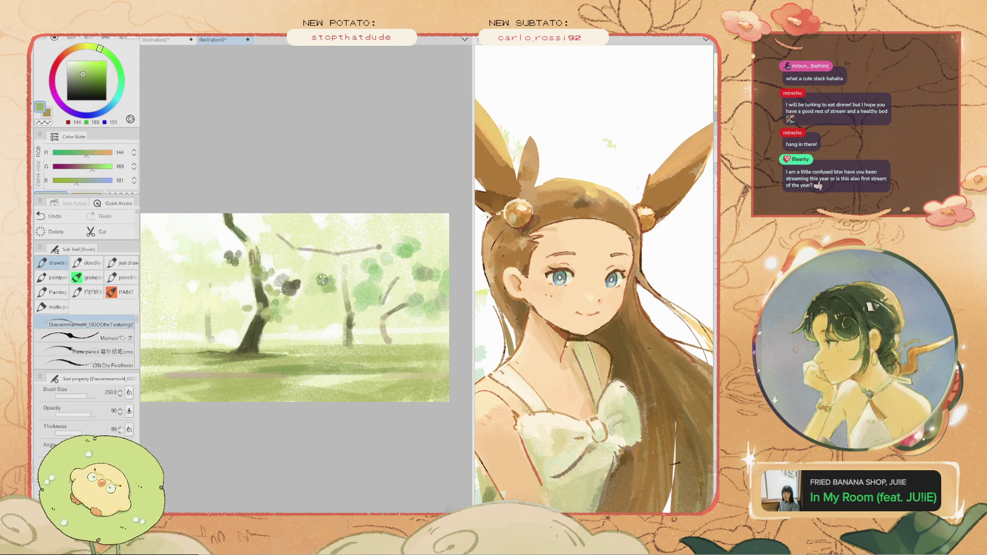
- With a larger brush, try a foliage dab on the left side and undo it
left_click_drag(269, 304, 329, 301)
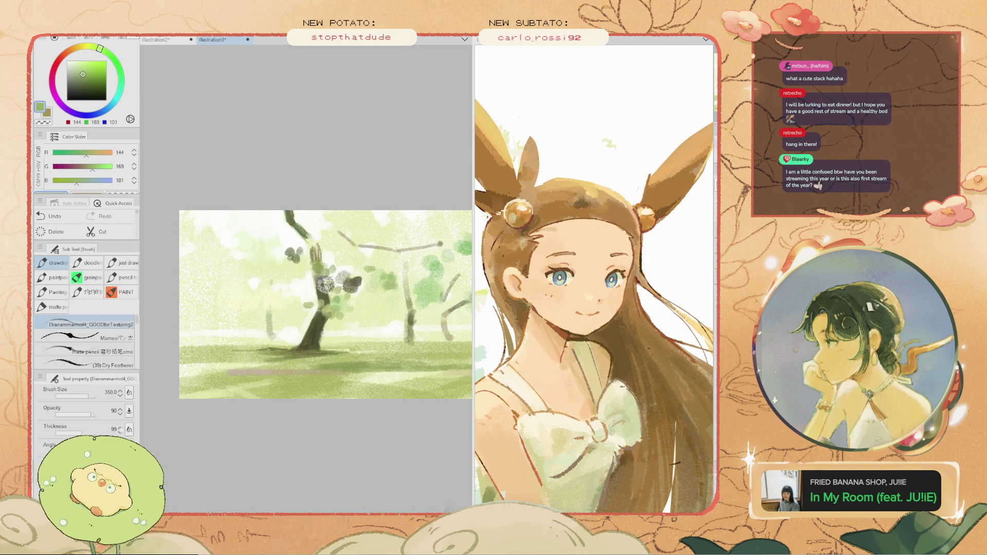
key("bracketright")
key("bracketright")
key("ctrl+z")
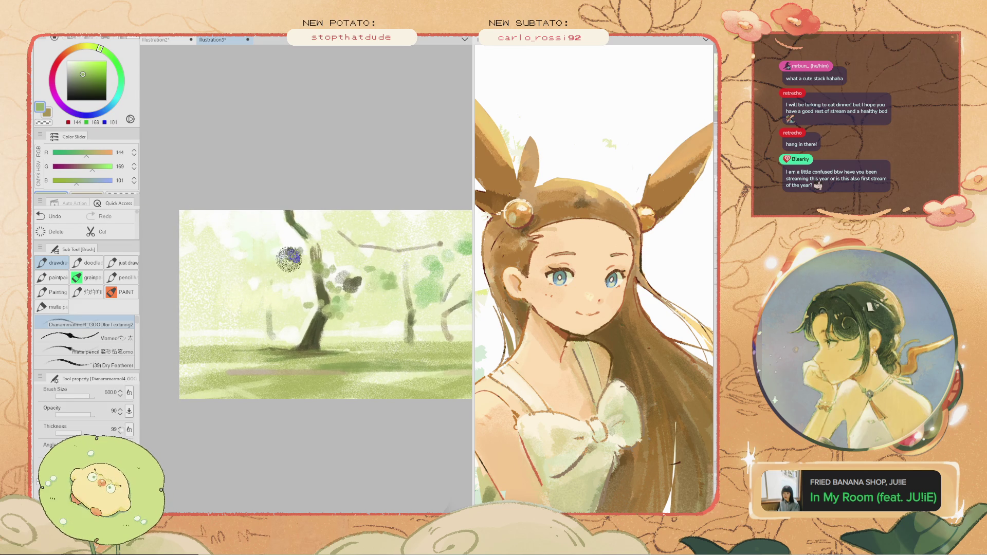
key("alt")
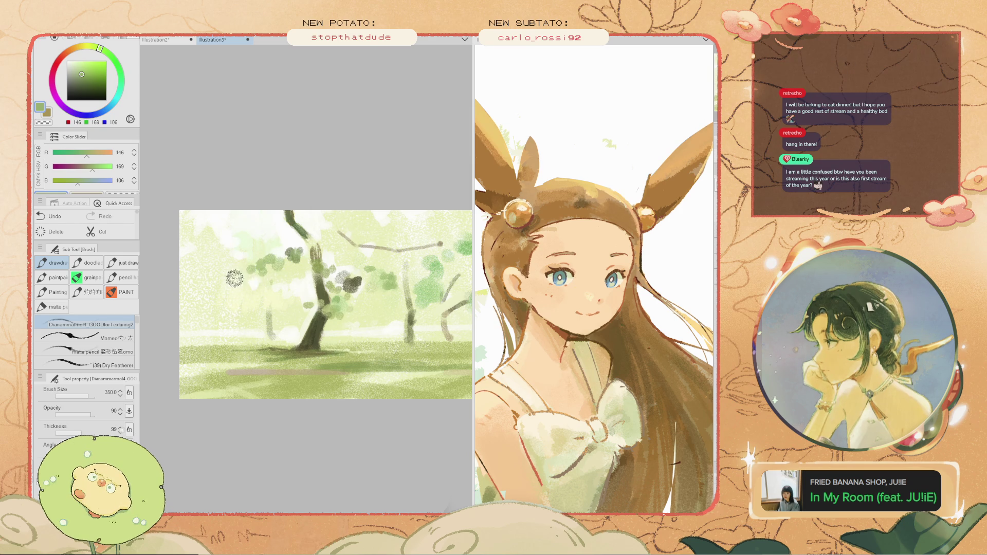
key("ctrl+z")
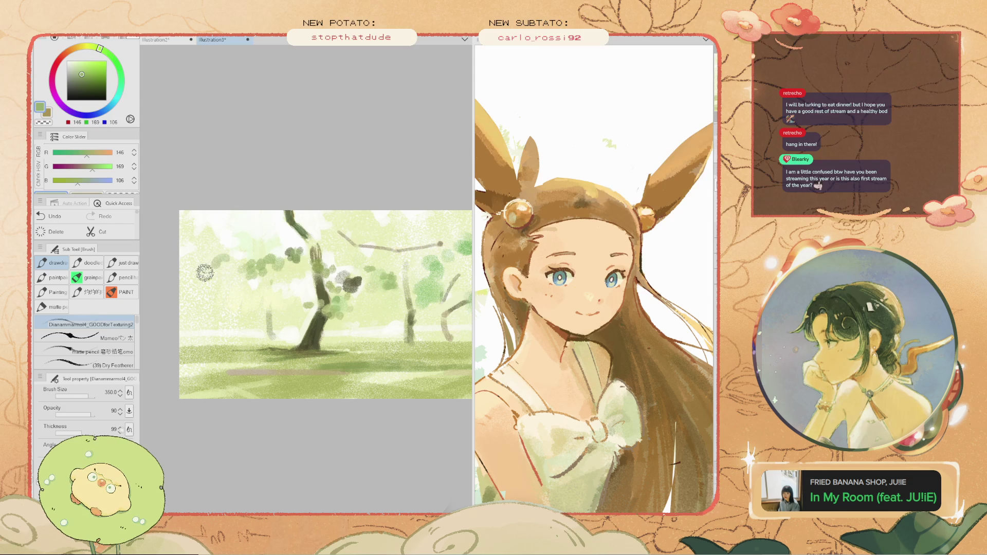
left_click_drag(223, 264, 202, 264)
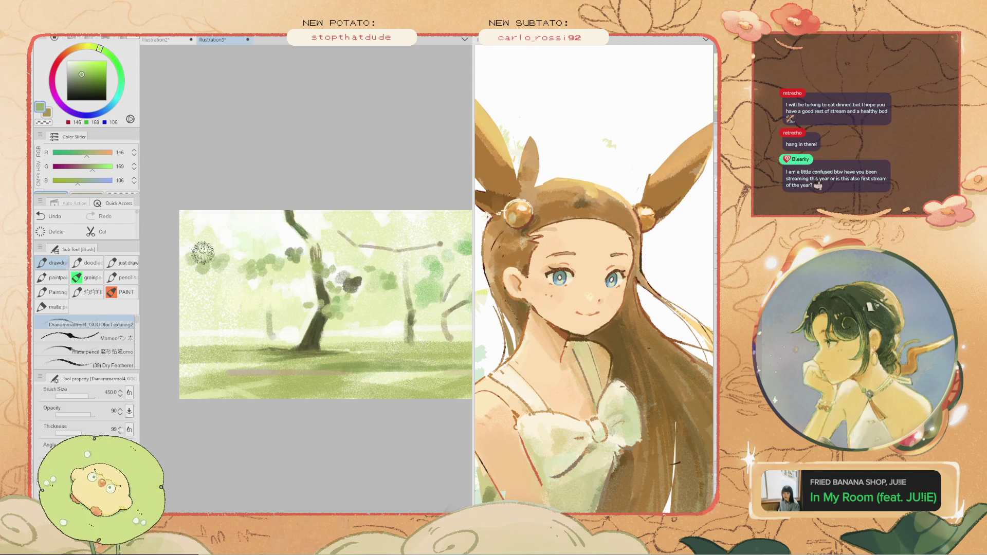
key("ctrl+z")
scroll(194, 249, "down", 2)
scroll(232, 287, "up", 3)
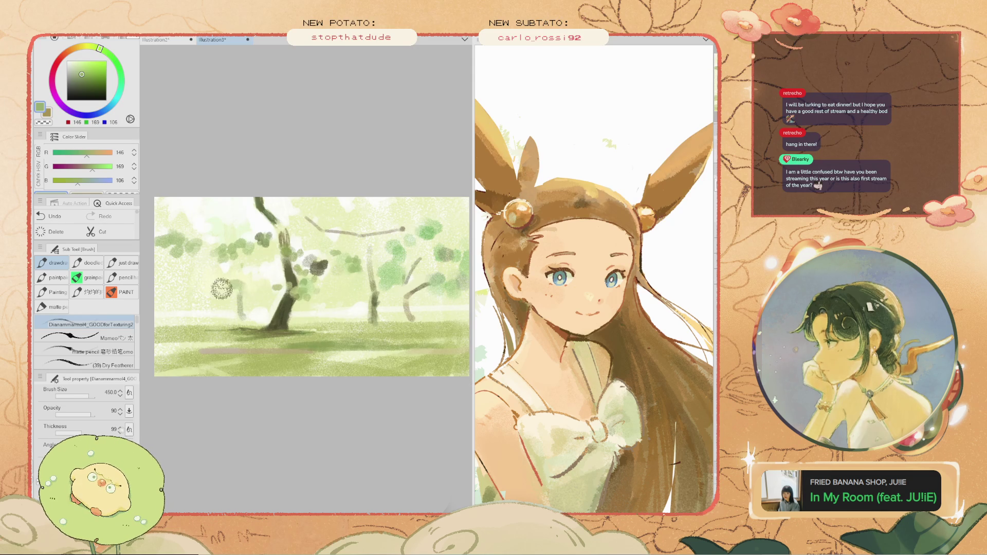
- Pick white (255,255,253) and test a misty stroke, then undo it
left_click(360, 216, "alt")
mouse_move(388, 216)
left_mouse_down()
mouse_move(386, 242)
mouse_move(340, 281)
left_mouse_up()
key("ctrl+z")
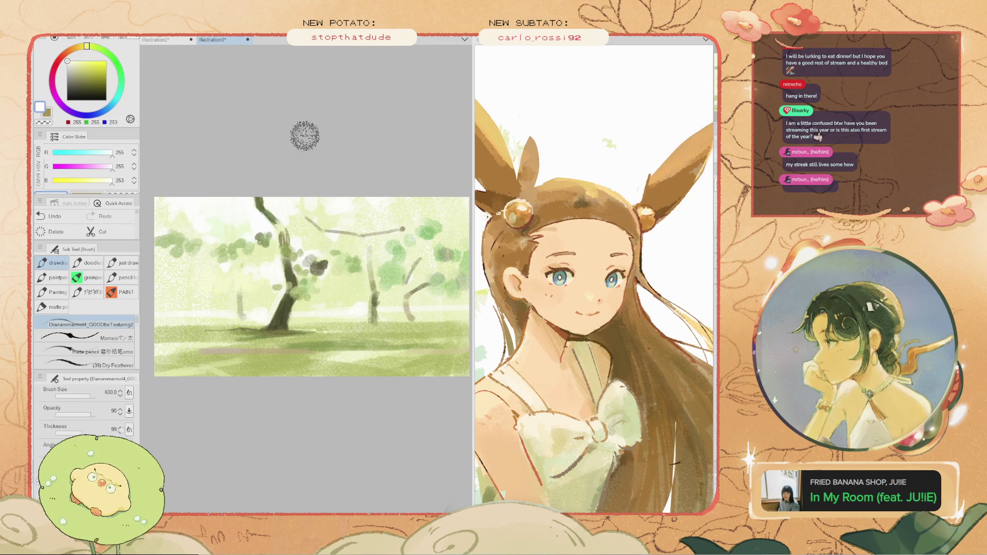
- Undo the last stroke, enlarge the brush to 400, and test then undo a small dab at the lower edge
scroll(196, 179, "down", 2)
scroll(265, 178, "up", 2)
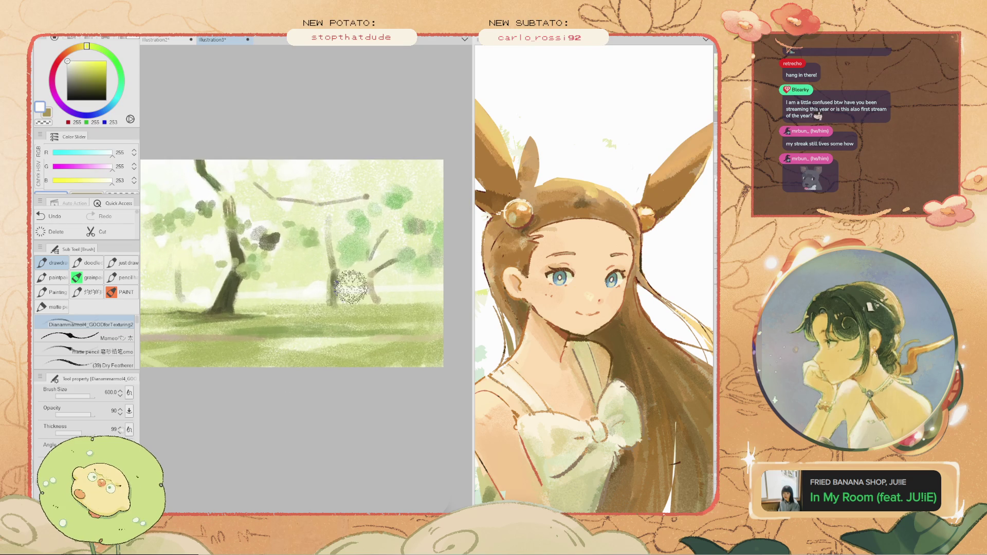
key("ctrl+z")
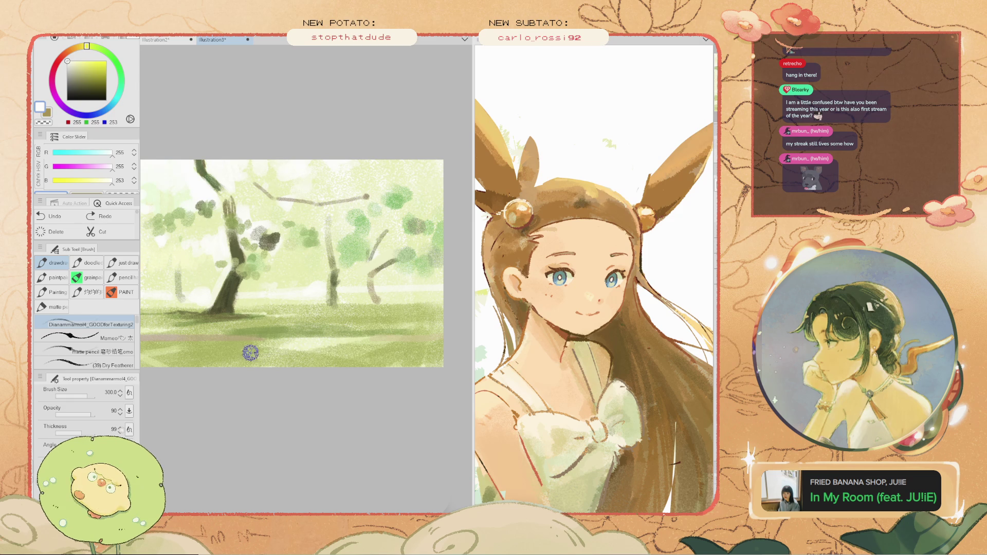
key("bracketright")
left_click_drag(195, 350, 303, 363)
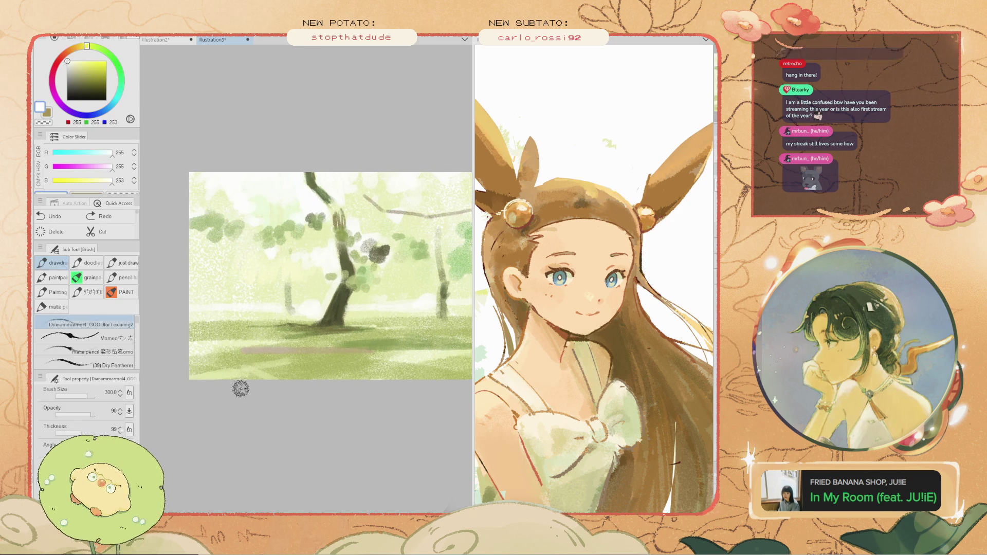
left_click_drag(250, 378, 236, 379)
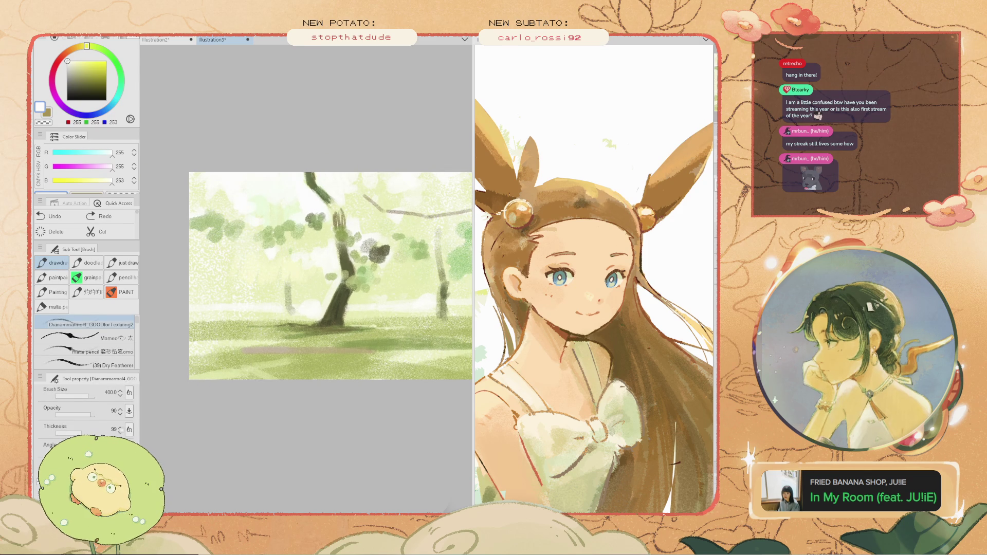
key("ctrl+z")
- Try light strokes across the lower grass, undoing and redoing them to compare
left_click_drag(200, 399, 282, 375)
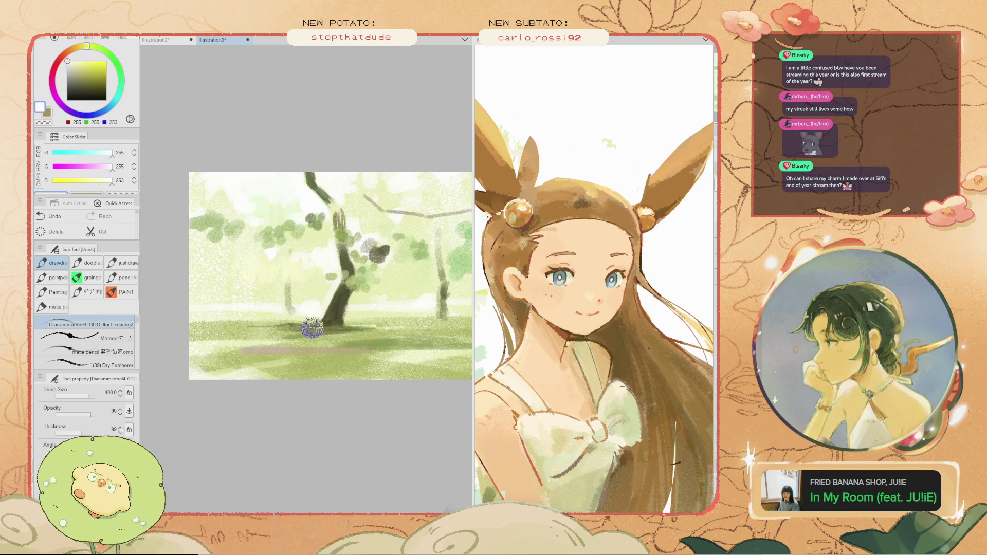
mouse_move(242, 365)
left_mouse_down()
mouse_move(266, 371)
mouse_move(283, 342)
mouse_move(256, 324)
mouse_move(218, 338)
left_mouse_up()
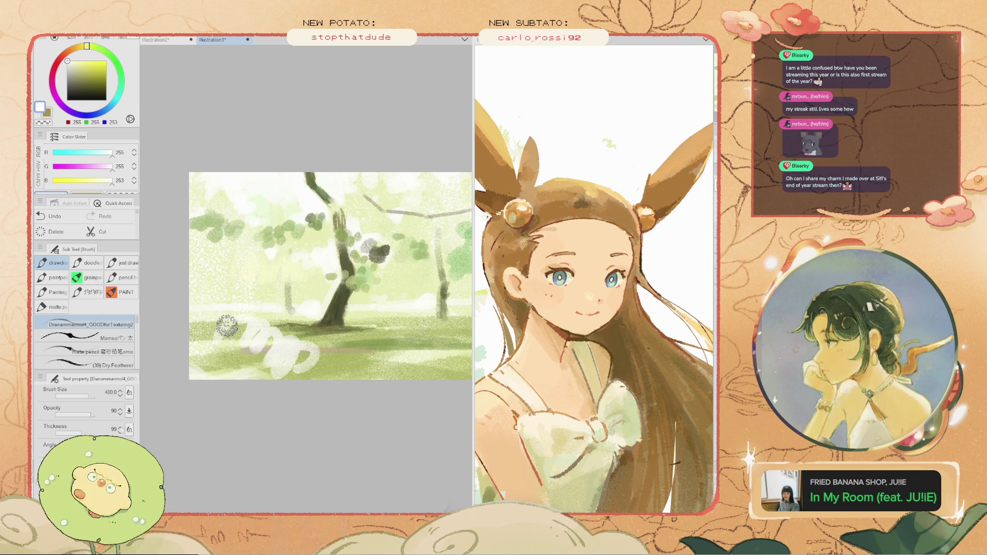
key("ctrl+z")
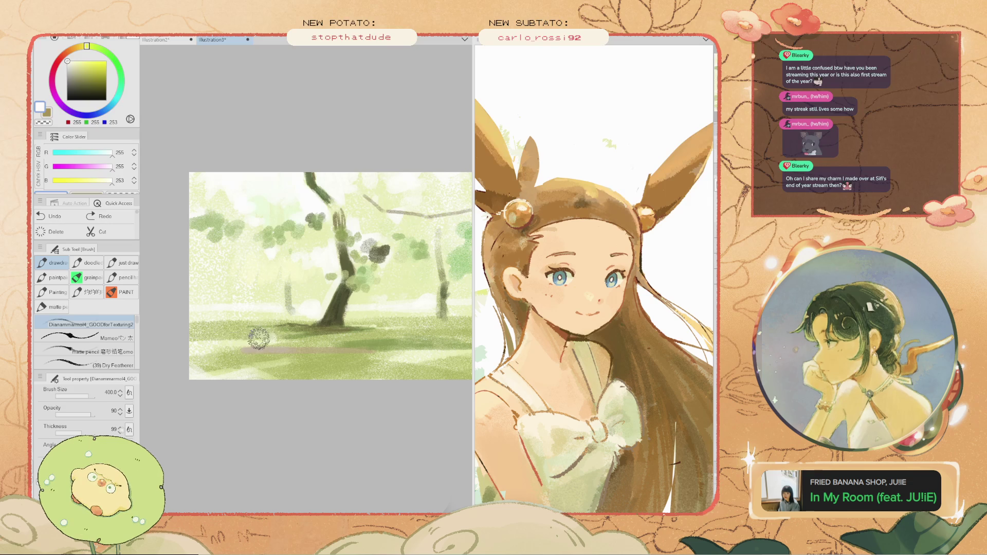
key("ctrl+z")
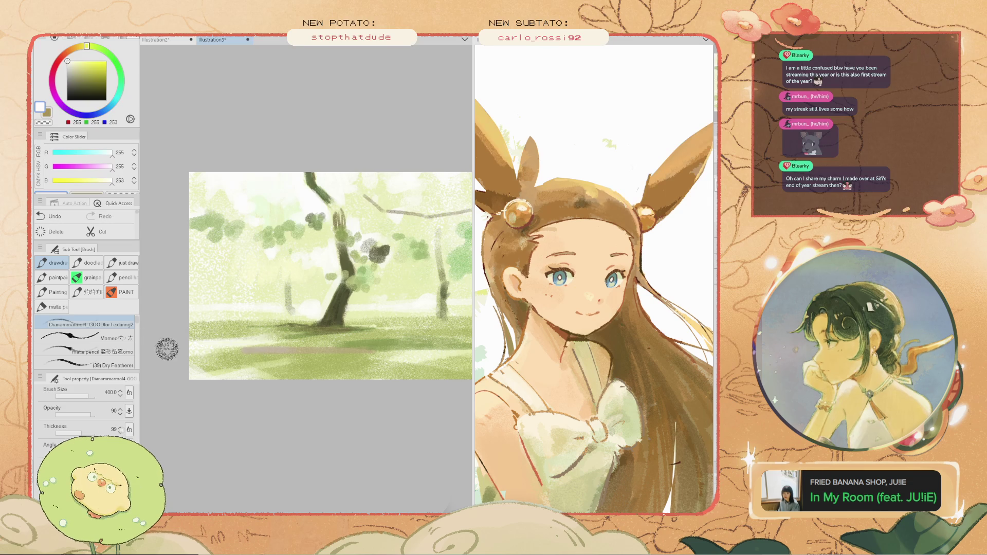
key("ctrl+z")
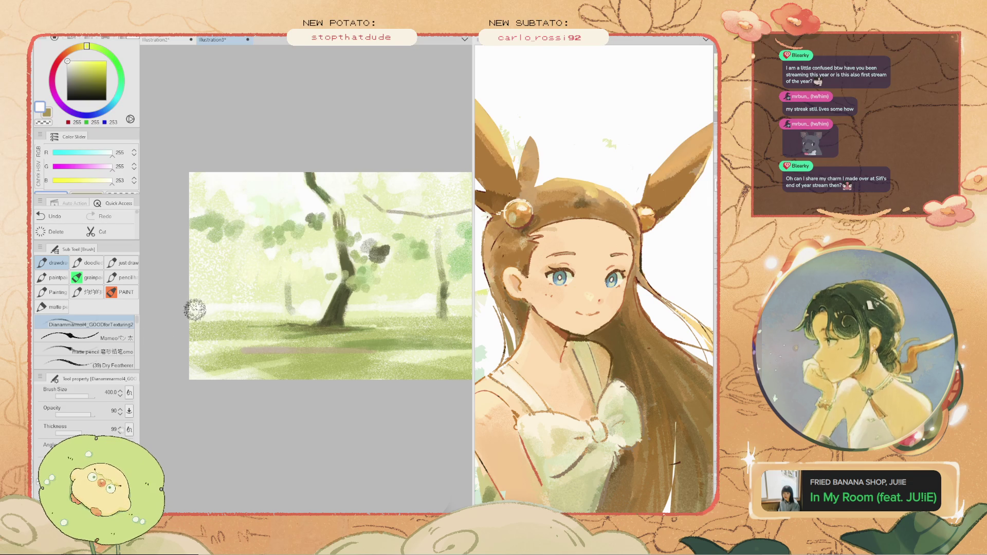
key("ctrl+y")
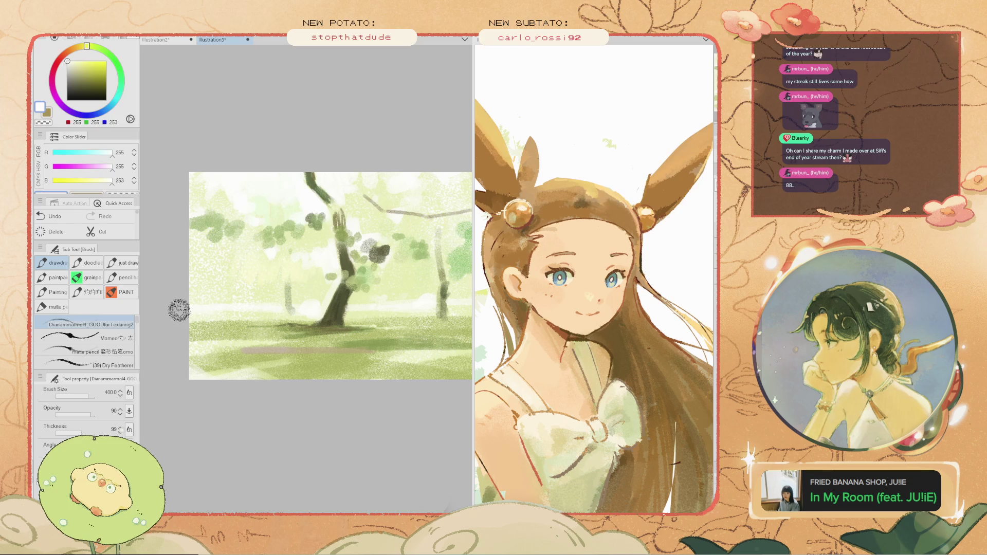
key("ctrl+z")
key("ctrl+y")
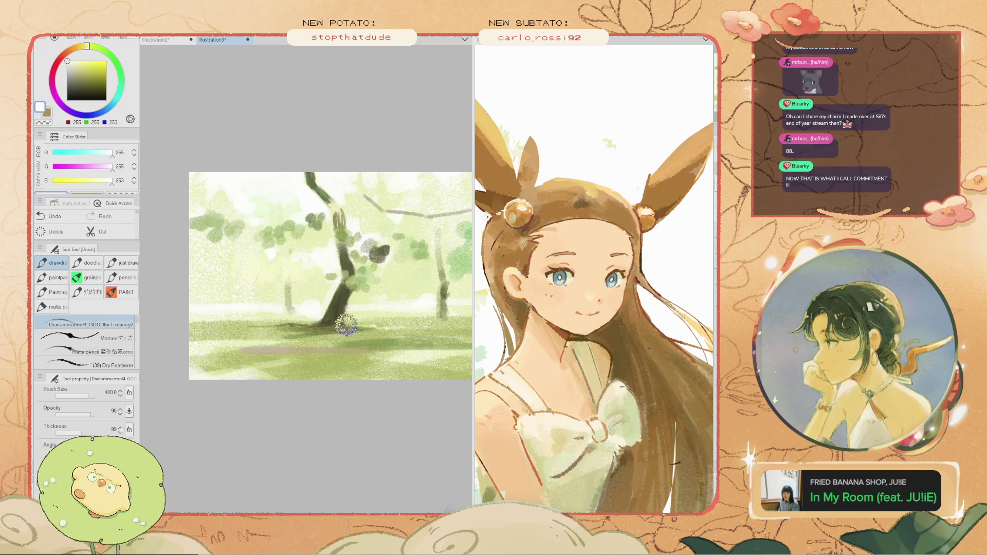
- Sample an off-white from the misty background with the eyedropper, then return to the brush
key("i")
left_click(311, 317)
left_click(313, 304)
key("b")
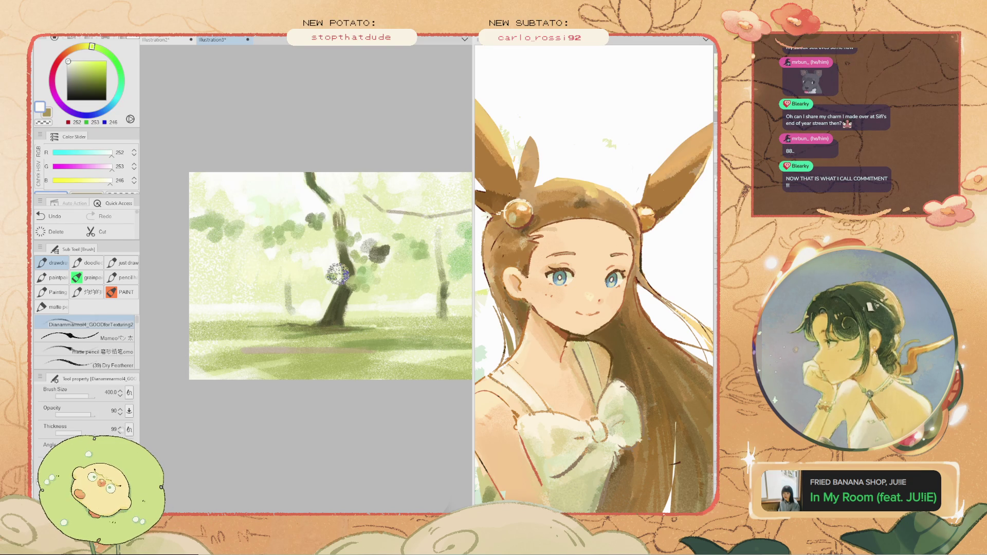
left_click_drag(245, 238, 148, 232)
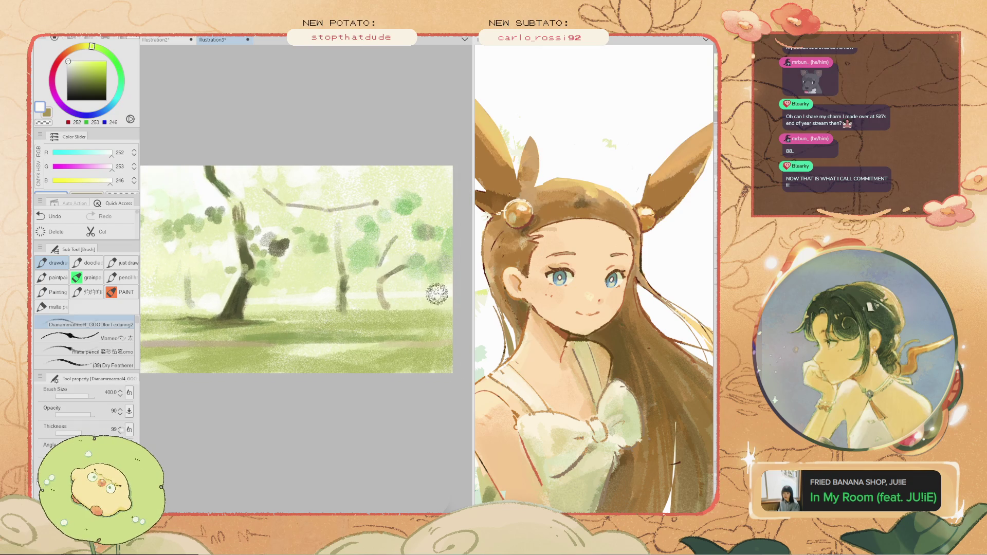
key("ctrl+z")
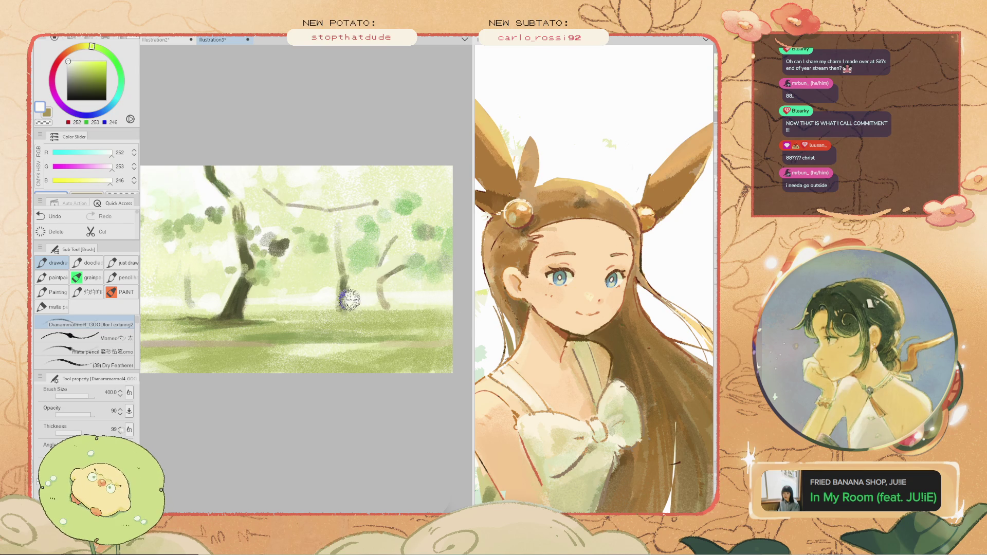
scroll(365, 302, "up", 2)
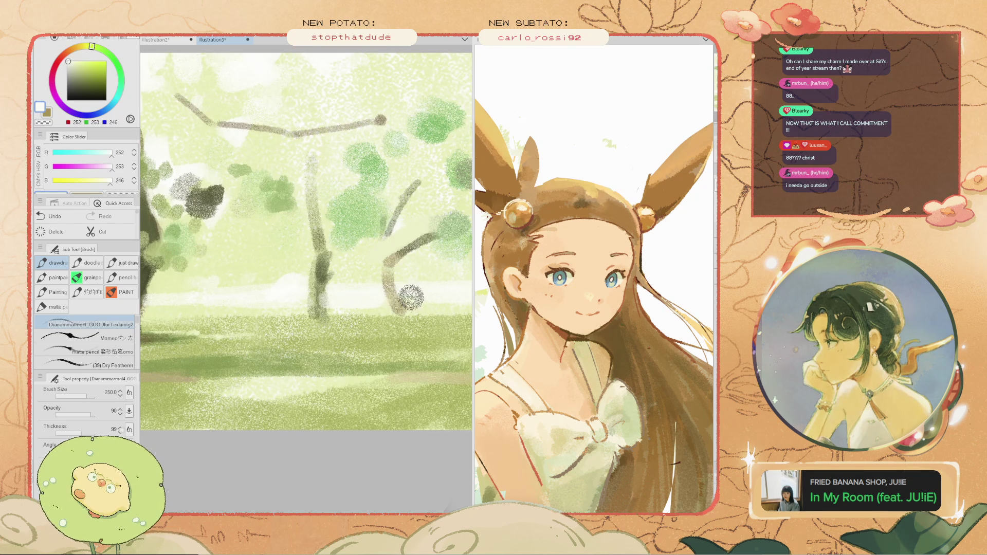
scroll(389, 297, "down", 2)
scroll(389, 297, "down", 3)
scroll(270, 276, "up", 2)
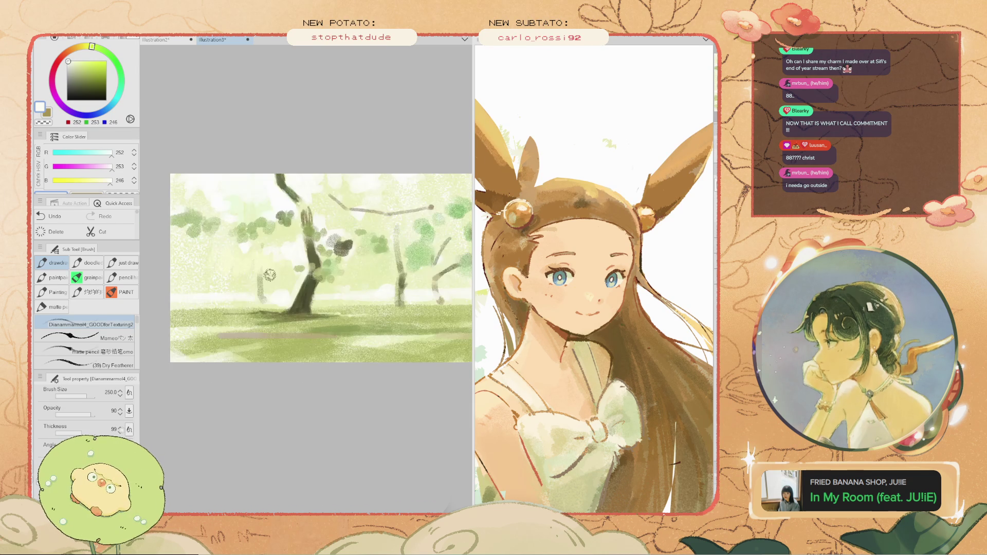
key("ctrl+z")
left_click_drag(183, 289, 227, 289)
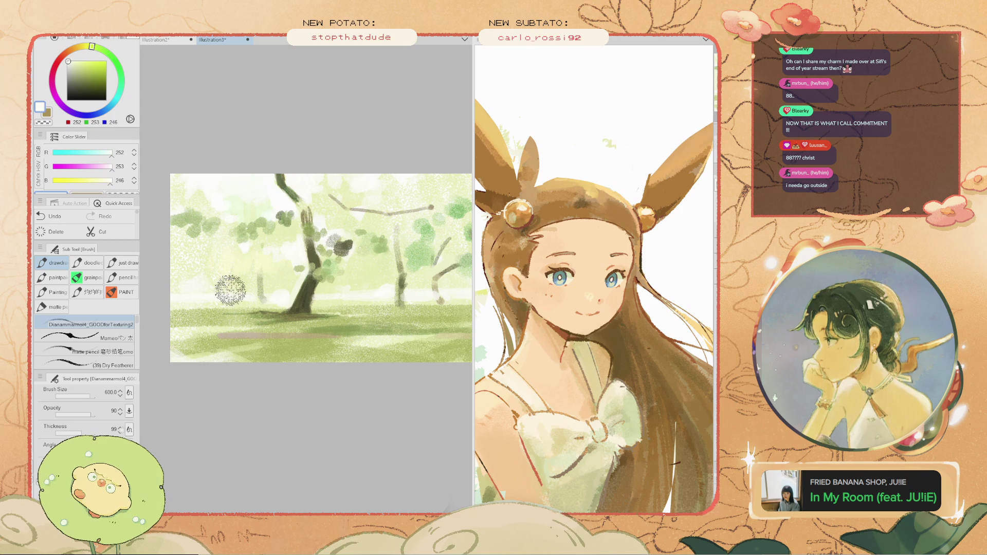
key("ctrl+y")
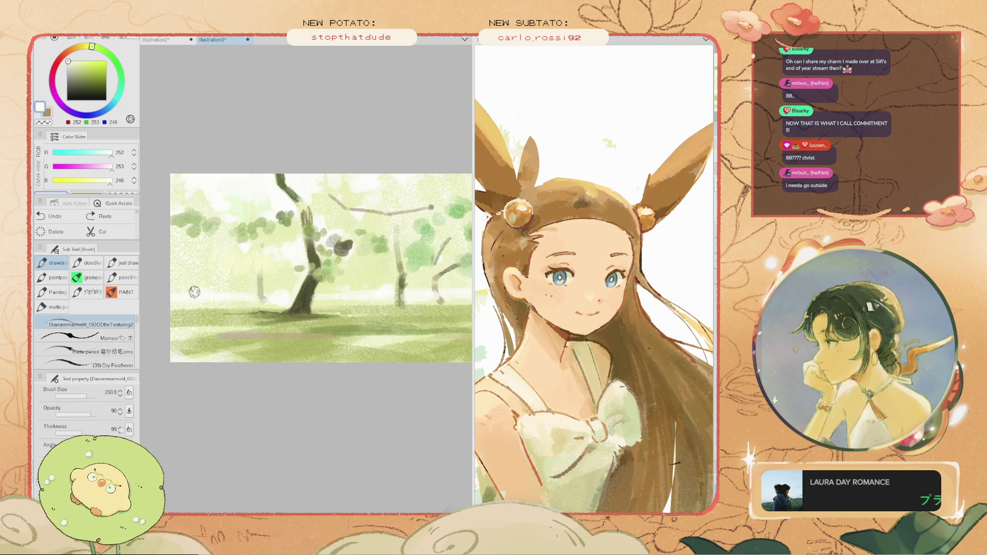
key("ctrl+z")
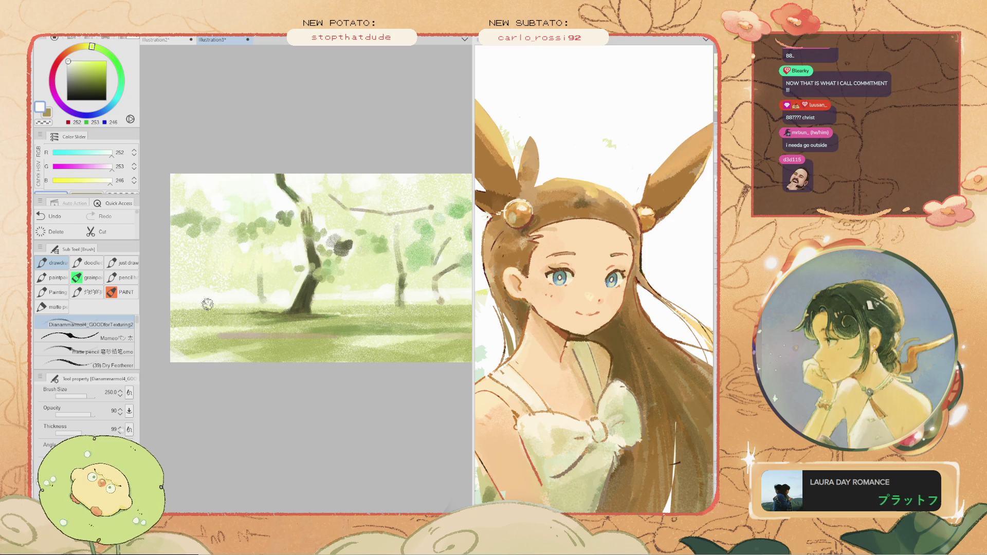
key("i")
key("b")
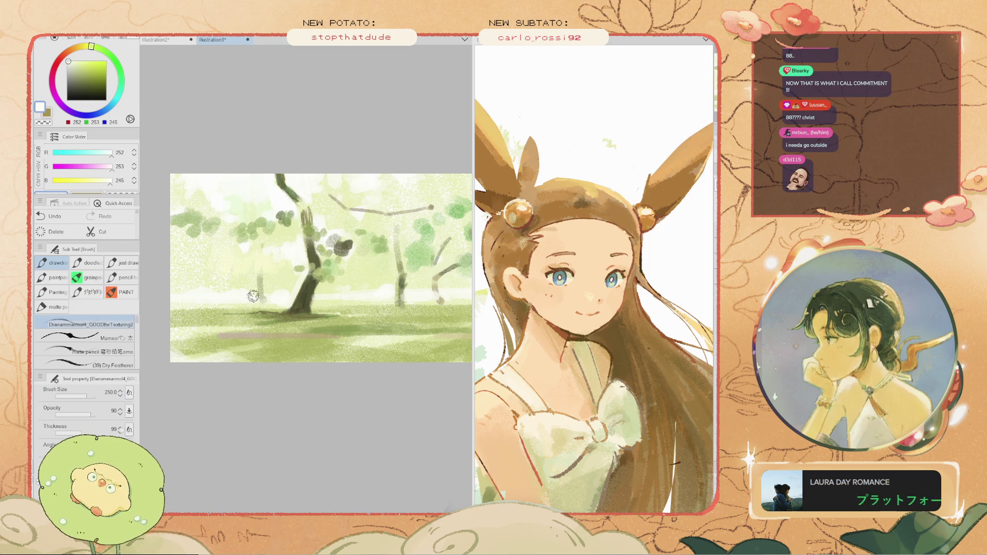
scroll(260, 302, "up", 1)
scroll(258, 292, "down", 2)
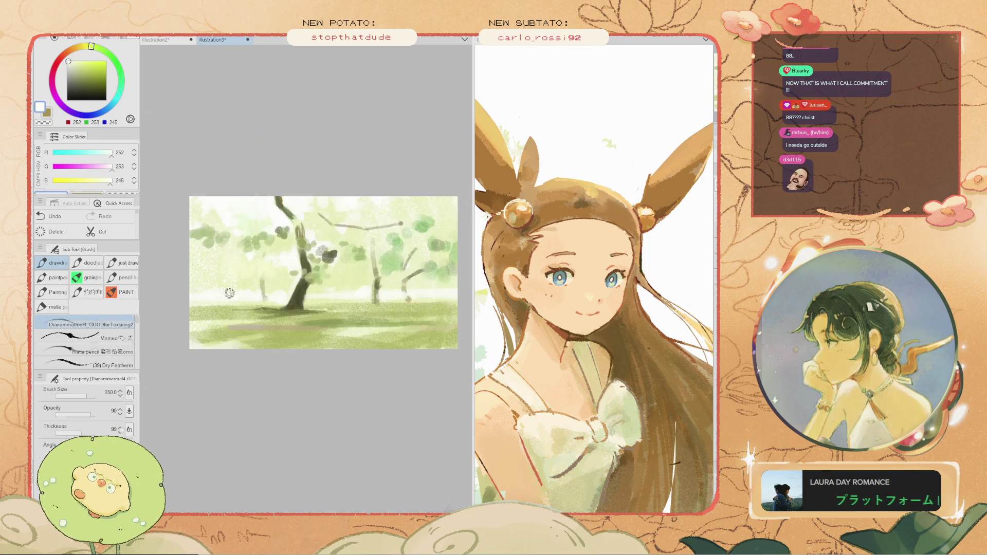
scroll(330, 312, "up", 1)
scroll(330, 313, "up", 1)
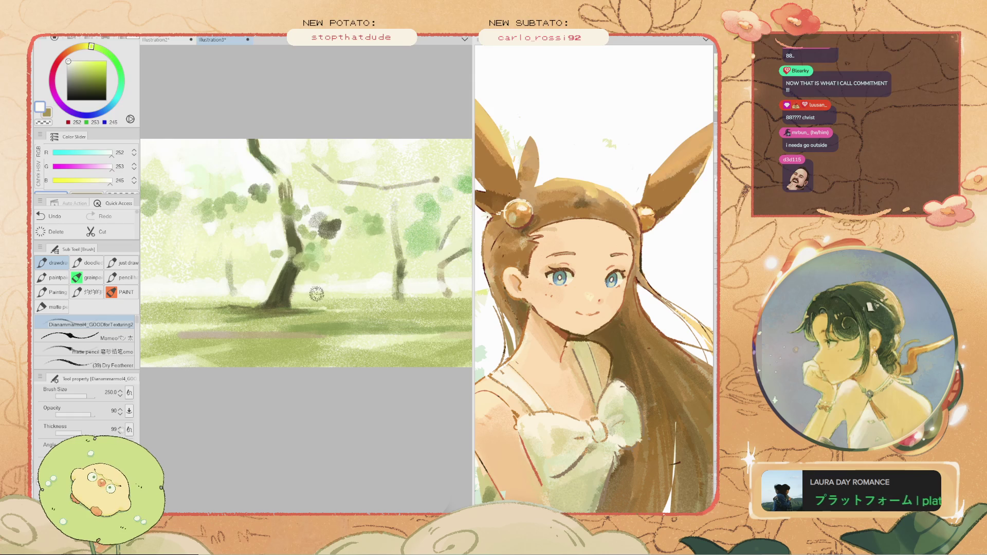
key("ctrl+z")
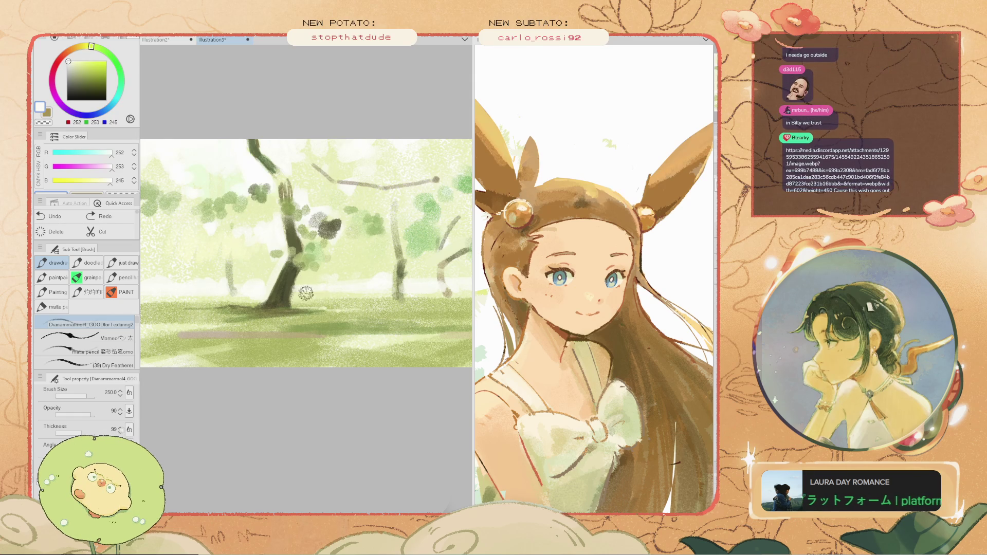
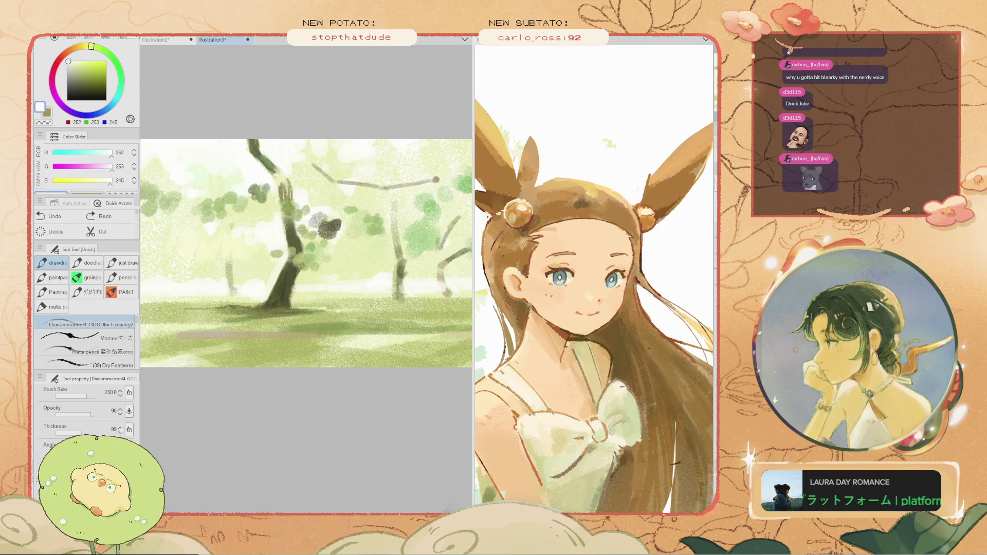
- Undo a light stroke near the trunk base and eyedrop a dark olive from the foliage
left_click_drag(286, 326, 224, 334)
key("ctrl+z")
scroll(317, 296, "up", 3)
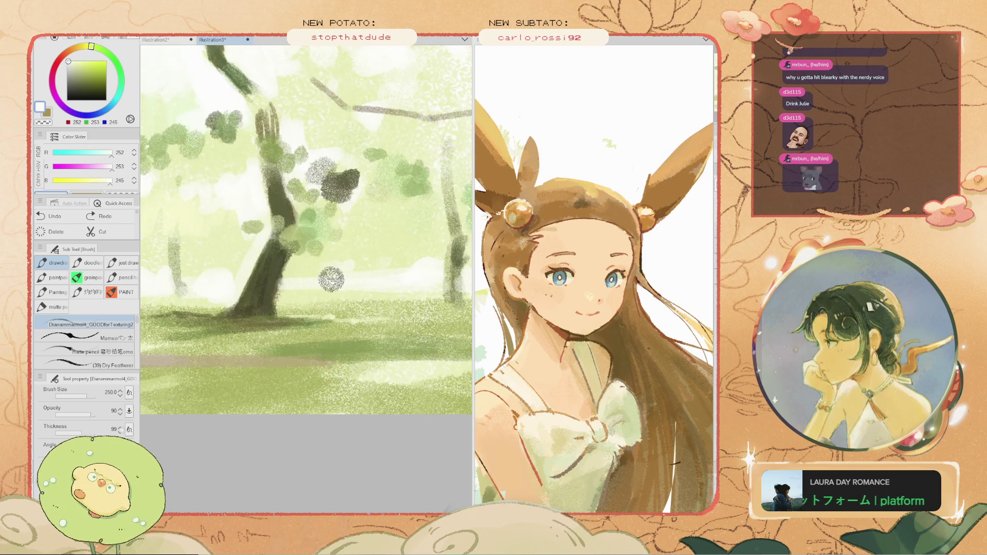
scroll(315, 221, "up", 3)
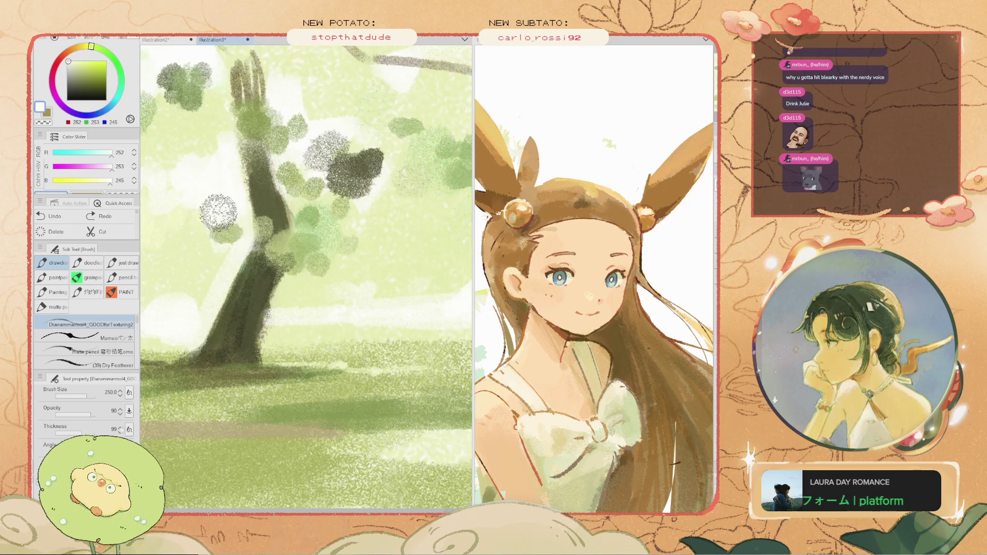
scroll(219, 212, "down", 4)
left_click(350, 238, "alt")
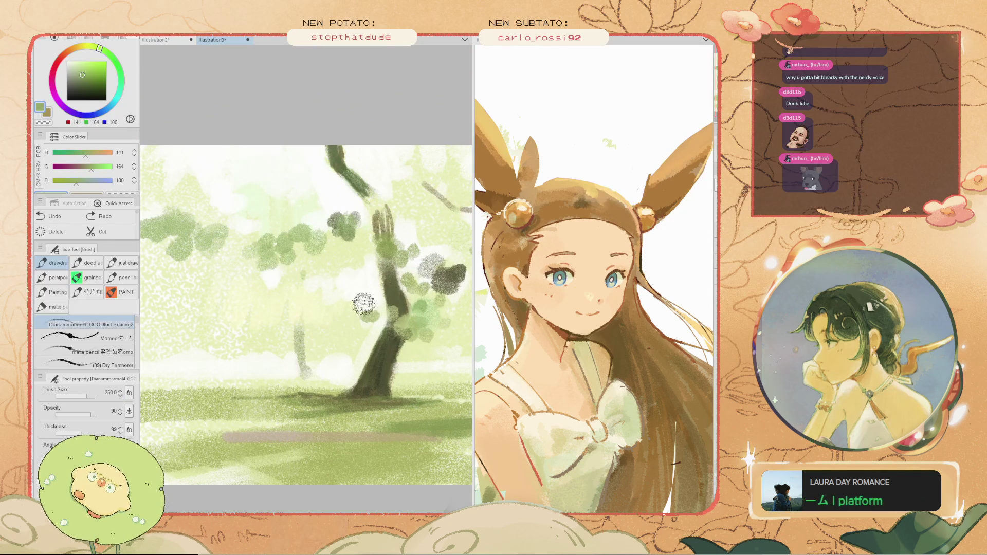
left_click(445, 282, "alt")
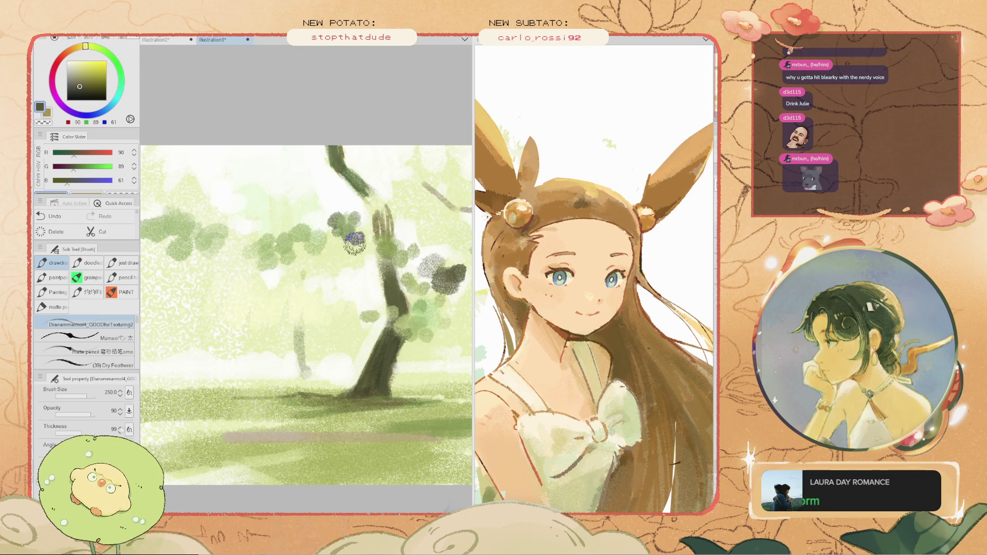
key("ctrl+z")
key("ctrl+y")
key("ctrl+z")
key("ctrl+y")
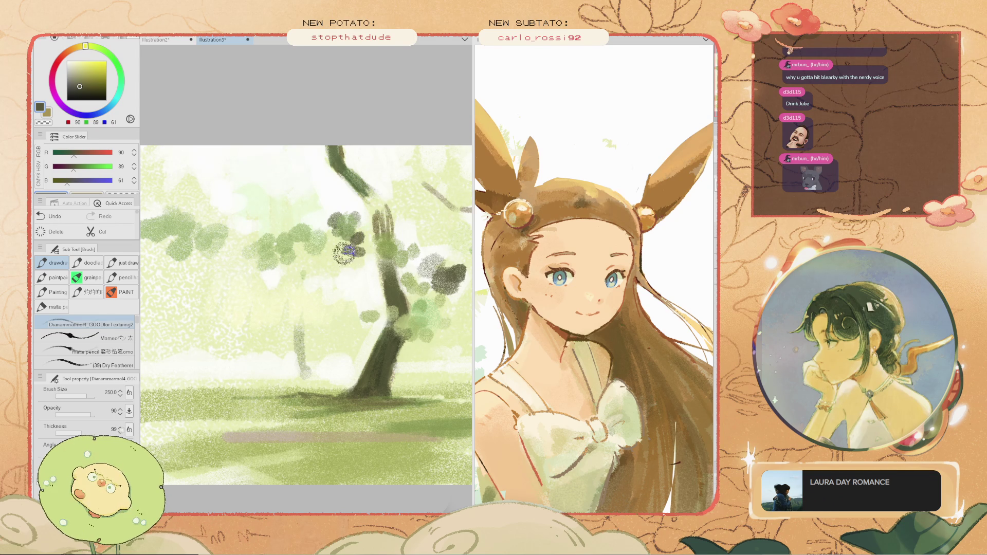
scroll(250, 292, "down", 2)
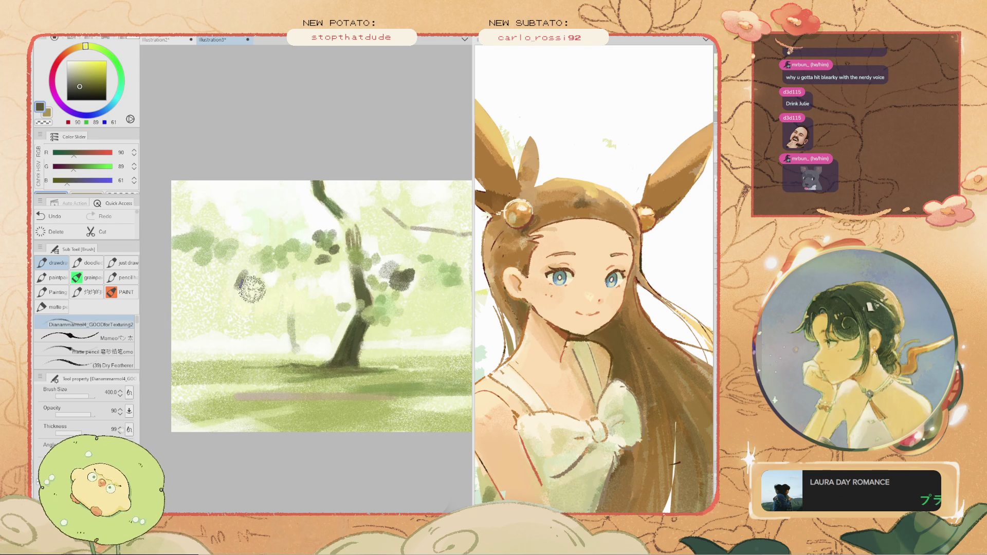
- With a larger brush, dab dark leaves left of the tree out to the canopy's far left
left_click(242, 291)
key("bracketright")
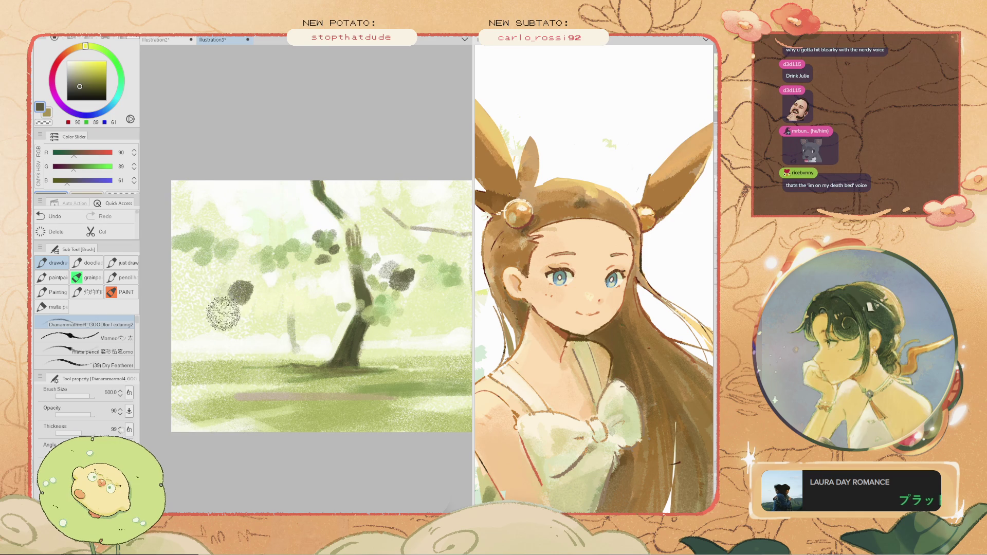
key("ctrl+z")
left_click(232, 300)
key("ctrl+z")
left_click(221, 291)
left_click(216, 292)
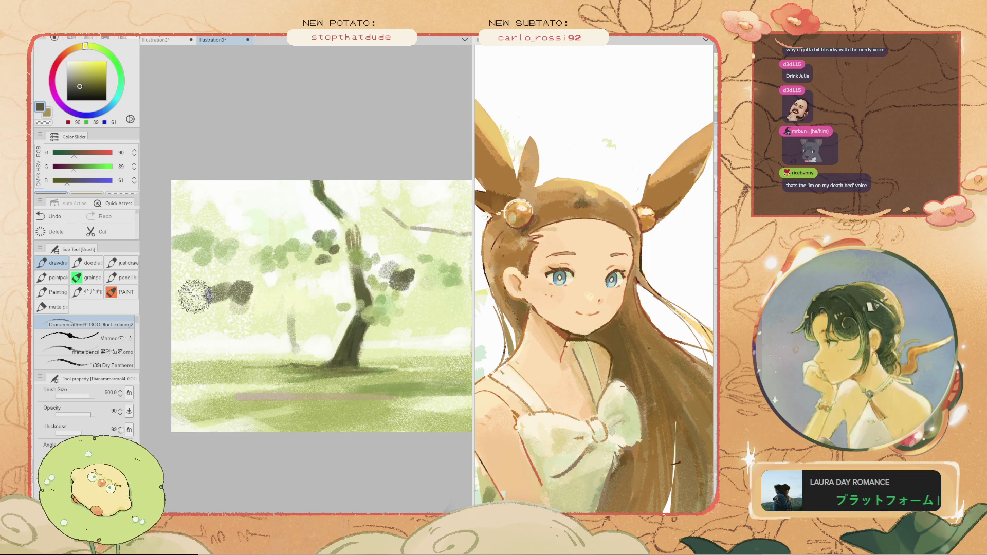
key("ctrl+z")
left_click(187, 301)
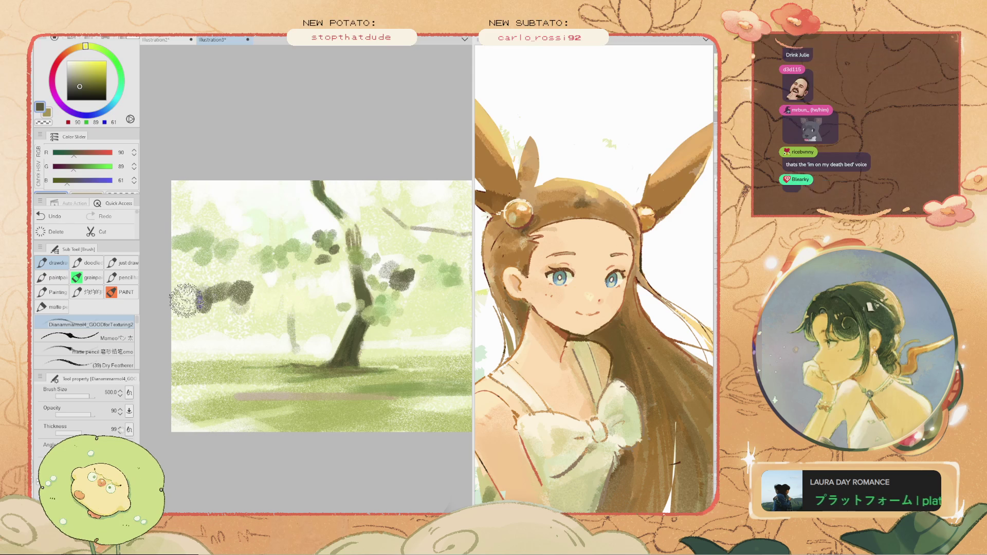
scroll(264, 314, "down", 2)
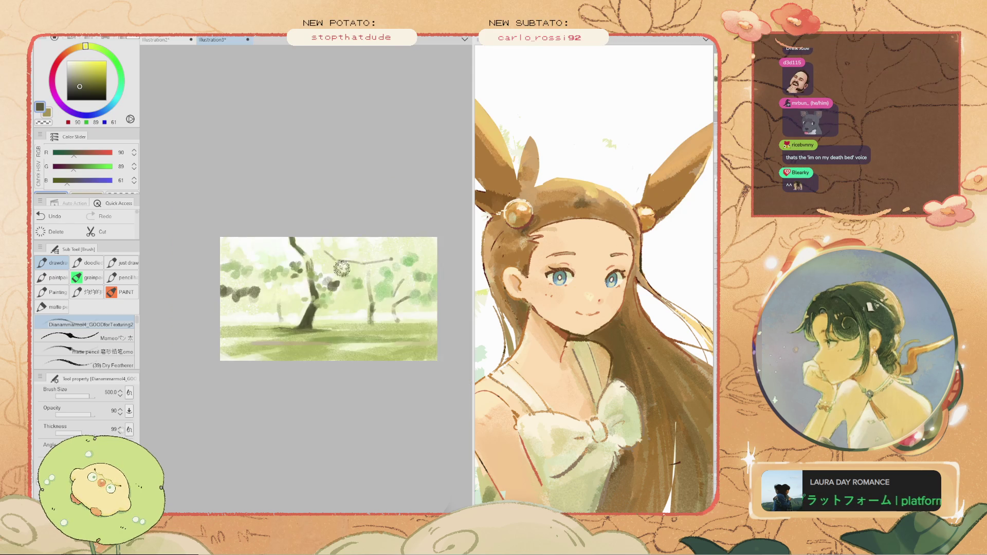
- Shrink the brush, eyedrop darker greens and try a stroke on the upper trunk, then undo it
scroll(343, 264, "up", 2)
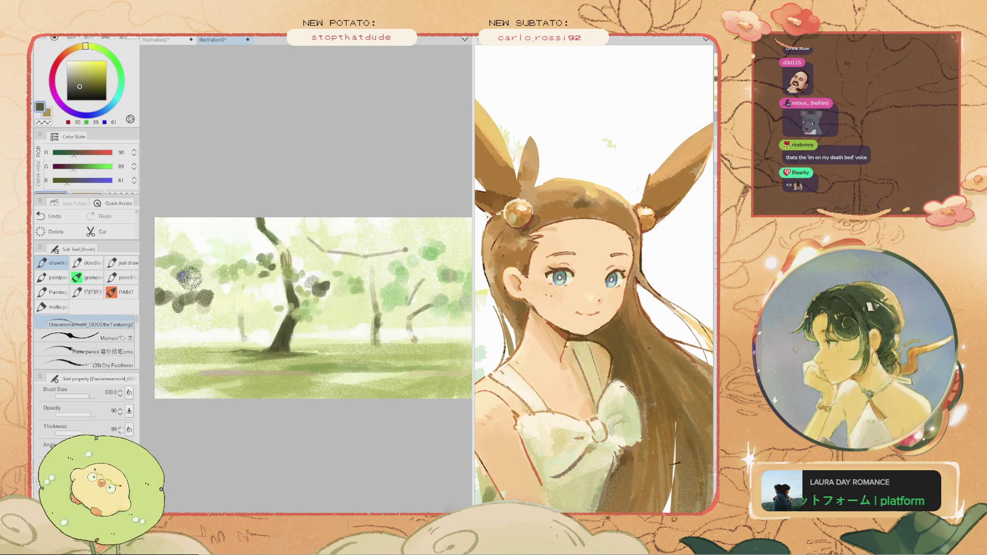
key("bracketleft")
key("bracketleft")
key("bracketleft")
left_click(264, 236, "alt")
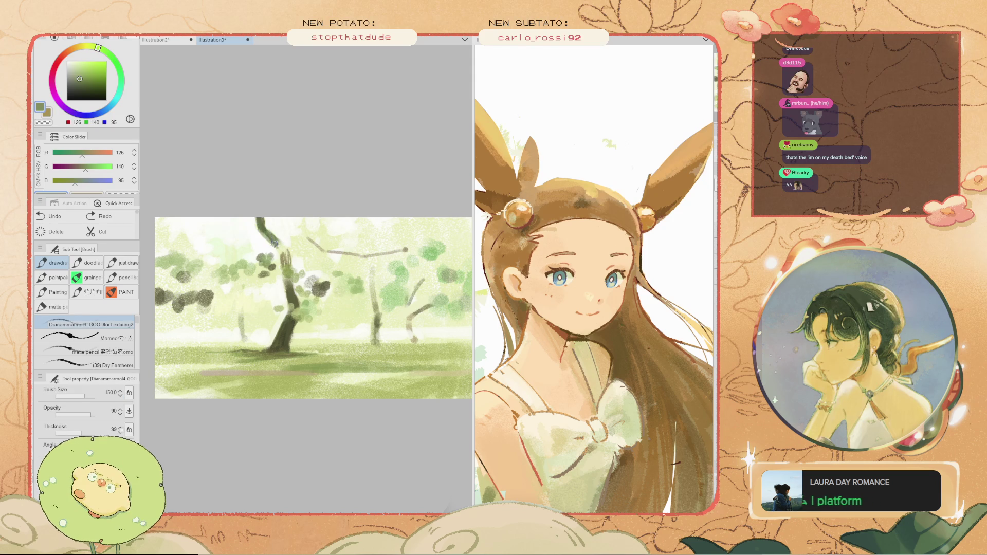
key("ctrl+z")
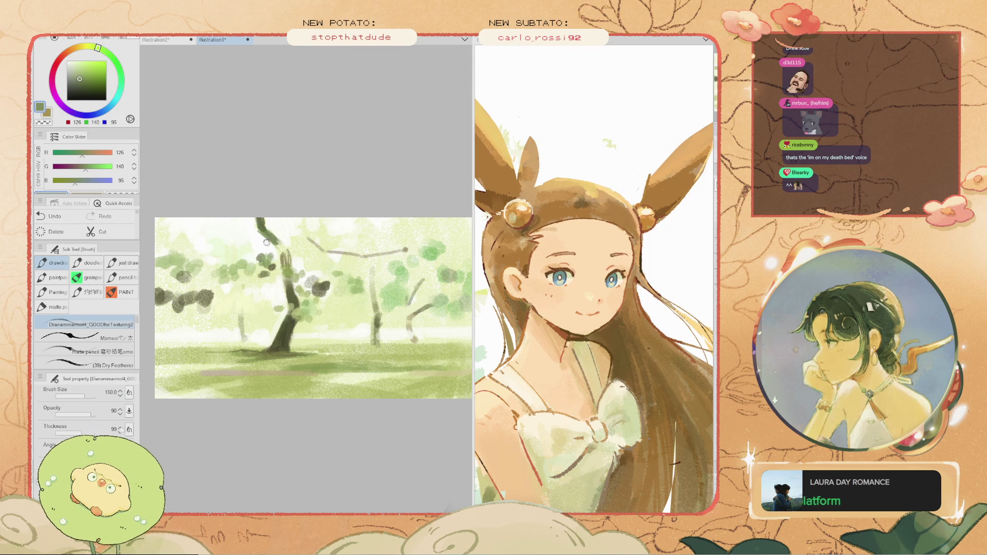
scroll(301, 304, "up", 1)
left_click(293, 304, "alt")
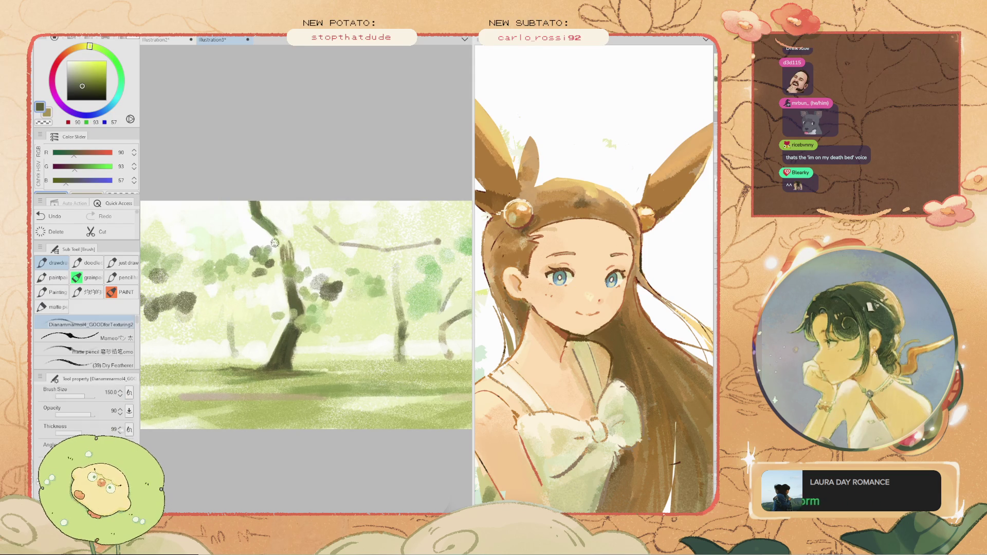
left_click_drag(286, 244, 291, 260)
key("ctrl+z")
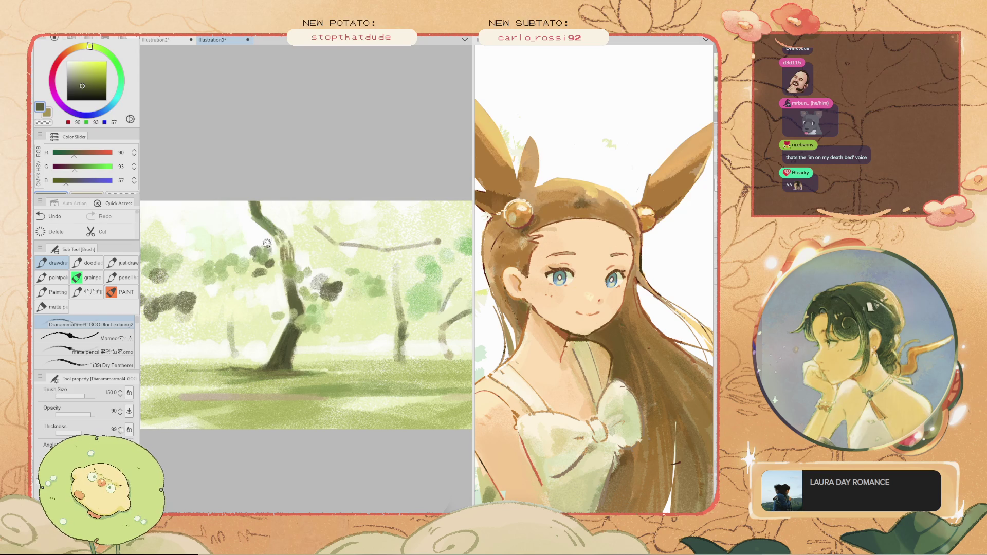
- Re-sample the trunk's dark olive and test a short stroke at the trunk base, then undo it
scroll(266, 242, "down", 3)
scroll(257, 226, "up", 5)
scroll(250, 209, "down", 3)
scroll(249, 209, "up", 3)
scroll(263, 216, "down", 3)
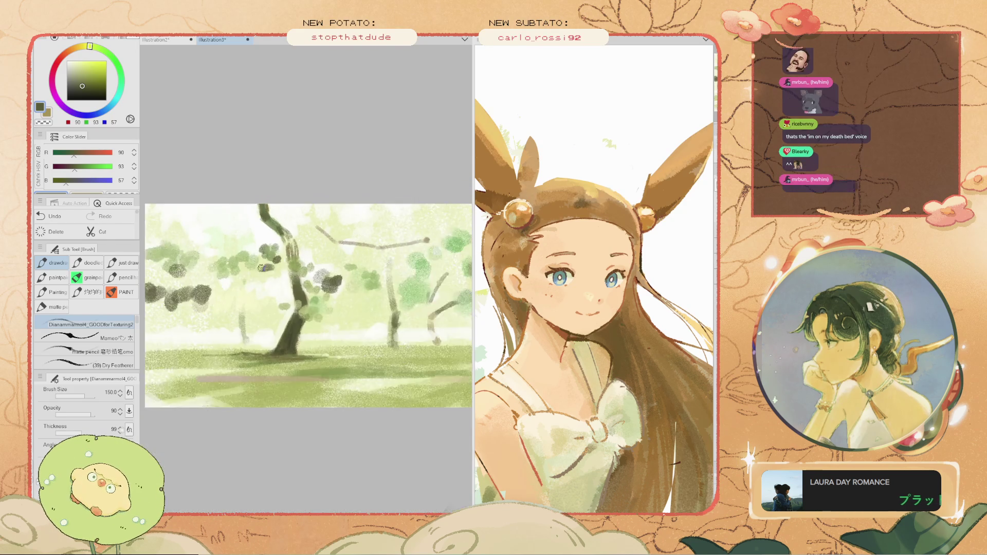
scroll(314, 338, "up", 2)
left_click(303, 329, "alt")
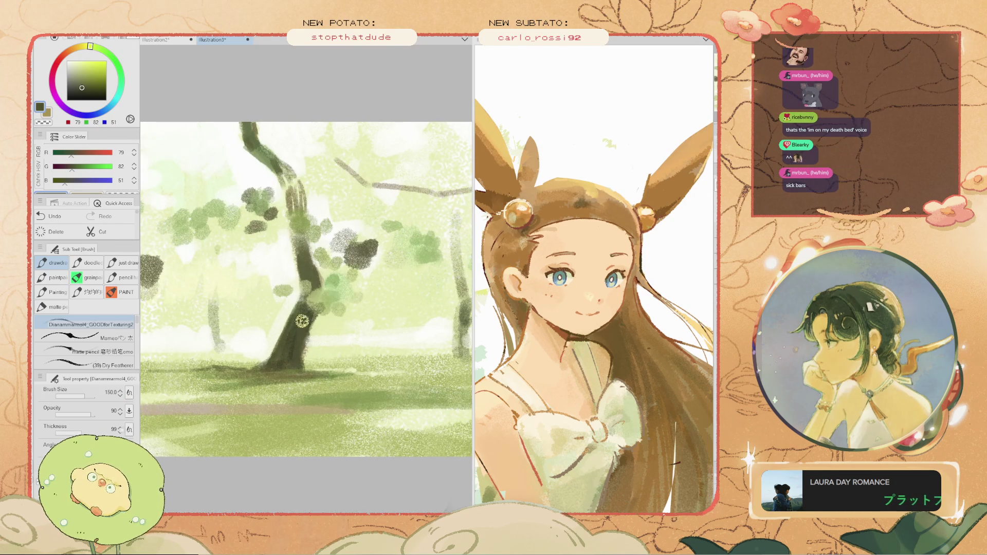
key("ctrl+z")
left_click(280, 366, "alt")
left_click_drag(287, 367, 264, 370)
key("ctrl+z")
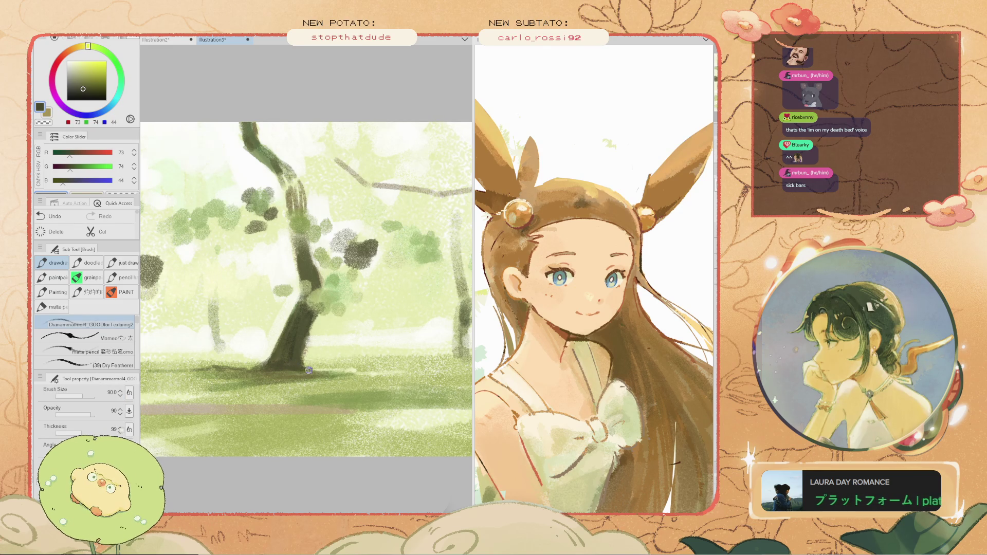
- Pan the view so the tree sits toward the right
scroll(309, 370, "down", 2)
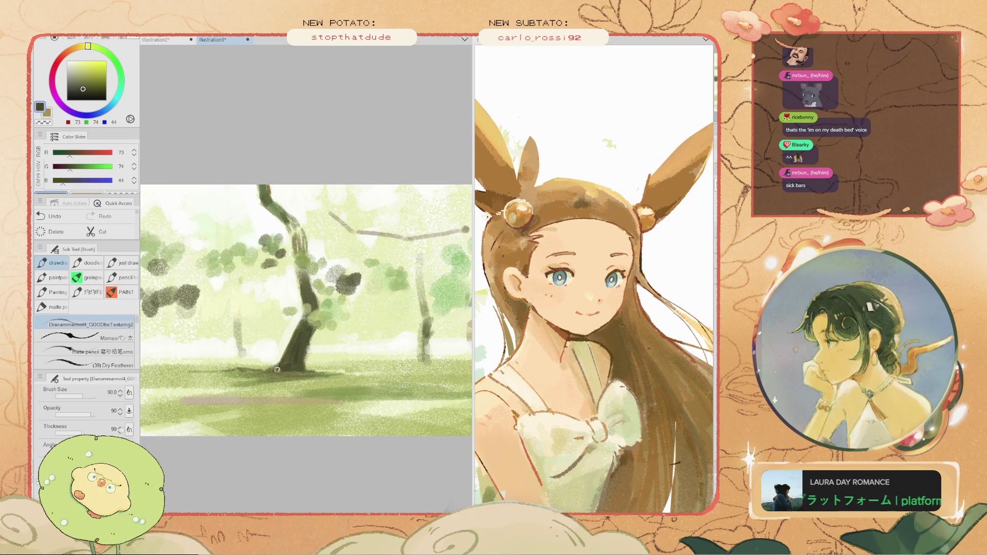
scroll(275, 370, "up", 2)
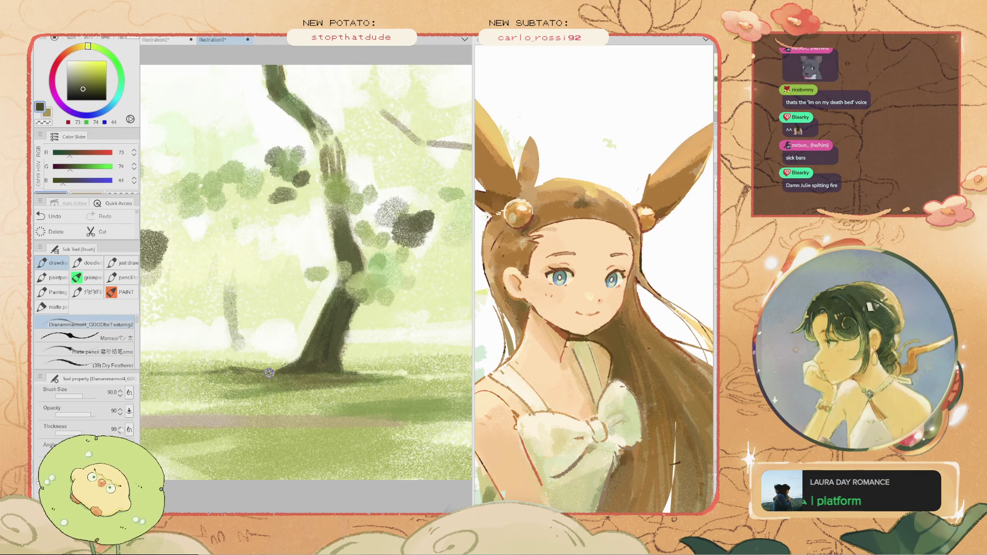
scroll(268, 372, "down", 5)
scroll(258, 335, "up", 5)
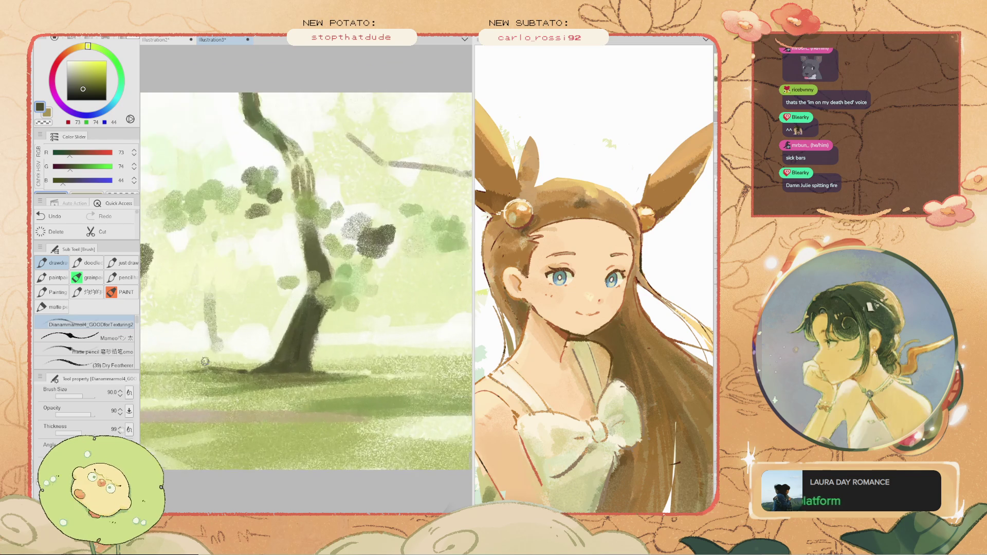
left_click_drag(205, 367, 320, 310)
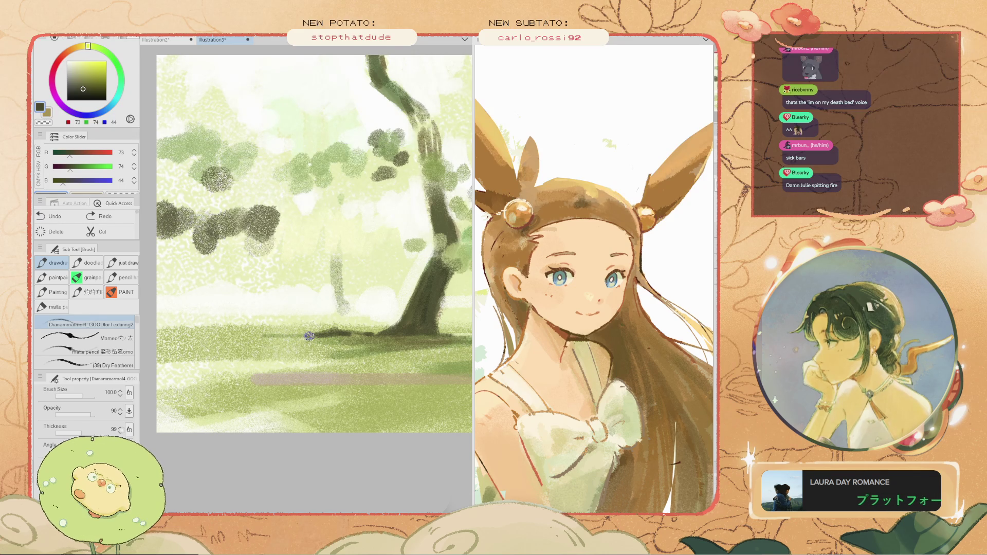
- Shift the view slightly and eyedrop the dark olive of the thin background trunk
scroll(309, 336, "down", 3)
scroll(301, 335, "up", 3)
key("space")
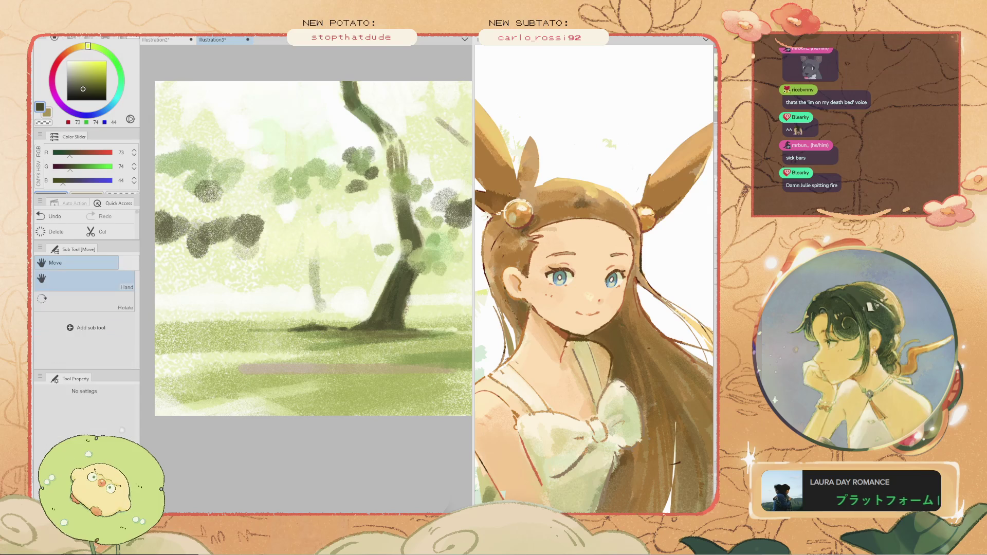
left_click_drag(306, 323, 292, 311)
left_click(293, 311, "alt")
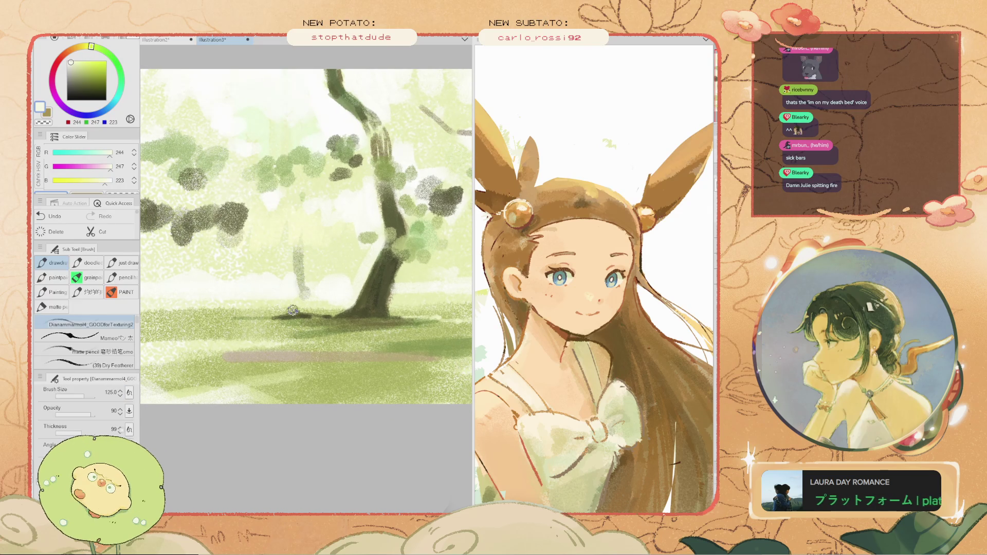
key("i")
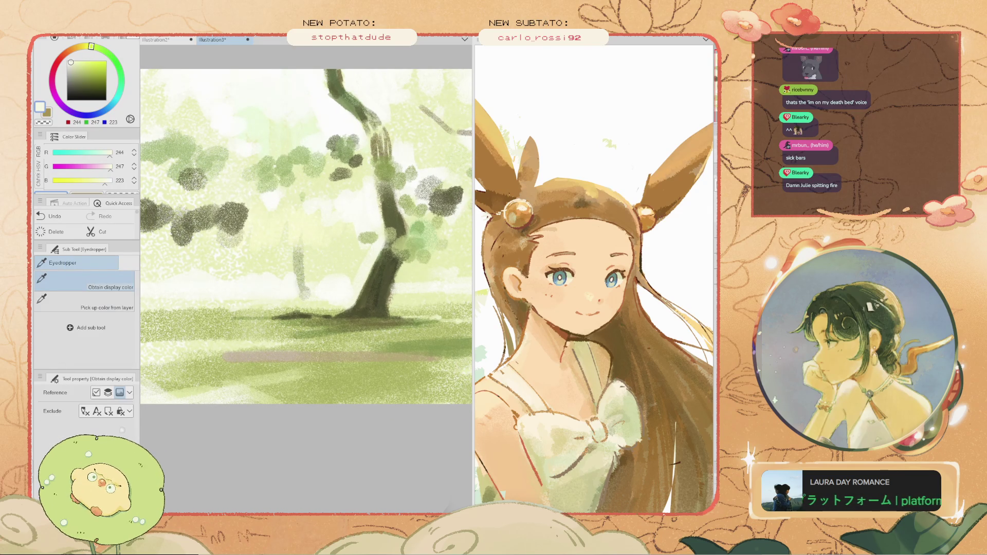
left_click(296, 281)
- Brush a dark olive stroke along the thin background trunk, redrawing it several times
key("b")
left_click_drag(296, 268, 297, 296)
key("ctrl+z")
left_click_drag(296, 262, 296, 304)
key("ctrl+z")
left_click_drag(293, 270, 301, 302)
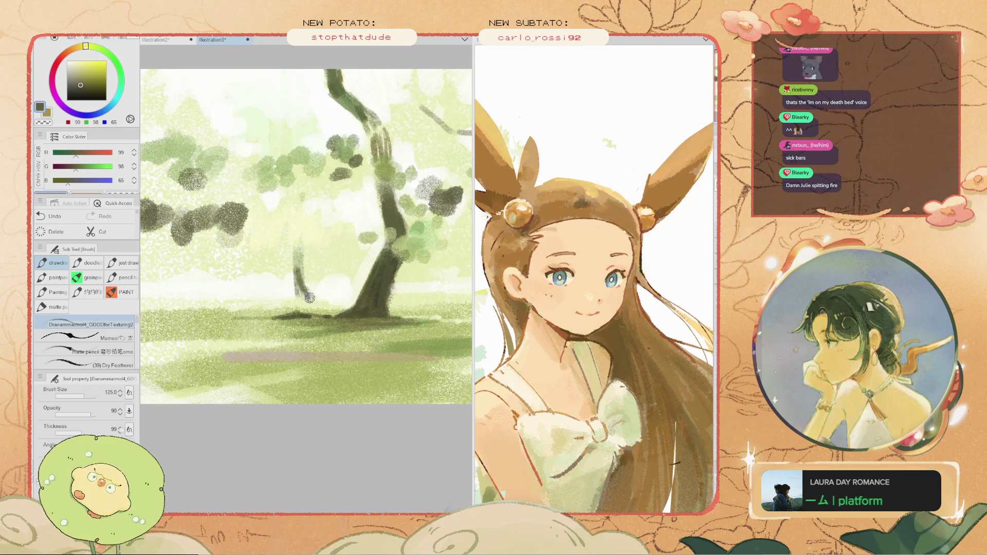
key("ctrl+z")
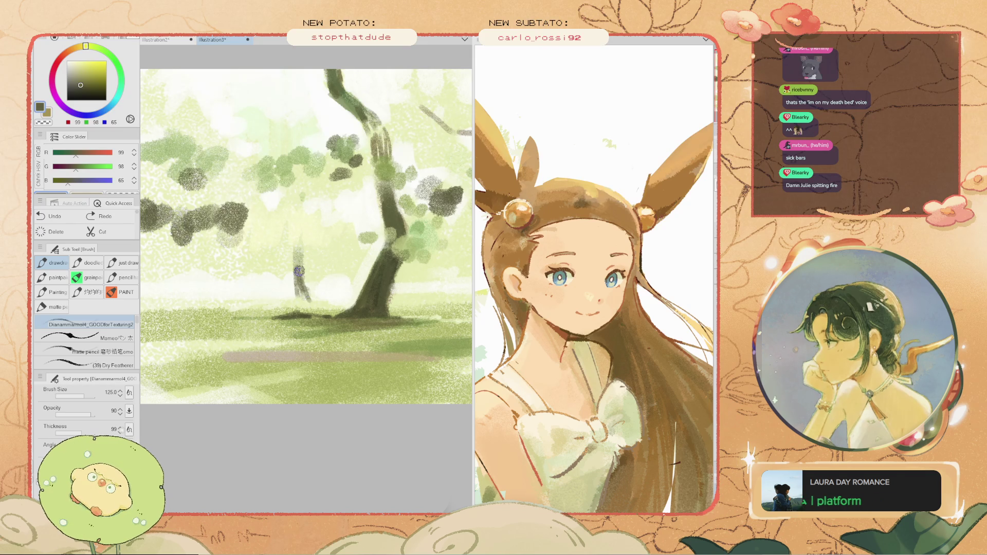
mouse_move(299, 274)
left_mouse_down()
mouse_move(303, 301)
mouse_move(299, 286)
left_mouse_up()
key("ctrl+z")
key("ctrl+z")
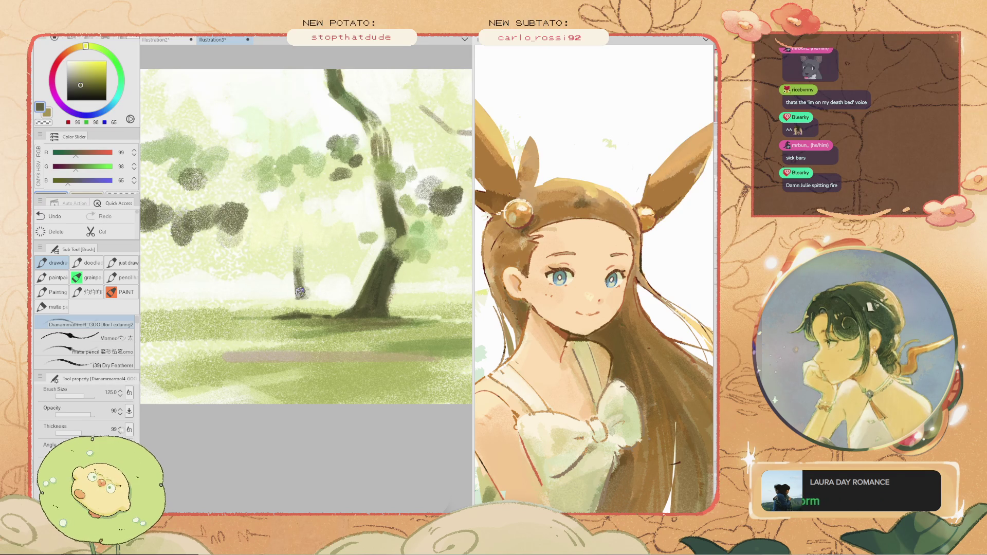
left_click_drag(300, 241, 297, 258)
key("ctrl+z")
key("ctrl+z")
key("ctrl+z")
key("ctrl+z")
key("ctrl+z")
key("ctrl+z")
key("ctrl+z")
key("ctrl+z")
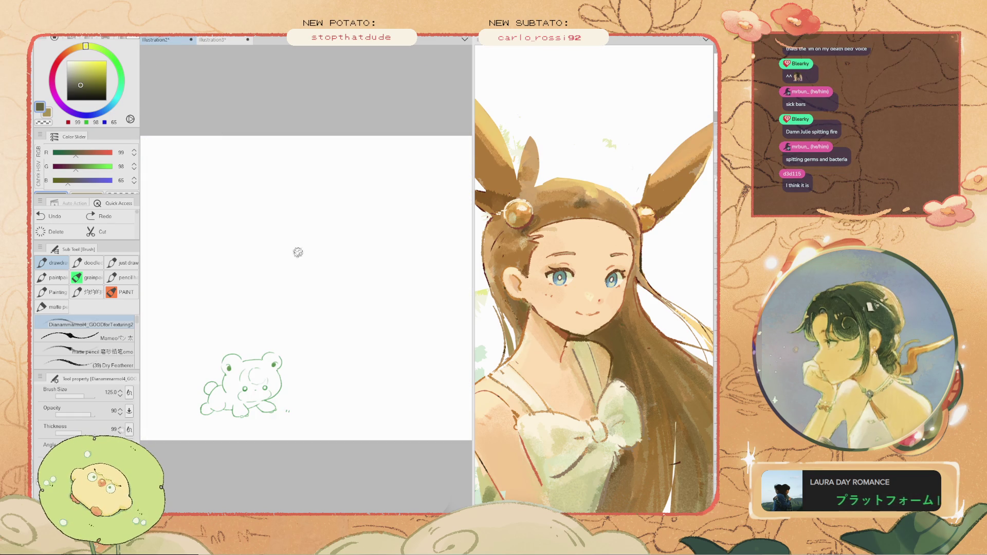
- Draw a horizontal line across the Illustration2 canvas after discarding a test stroke
scroll(294, 222, "up", 3)
left_click_drag(372, 220, 204, 229)
key("ctrl+z")
- Sketch round potato circles above the line, undoing a misdrawn second circle
key("ctrl+z")
left_click_drag(385, 245, 216, 245)
scroll(259, 215, "up", 2)
mouse_move(259, 212)
left_mouse_down()
mouse_move(256, 202)
mouse_move(288, 226)
mouse_move(263, 196)
mouse_move(216, 226)
mouse_move(283, 211)
left_mouse_up()
key("ctrl+z")
key("ctrl+z")
key("ctrl+z")
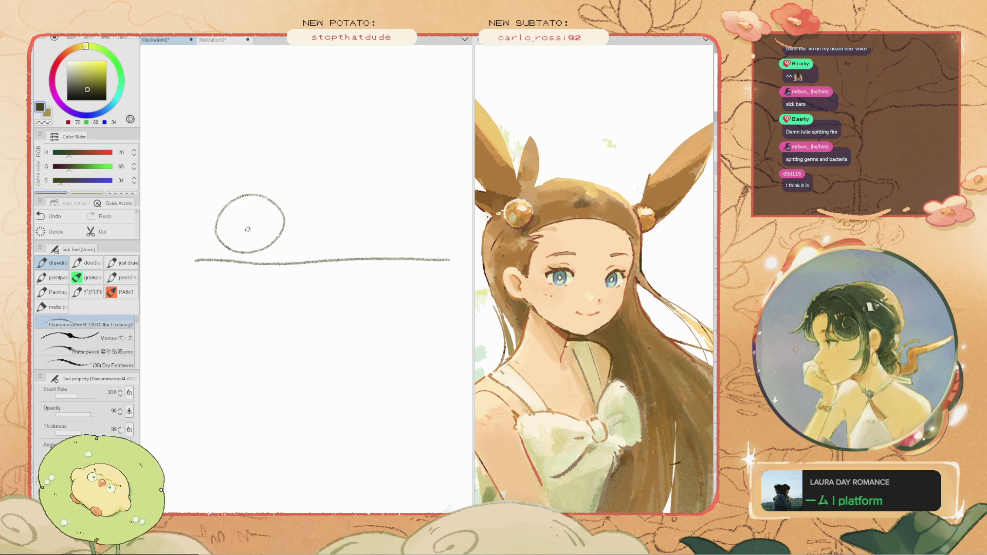
mouse_move(360, 211)
left_mouse_down()
mouse_move(350, 246)
mouse_move(360, 211)
mouse_move(301, 248)
mouse_move(351, 207)
mouse_move(411, 205)
left_mouse_up()
key("ctrl+z")
scroll(351, 207, "down", 1)
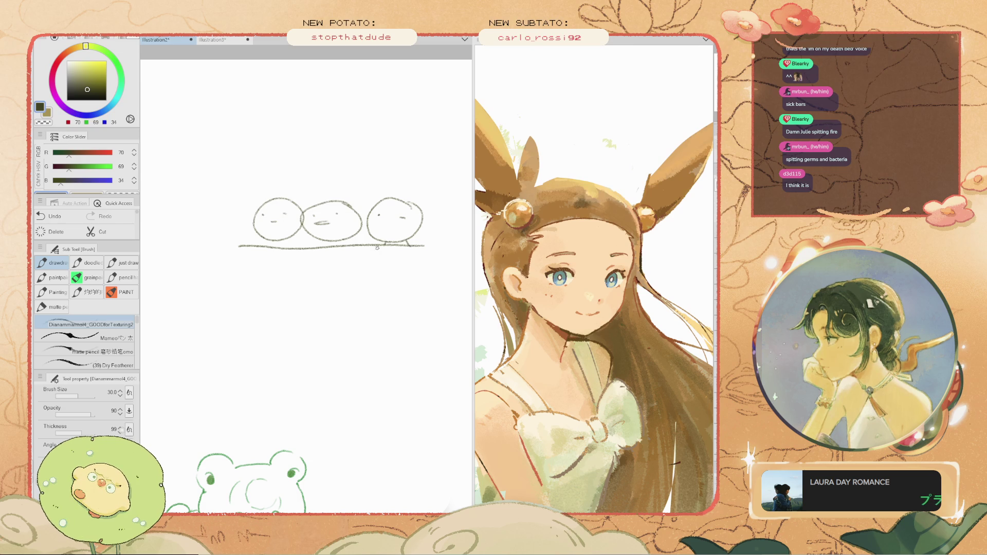
scroll(350, 252, "down", 2)
scroll(370, 247, "up", 1)
- Draw a curved hull under the potatoes and a box outline around them
left_click_drag(438, 261, 310, 314)
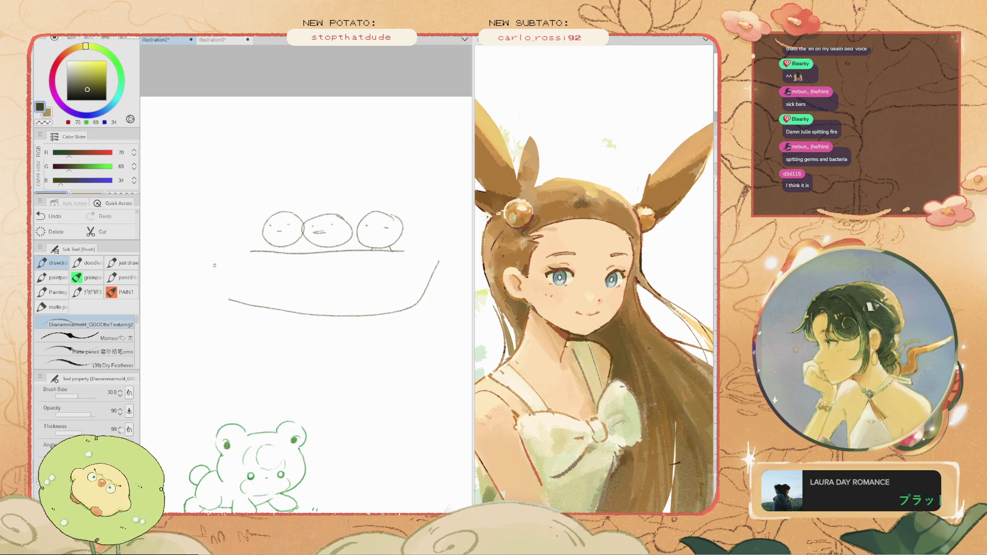
left_click_drag(366, 194, 243, 246)
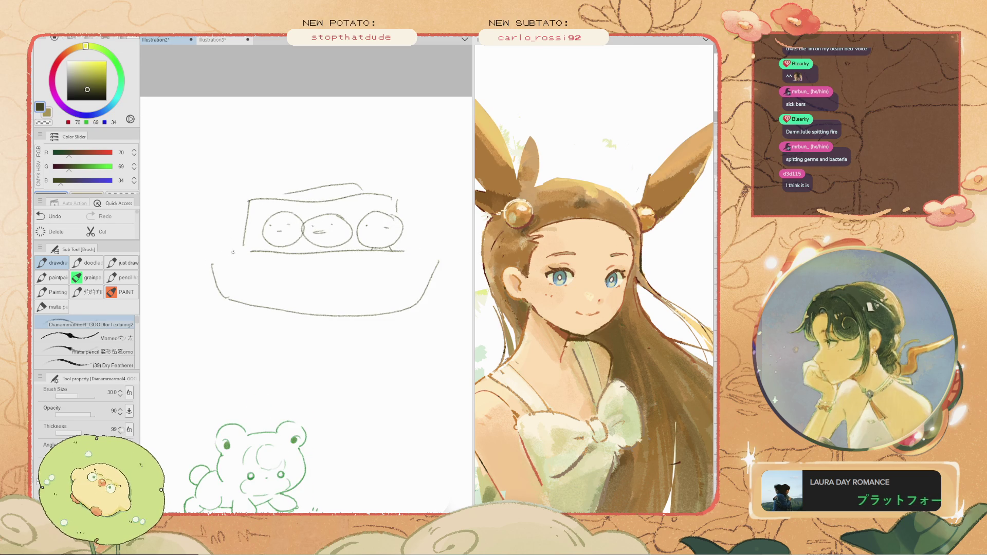
mouse_move(429, 295)
left_mouse_down()
mouse_move(360, 314)
mouse_move(219, 301)
left_mouse_up()
key("ctrl+z")
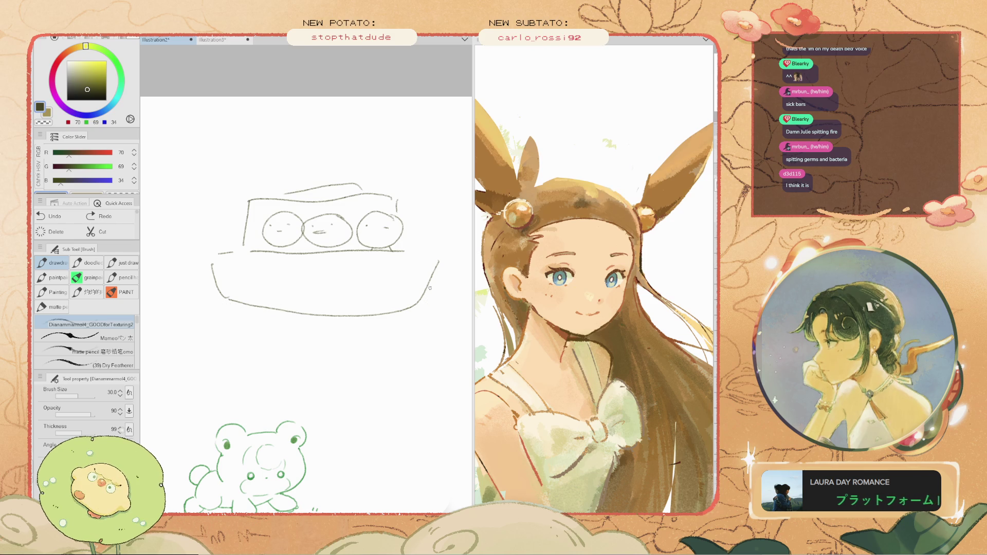
- Add a downward arrow at the left potato, a squiggle by the third, and a small mouth
scroll(318, 267, "up", 2)
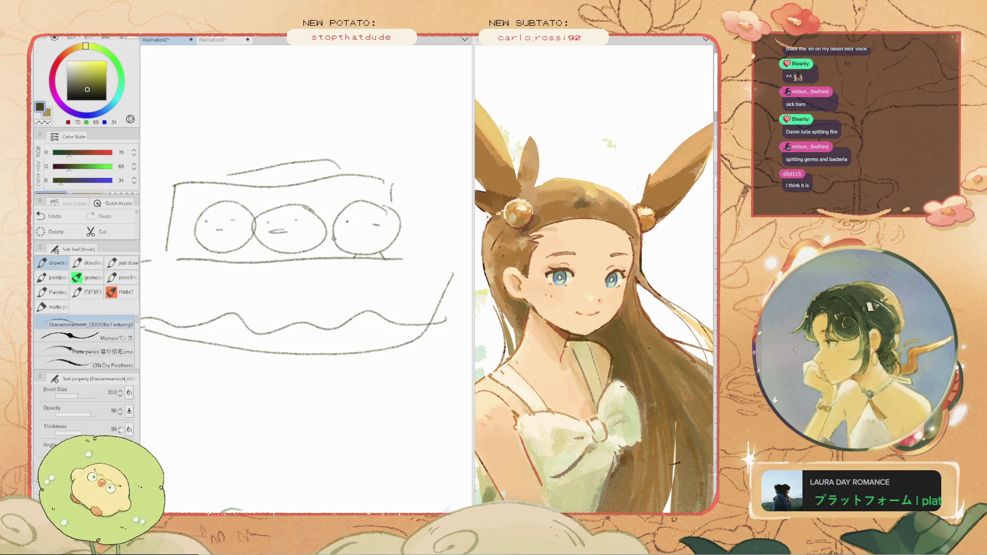
left_click_drag(188, 142, 199, 194)
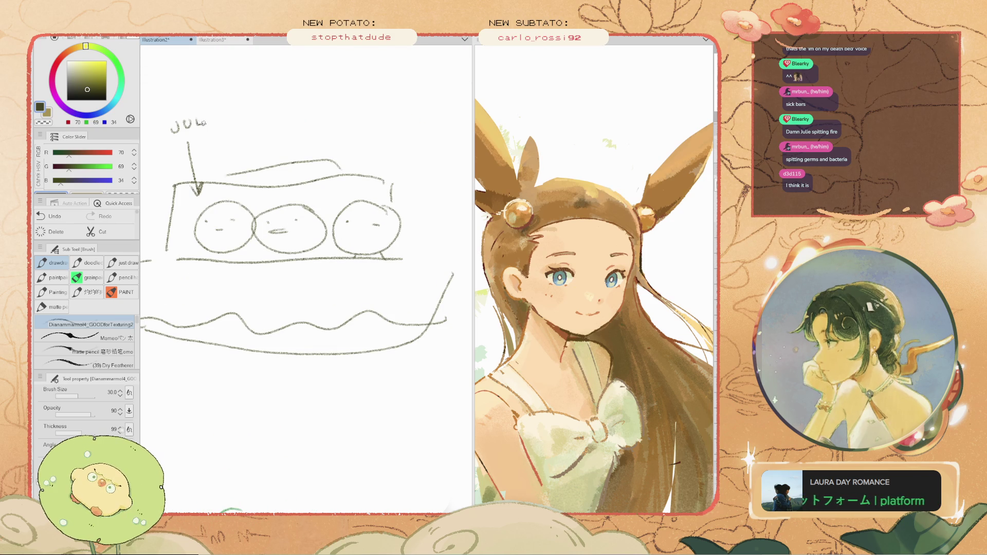
left_click_drag(361, 235, 281, 267)
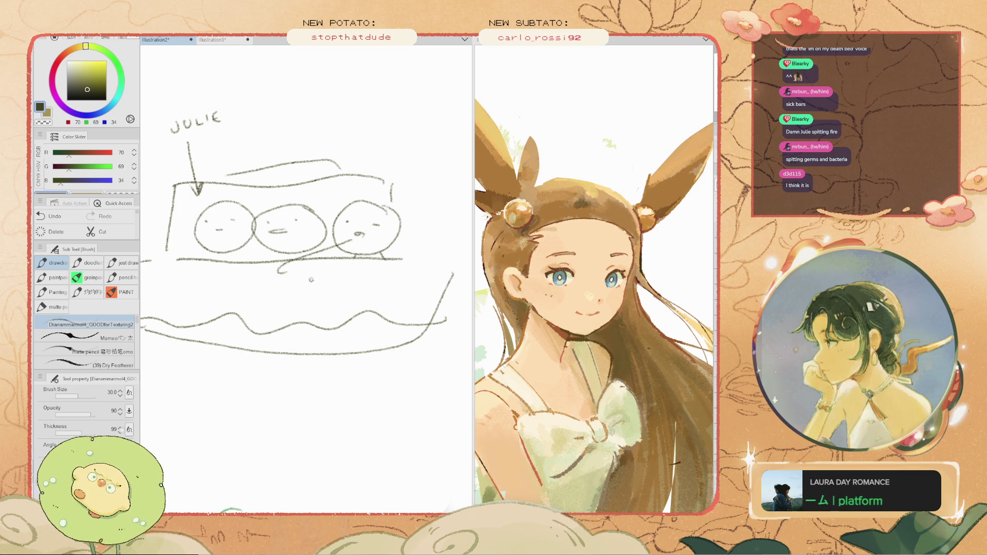
scroll(222, 257, "up", 3)
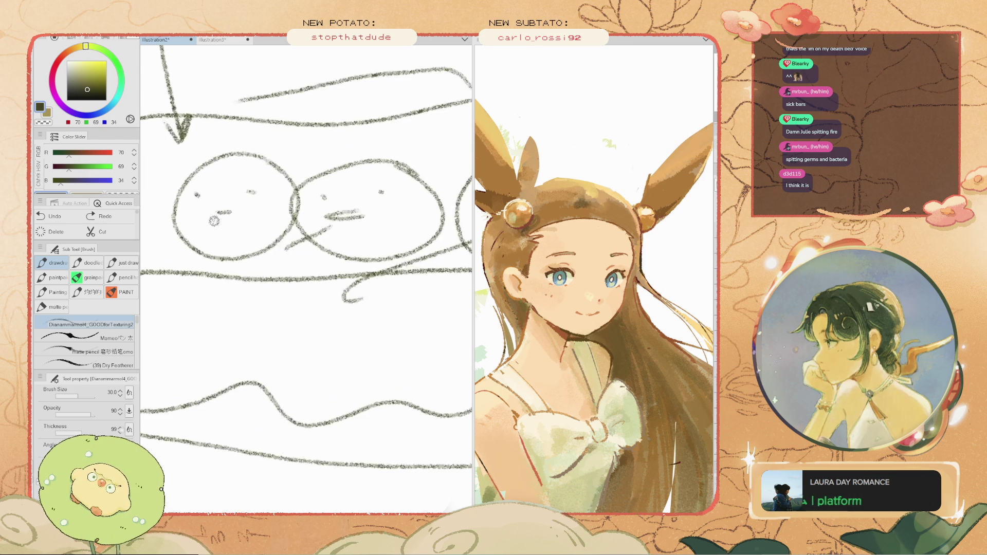
scroll(213, 222, "down", 3)
scroll(247, 263, "up", 2)
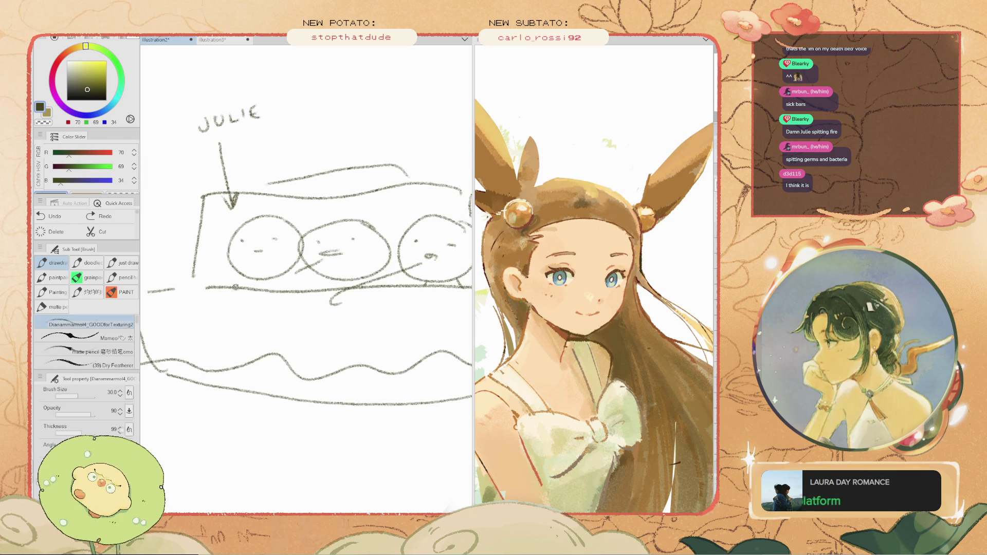
left_click_drag(250, 252, 256, 252)
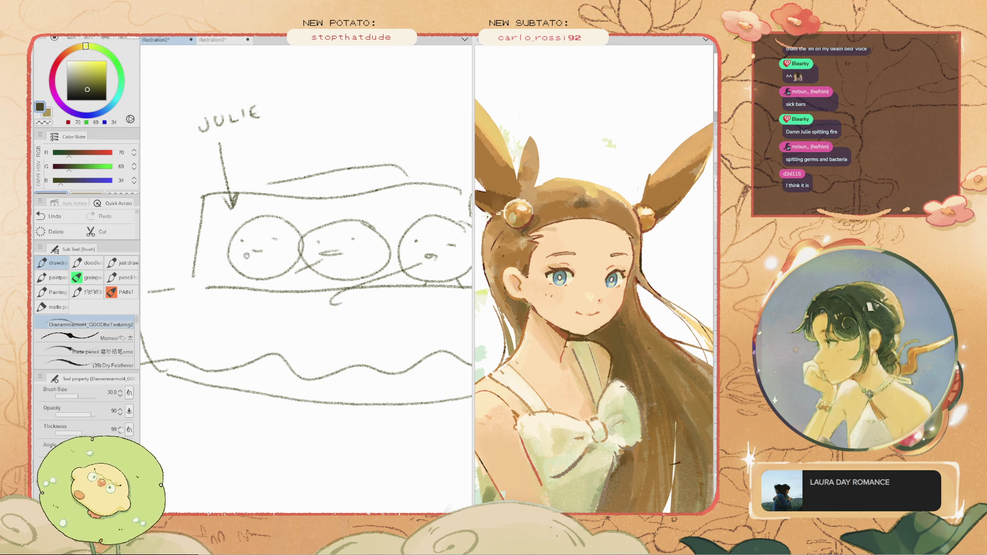
- Lasso the small mouth mark and move it down and to the right
key("m")
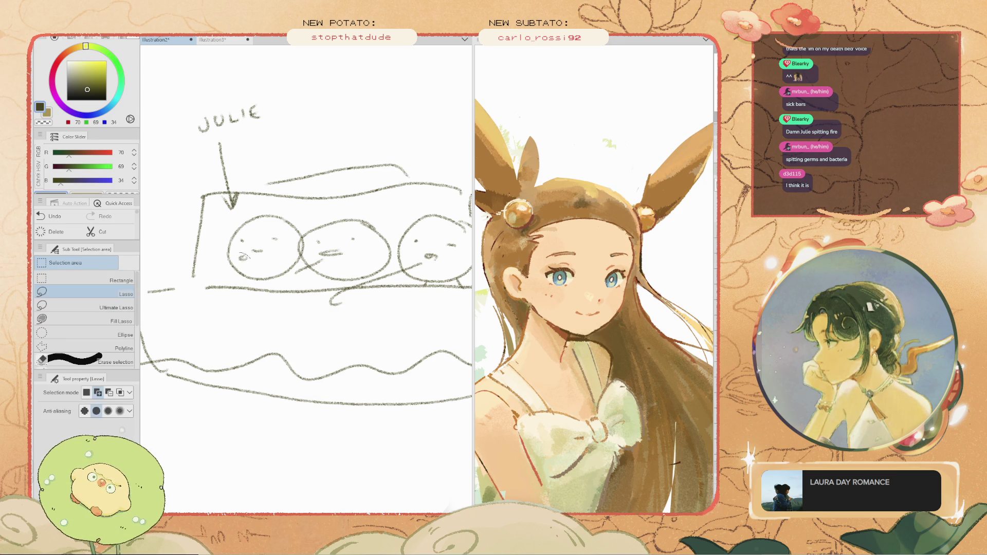
left_click_drag(227, 251, 228, 268)
key("ctrl+t")
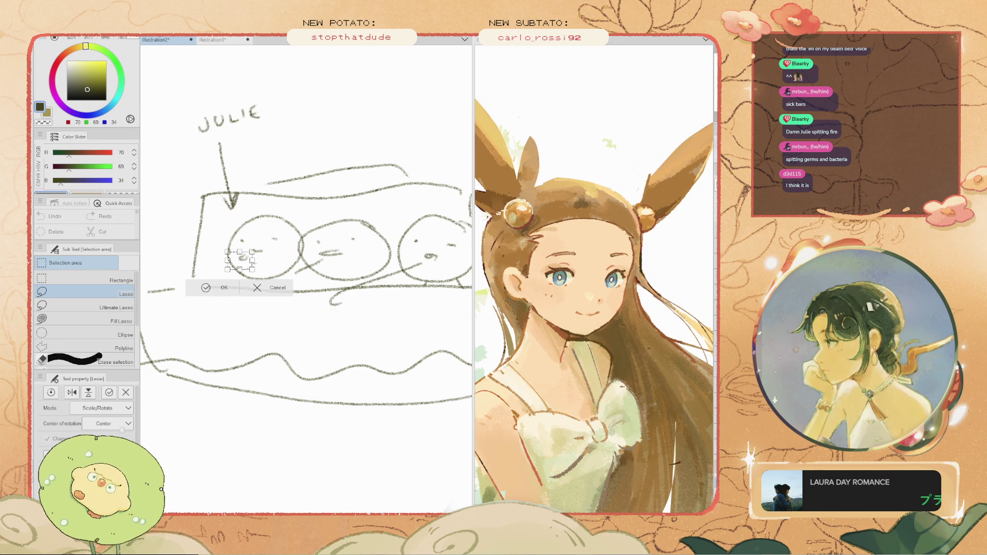
left_click_drag(294, 273, 390, 298)
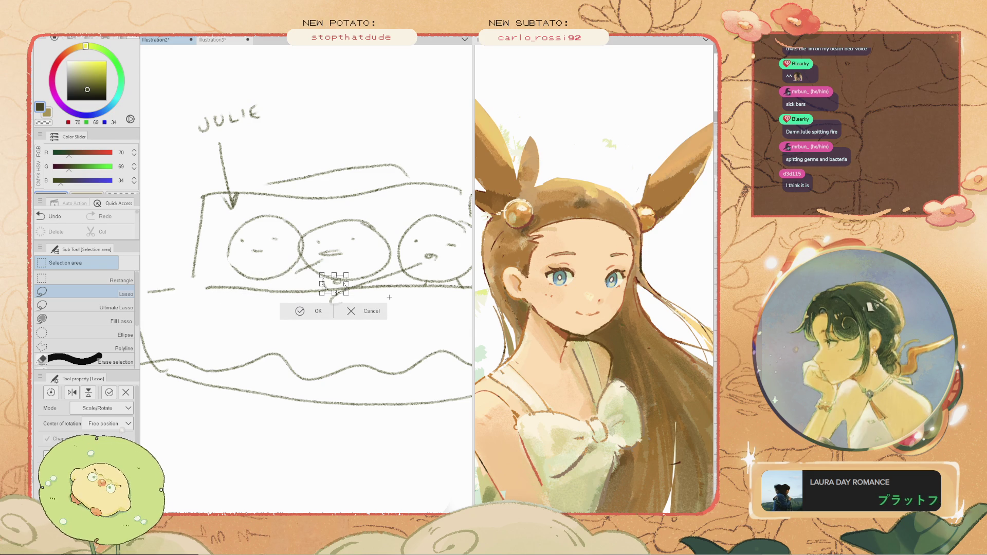
left_click(300, 311)
- Lasso the whole boat sketch, delete it and deselect, then return to the forest painting
scroll(306, 258, "down", 3)
scroll(306, 257, "up", 2)
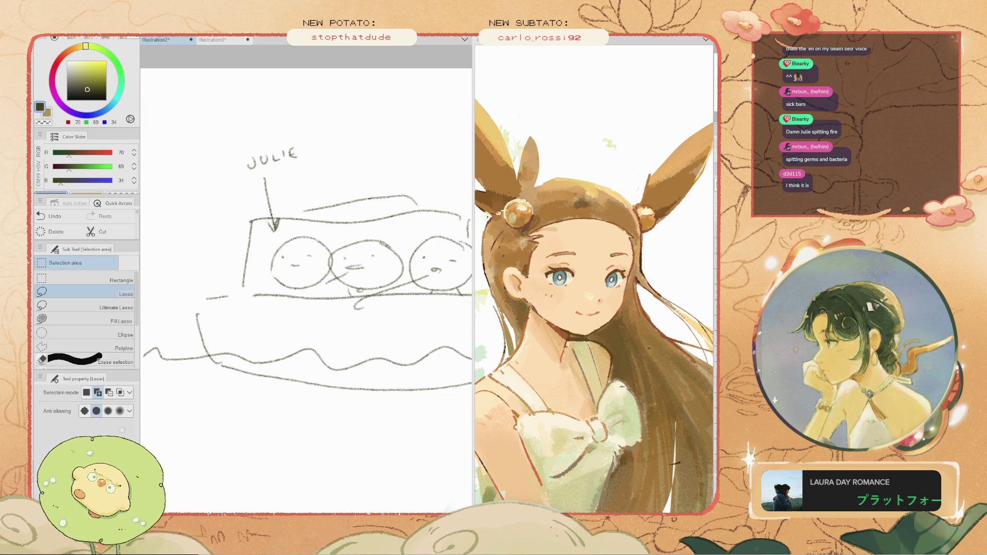
scroll(336, 247, "down", 2)
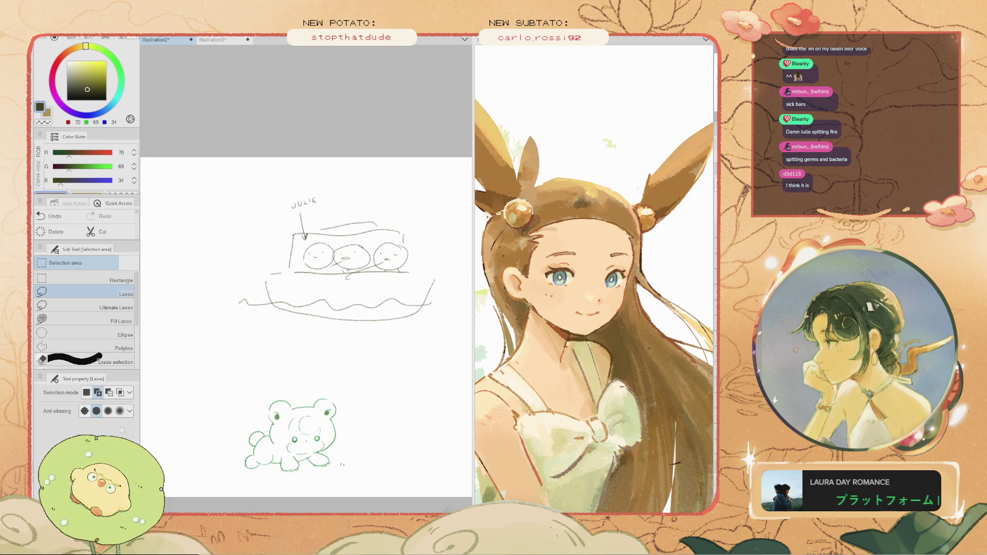
scroll(360, 288, "up", 2)
scroll(360, 288, "down", 3)
scroll(360, 288, "up", 3)
key("space")
scroll(290, 187, "down", 1)
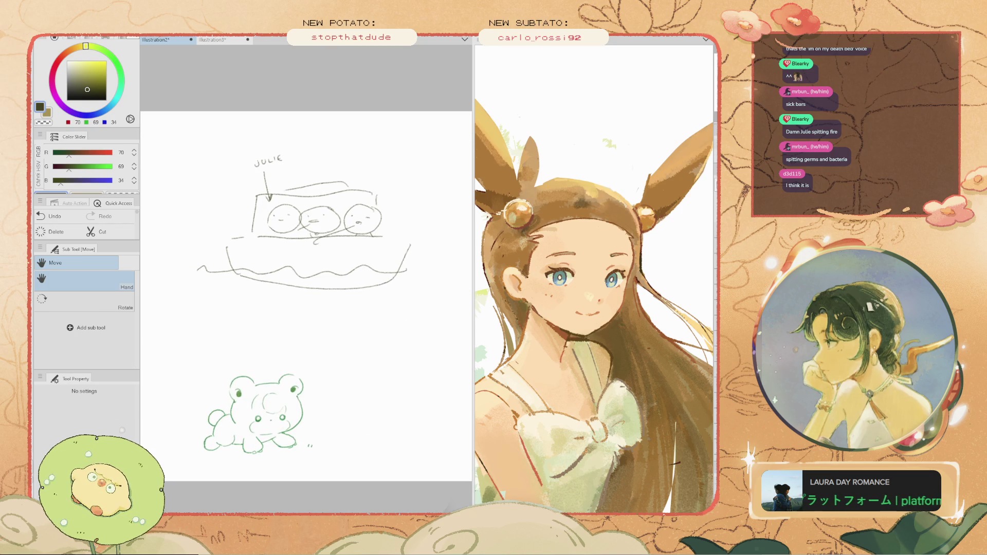
mouse_move(432, 149)
left_mouse_down()
mouse_move(270, 367)
mouse_move(237, 143)
left_mouse_up()
key("Delete")
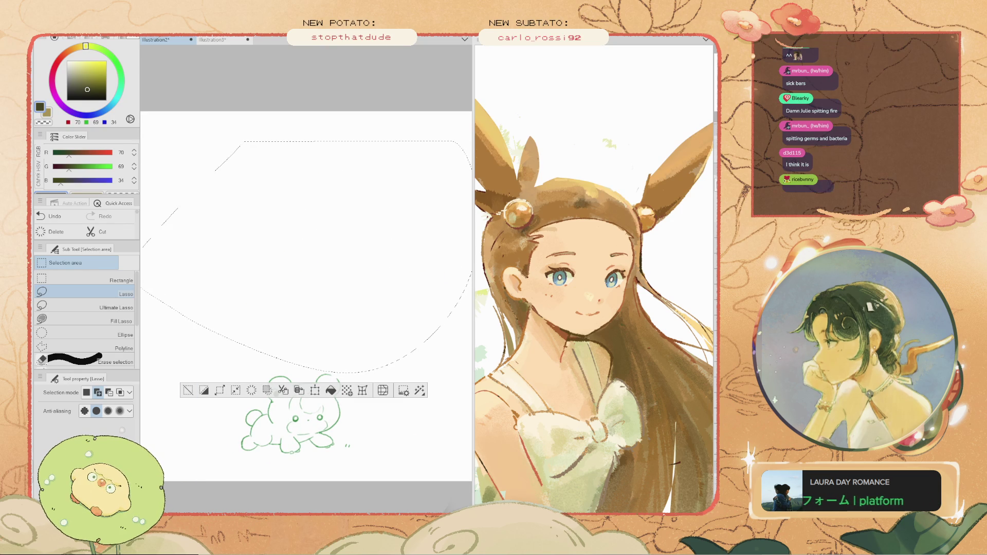
key("ctrl+d")
key("b")
key("ctrl+Tab")
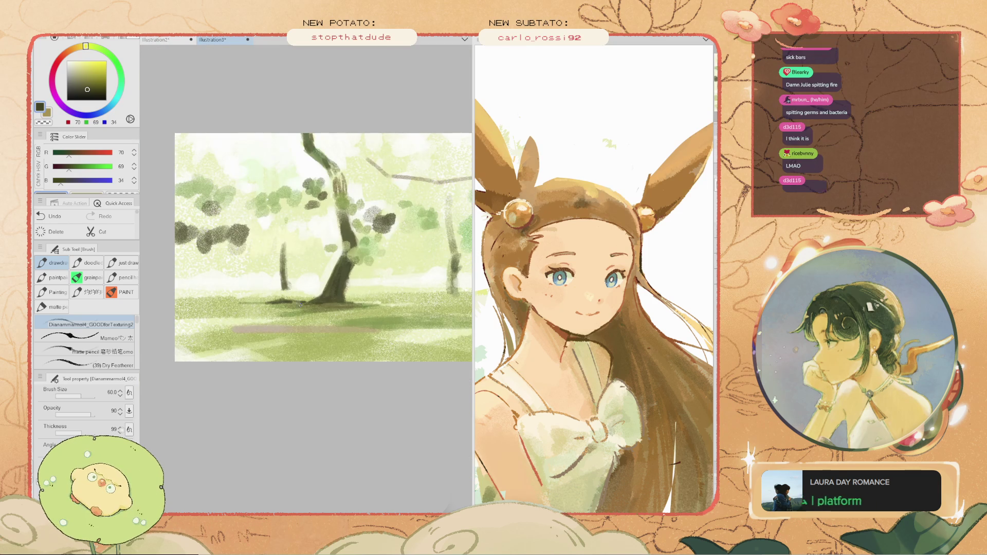
- Zoom into the forest painting and eyedrop a near-white highlight colour
scroll(350, 308, "up", 3)
scroll(362, 280, "up", 2)
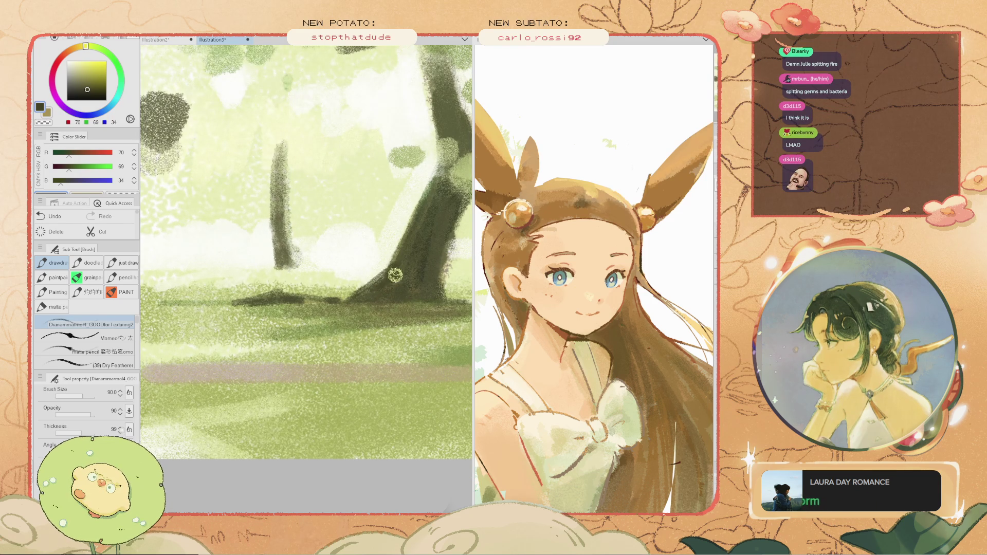
scroll(375, 290, "down", 4)
scroll(381, 281, "up", 2)
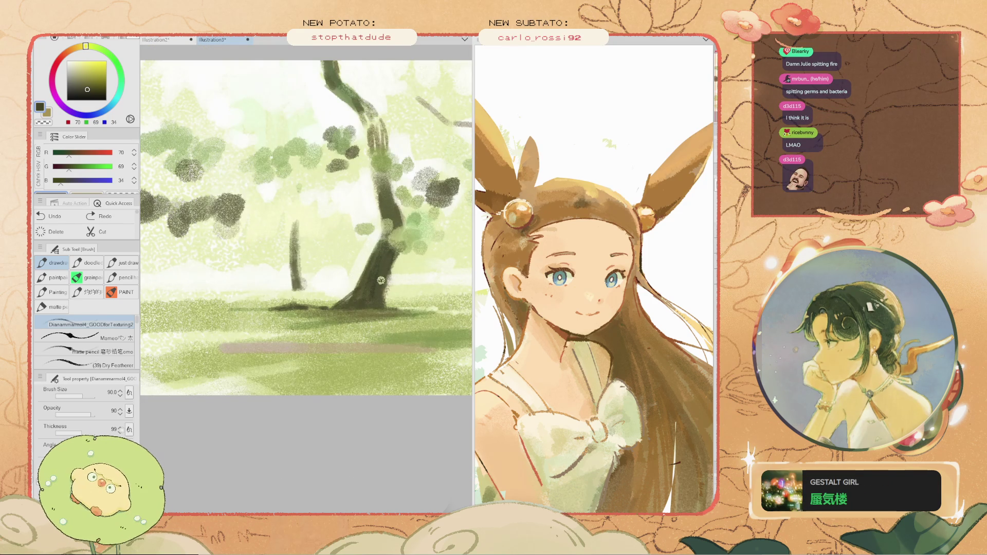
left_click(345, 285, "alt")
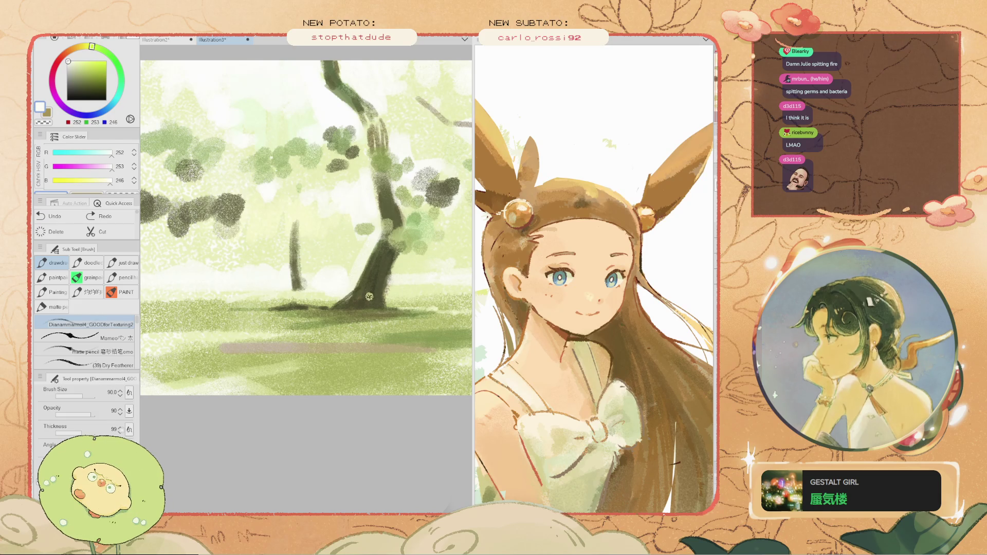
- Pan to another tree and flip the canvas horizontally, then pick dark olive on Illustration2
mouse_move(412, 298)
left_mouse_down()
mouse_move(263, 302)
mouse_move(314, 296)
left_mouse_up()
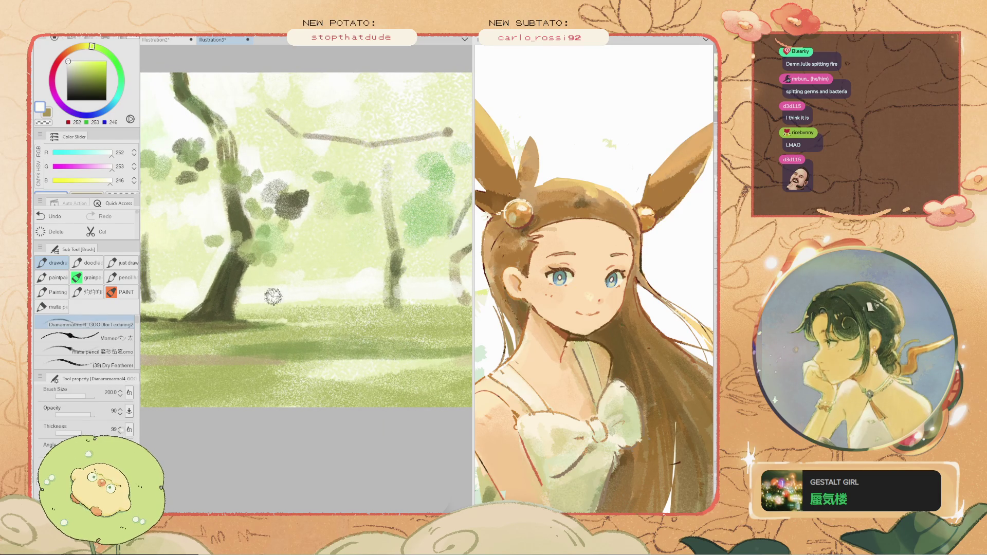
key("h")
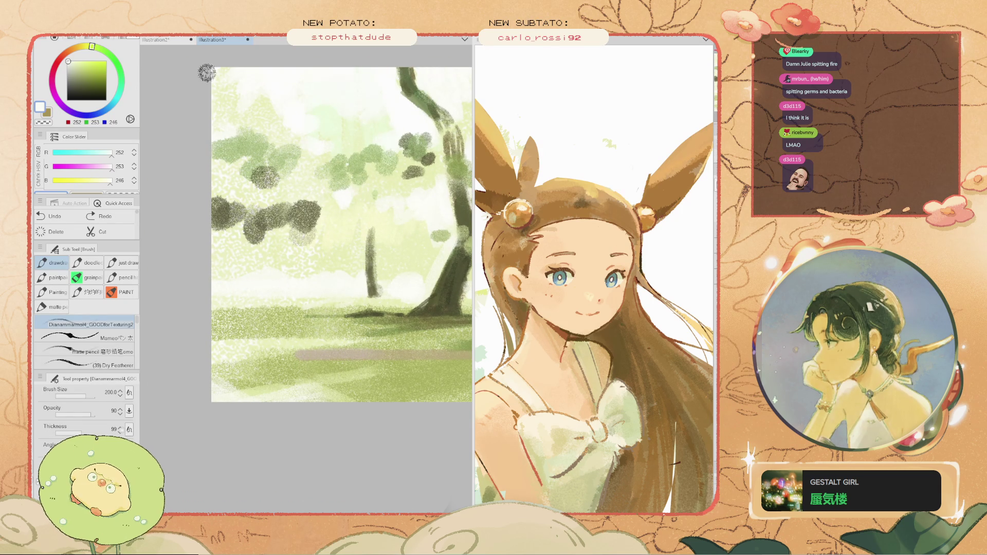
left_click(155, 40)
left_click(82, 90)
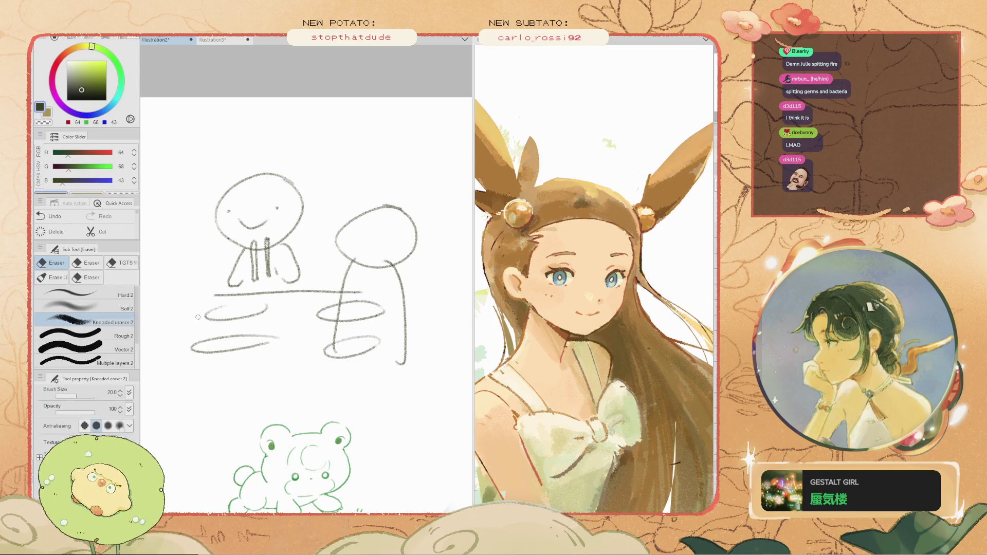
- Remove a stray arc, then tilt the tie stroke and move it onto the right figure
mouse_move(162, 254)
left_mouse_down()
mouse_move(206, 257)
mouse_move(147, 237)
mouse_move(186, 350)
left_mouse_up()
key("ctrl+z")
key("ctrl+plus")
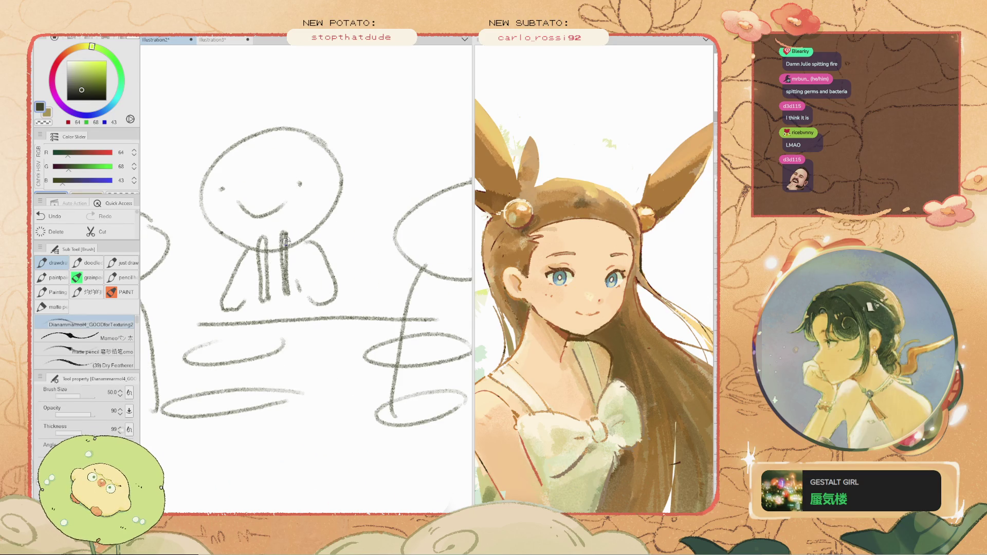
key("m")
key("ctrl+t")
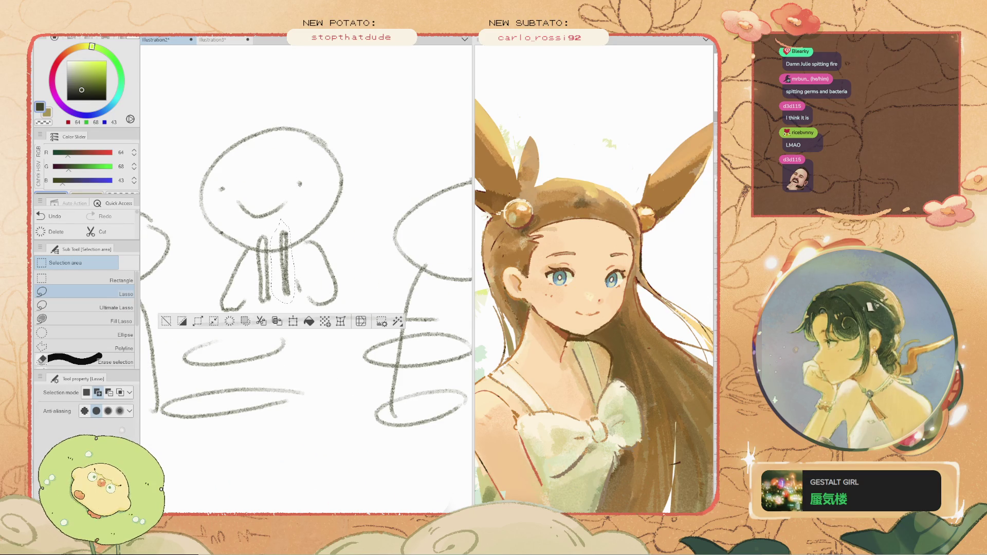
left_click_drag(301, 216, 306, 218)
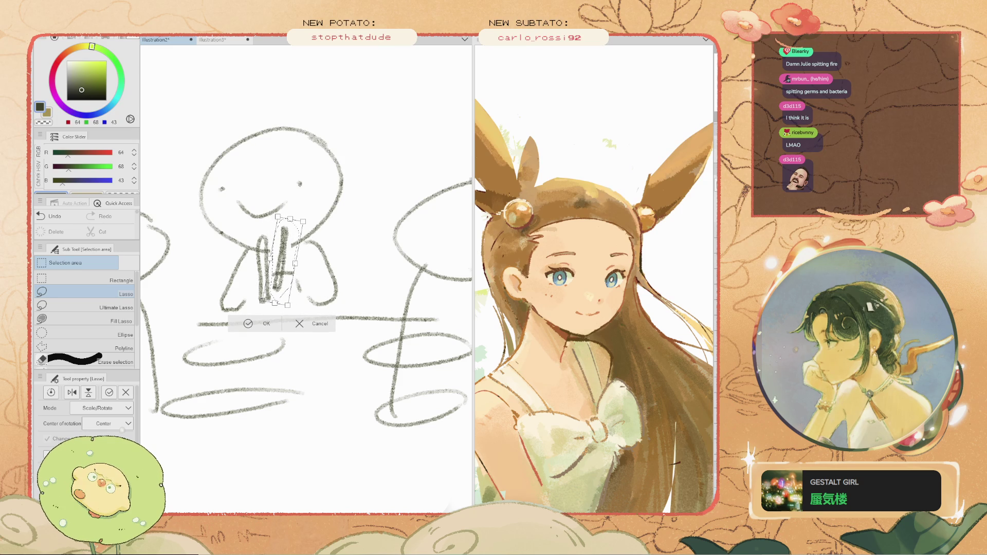
mouse_move(283, 256)
left_mouse_down()
mouse_move(316, 191)
mouse_move(441, 210)
left_mouse_up()
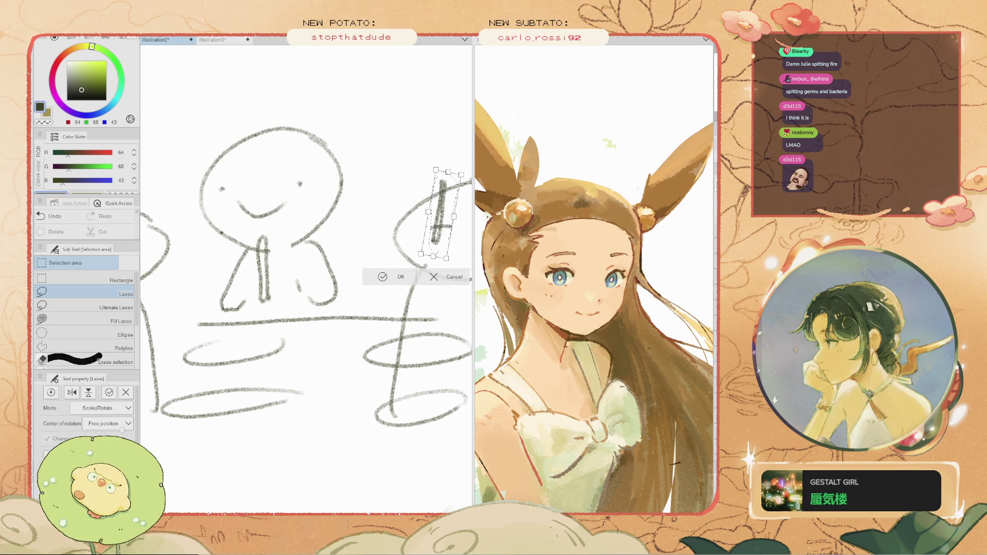
key("Return")
key("ctrl+d")
- Lasso the stick-figure sketch, delete it, deselect, and return to the Brush tool
scroll(306, 277, "down", 5)
scroll(306, 277, "up", 3)
scroll(306, 278, "up", 2)
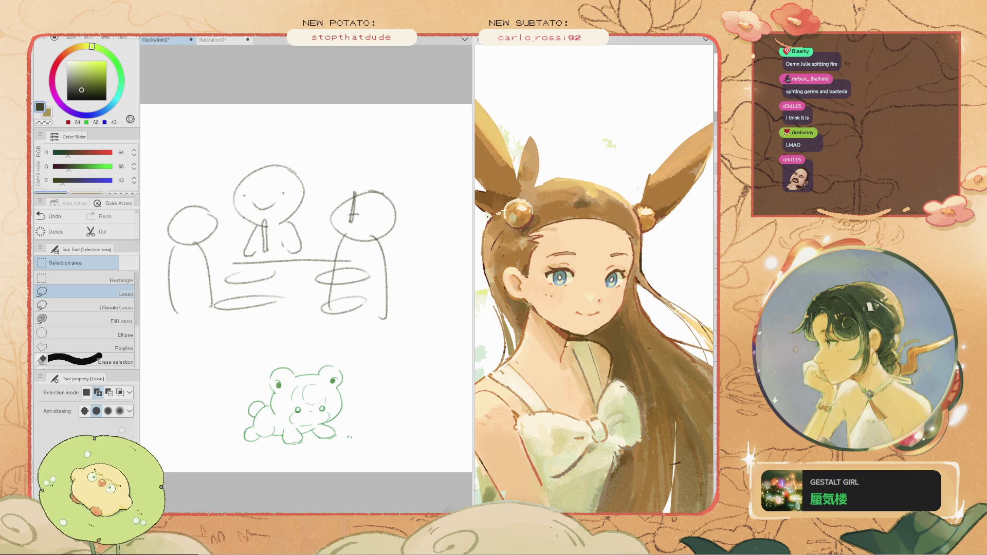
mouse_move(381, 153)
left_mouse_down()
mouse_move(412, 309)
mouse_move(212, 351)
mouse_move(263, 118)
left_mouse_up()
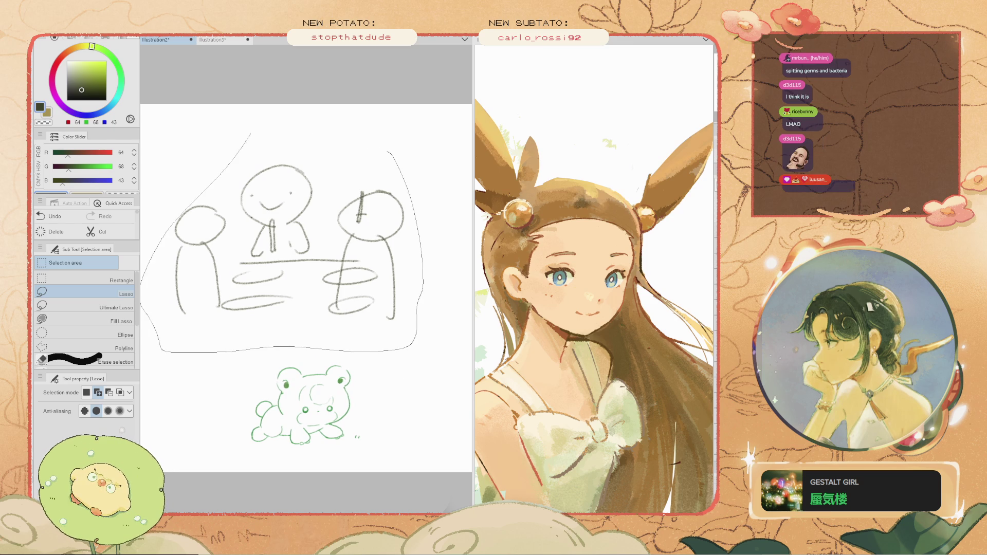
key("Delete")
key("ctrl+d")
key("b")
scroll(240, 286, "up", 2)
scroll(279, 269, "down", 2)
scroll(212, 264, "up", 2)
scroll(266, 269, "down", 2)
- Draw a long horizontal ground line across the page, discarding slanted and extra attempts
scroll(329, 246, "up", 2)
left_click_drag(194, 263, 297, 255)
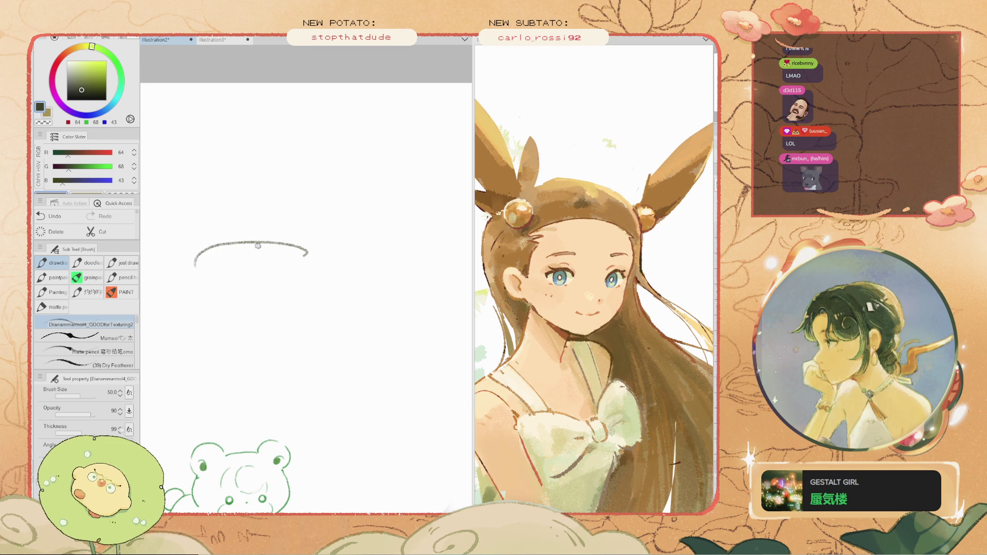
key("ctrl+z")
left_click_drag(360, 278, 171, 301)
key("ctrl+z")
left_click_drag(378, 287, 190, 289)
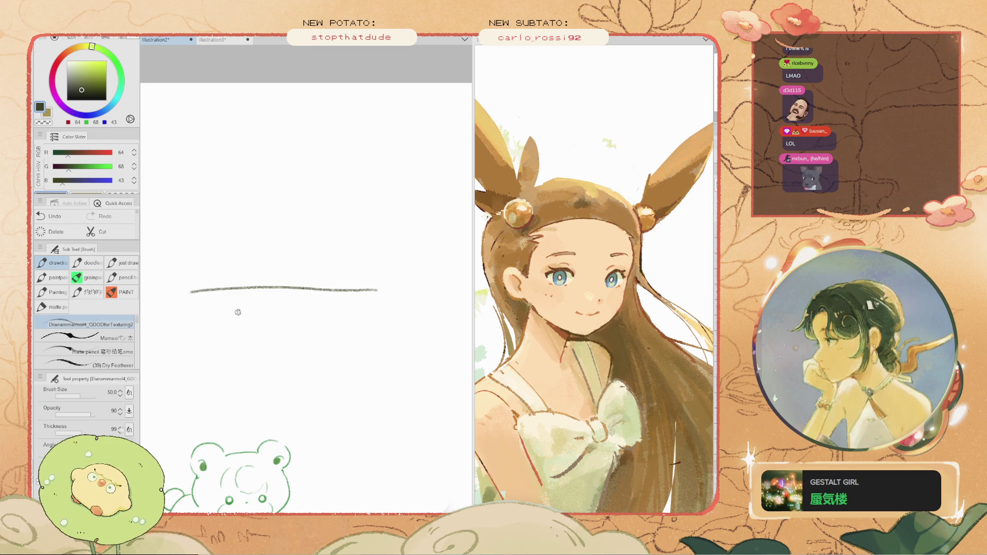
key("ctrl+z")
left_click_drag(378, 291, 170, 291)
left_click_drag(378, 335, 149, 333)
key("ctrl+z")
left_click_drag(396, 333, 169, 331)
key("ctrl+z")
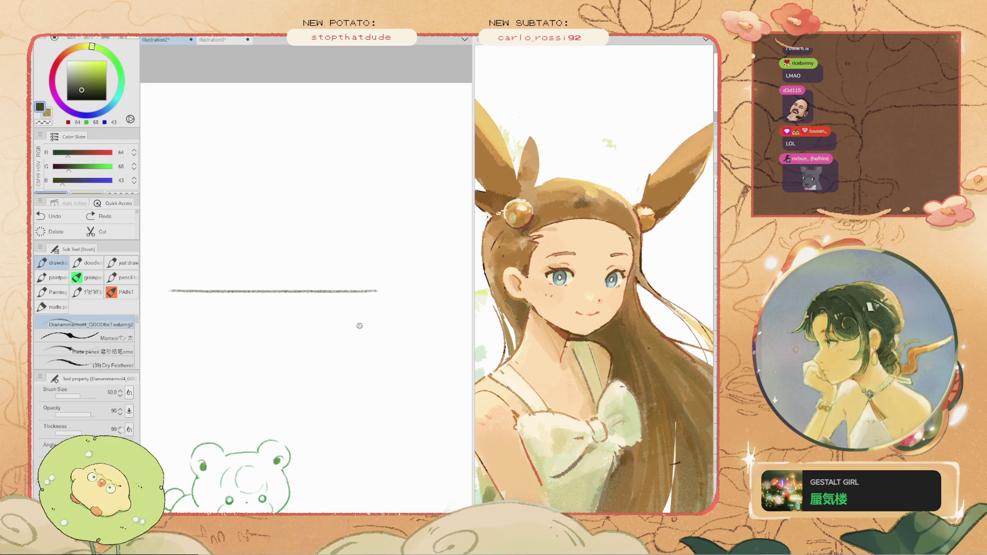
- Add a shorter table line above it and a mushroom cap with stem legs
left_click_drag(371, 249, 366, 284)
key("ctrl+z")
key("e")
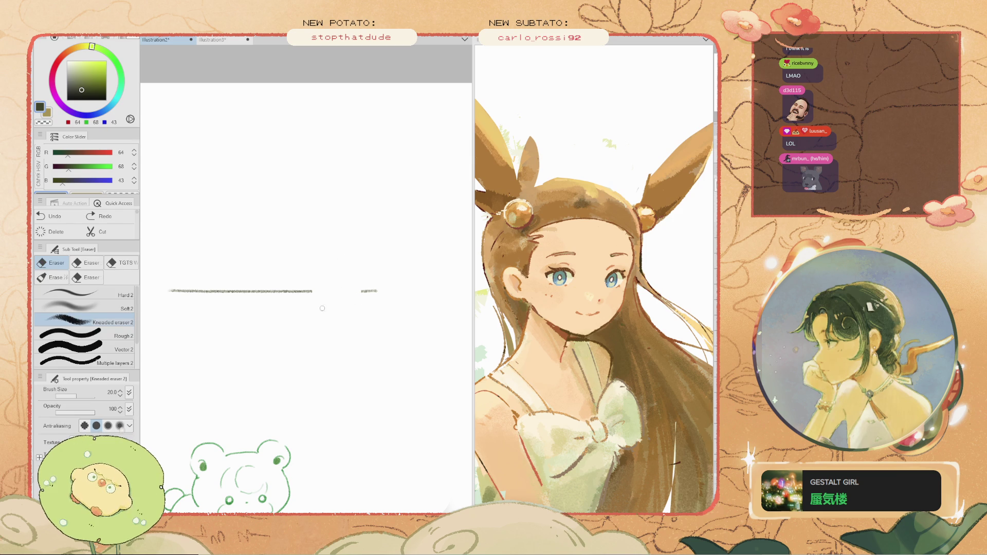
key("b")
left_click_drag(360, 232, 333, 275)
key("ctrl+z")
key("ctrl+z")
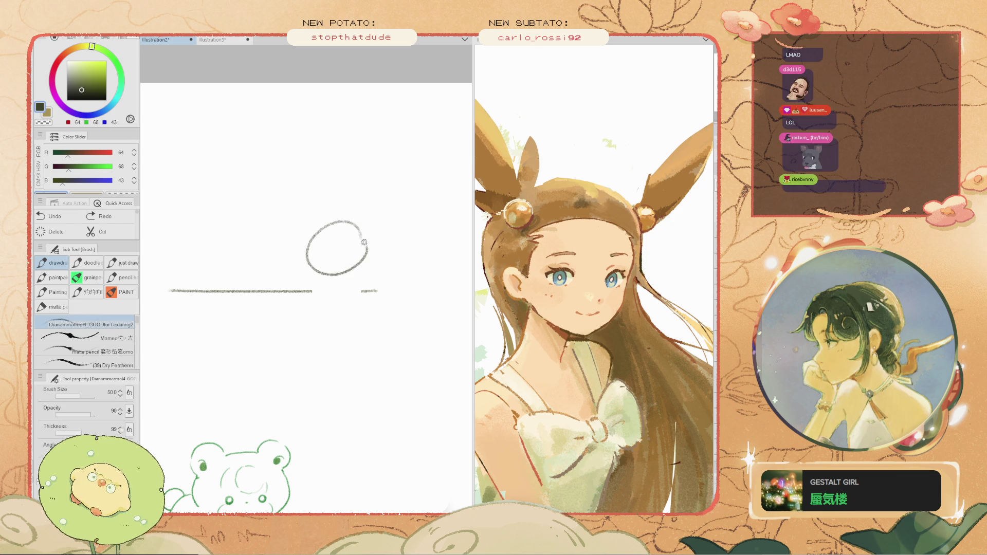
mouse_move(360, 234)
left_mouse_down()
mouse_move(353, 275)
mouse_move(360, 237)
mouse_move(302, 253)
mouse_move(349, 272)
mouse_move(354, 309)
left_mouse_up()
key("ctrl+z")
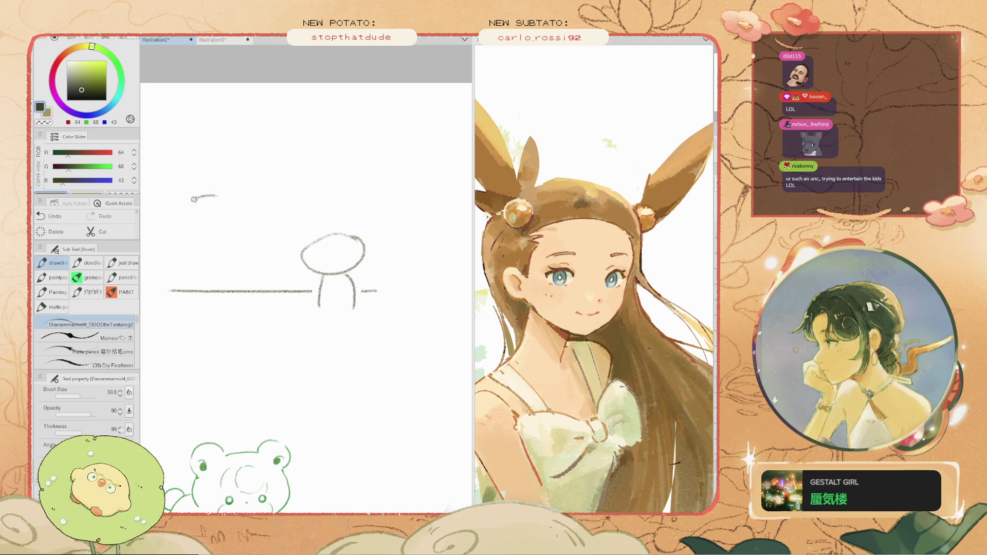
left_click_drag(299, 264, 197, 263)
mouse_move(195, 198)
left_mouse_down()
mouse_move(212, 200)
mouse_move(198, 227)
mouse_move(239, 209)
mouse_move(221, 260)
left_mouse_up()
key("ctrl+z")
left_click_drag(191, 233, 185, 261)
- Draw another oval figure head and a small A-shaped mark between the lines
mouse_move(324, 207)
left_mouse_down()
mouse_move(307, 200)
mouse_move(328, 212)
left_mouse_up()
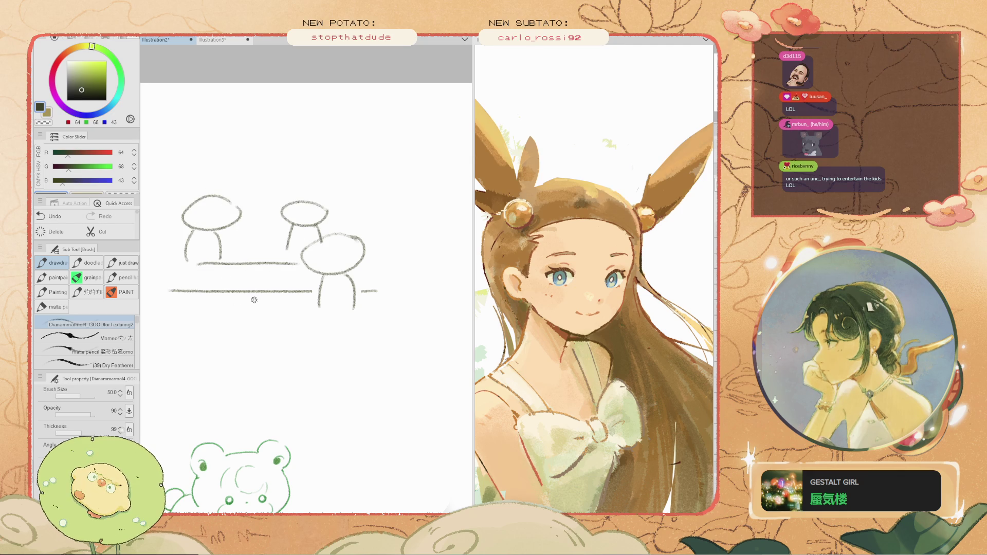
scroll(271, 260, "up", 2)
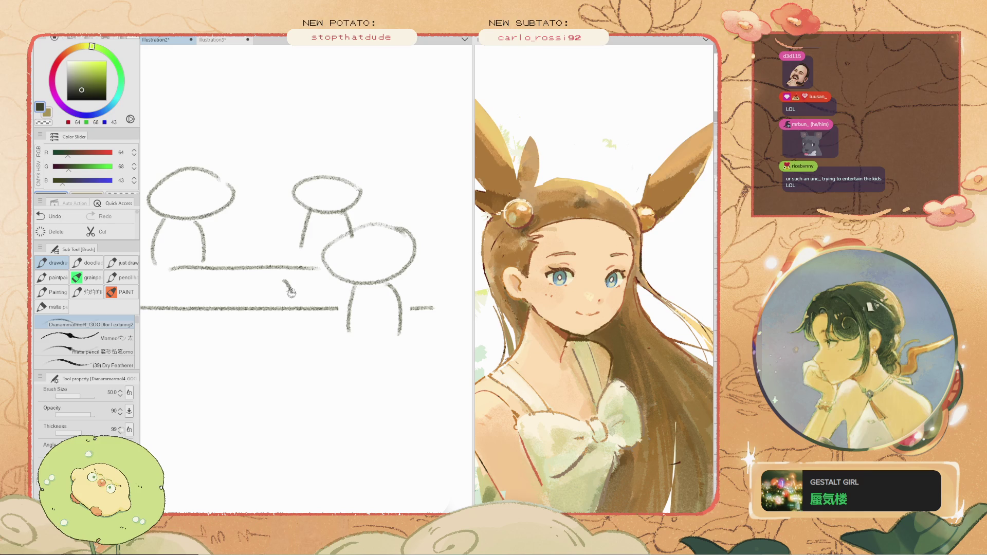
scroll(284, 289, "up", 2)
left_click_drag(278, 298, 308, 296)
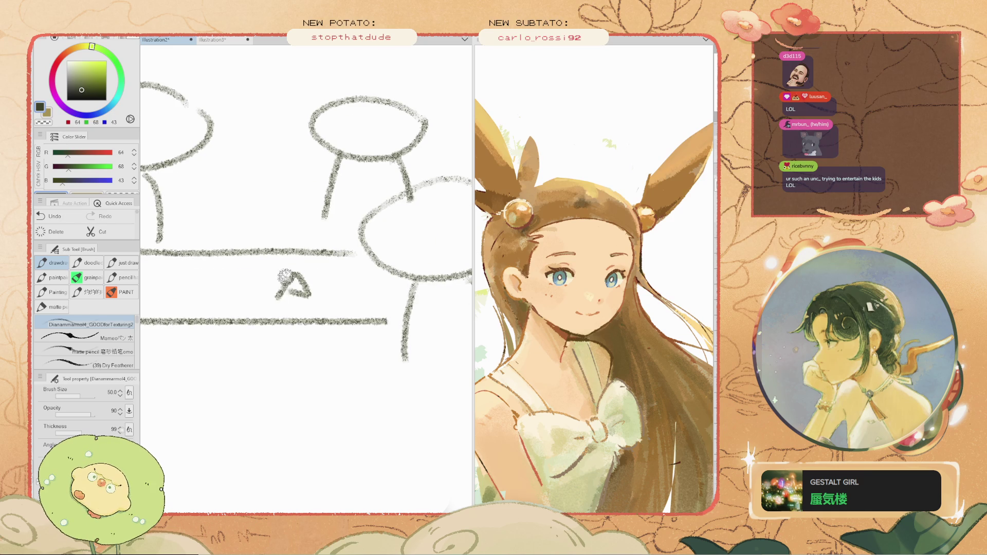
scroll(270, 285, "up", 2)
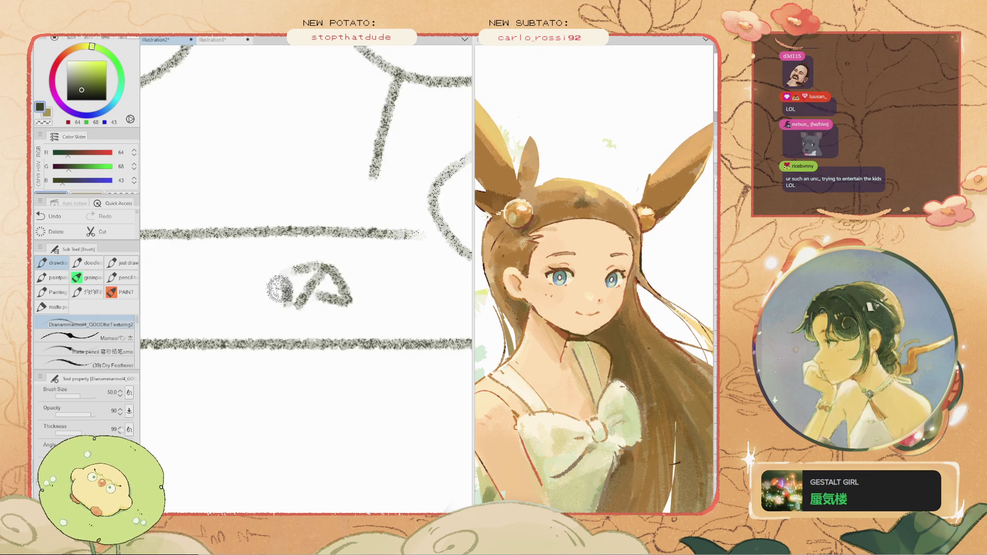
scroll(291, 307, "down", 2)
scroll(288, 308, "up", 1)
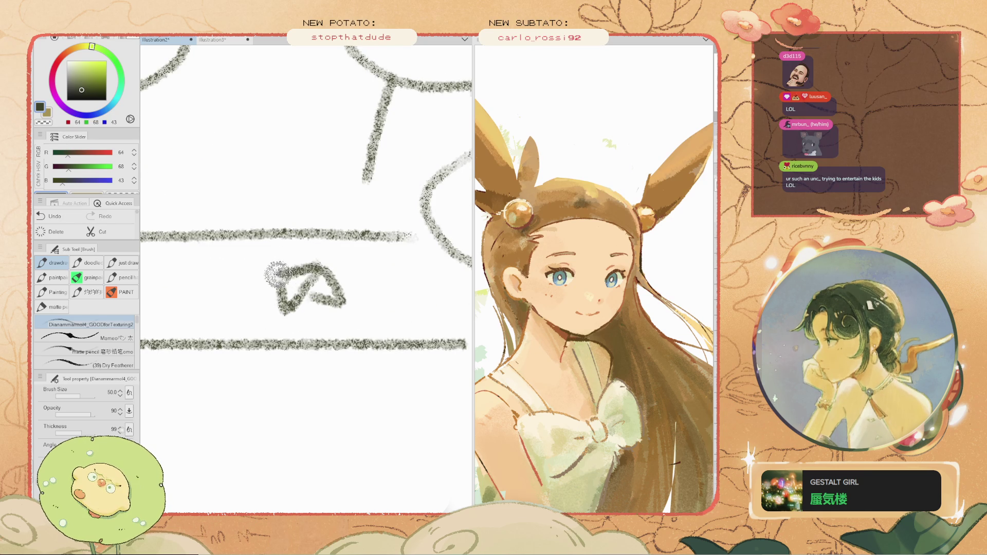
scroll(254, 261, "down", 2)
scroll(254, 261, "up", 1)
scroll(251, 258, "up", 1)
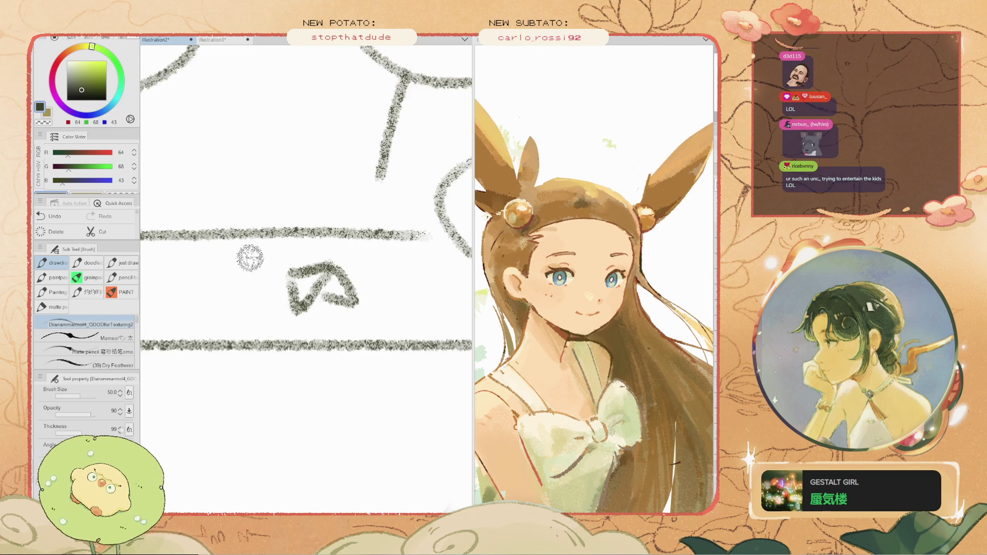
scroll(250, 258, "down", 3)
scroll(265, 233, "up", 1)
scroll(264, 233, "down", 1)
scroll(338, 241, "up", 1)
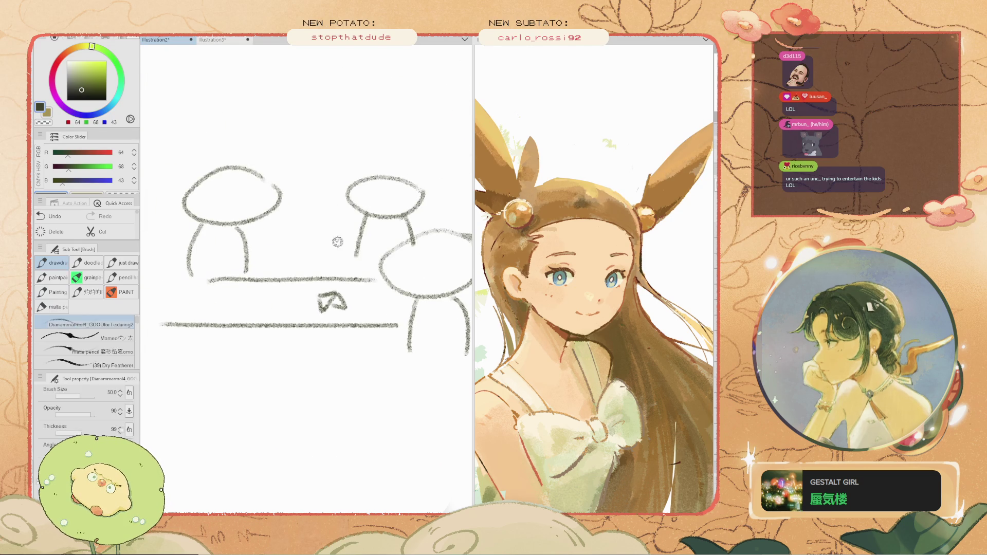
- Draw a little rabbit beside the right stem and a smile on the middle face
mouse_move(348, 255)
left_mouse_down()
mouse_move(342, 230)
mouse_move(336, 260)
left_mouse_up()
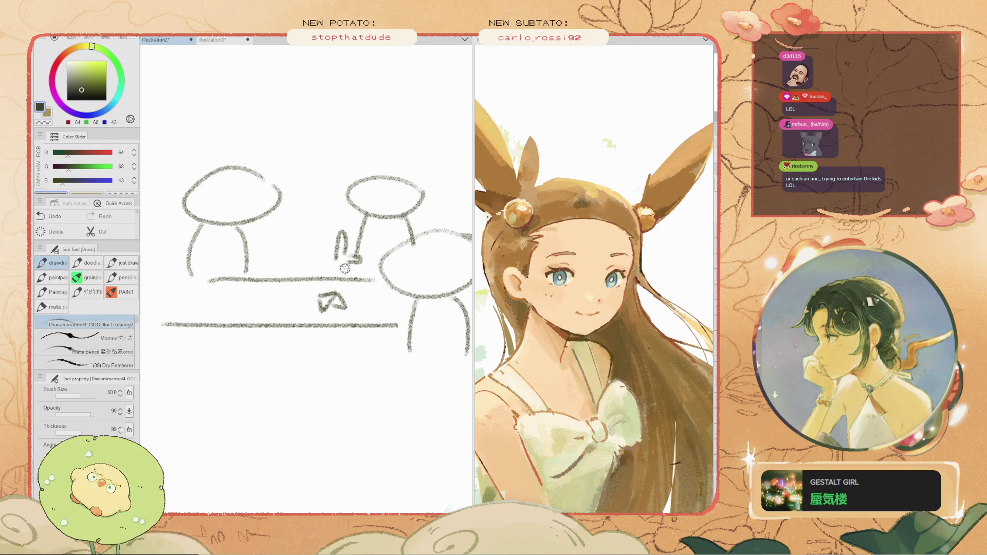
key("ctrl+z")
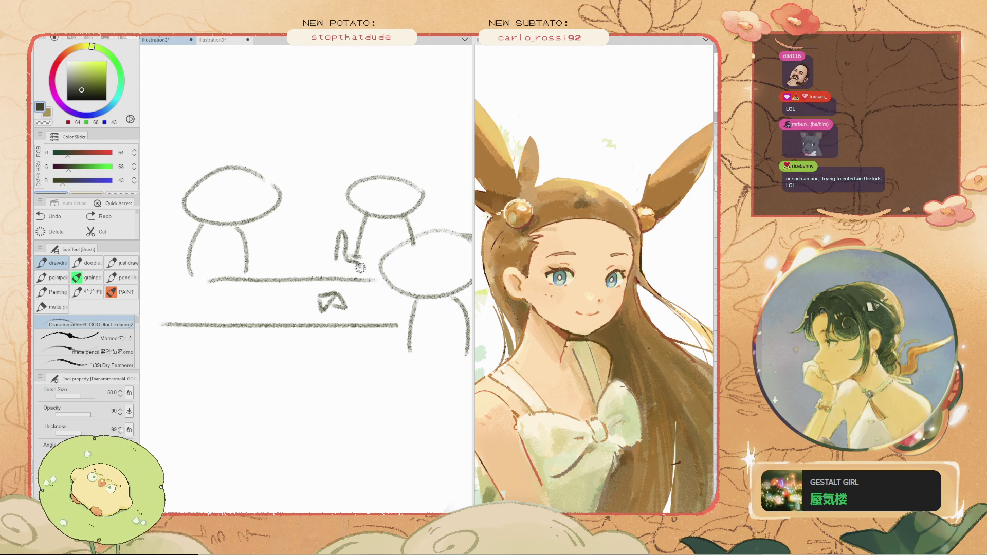
key("ctrl+z")
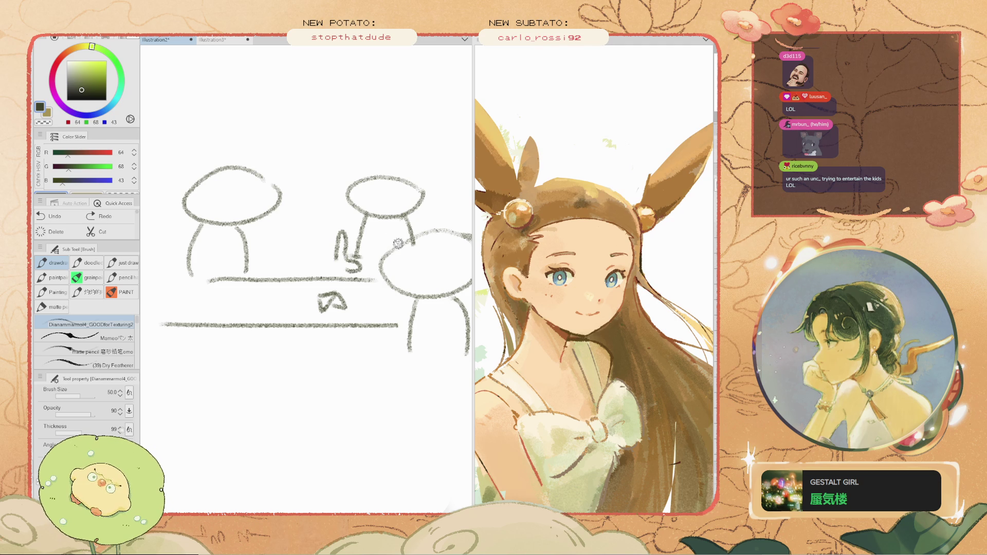
left_click_drag(390, 244, 368, 263)
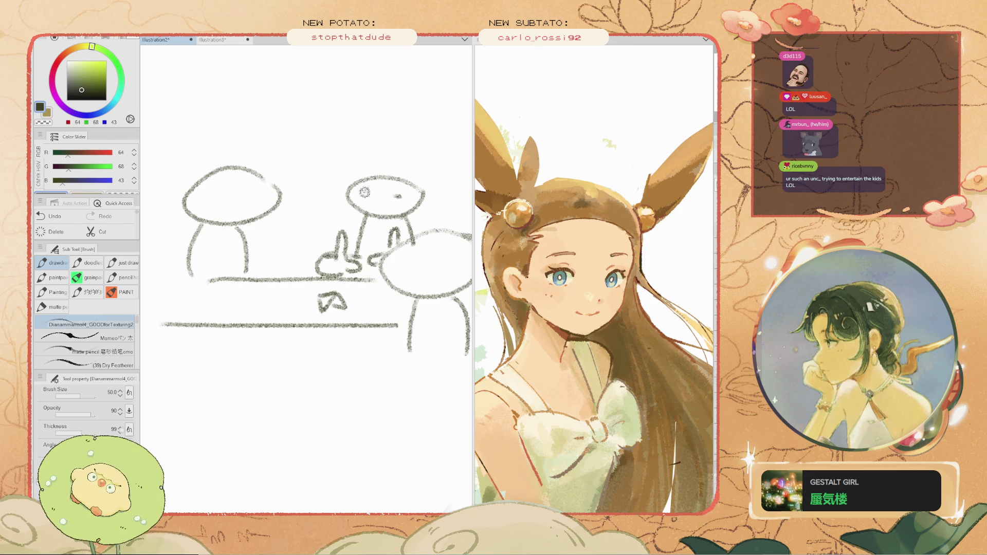
left_click_drag(383, 209, 367, 205)
mouse_move(301, 278)
left_mouse_down()
mouse_move(265, 275)
mouse_move(288, 282)
mouse_move(329, 247)
mouse_move(344, 310)
mouse_move(294, 289)
left_mouse_up()
- Lasso the small mark and reposition it lower on the page
key("m")
left_click(303, 332)
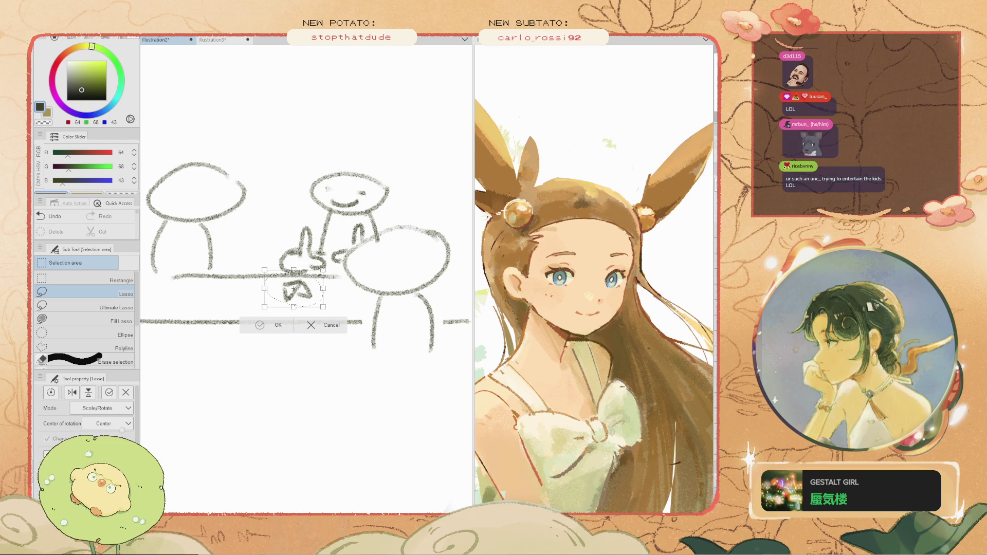
key("Return")
key("ctrl+d")
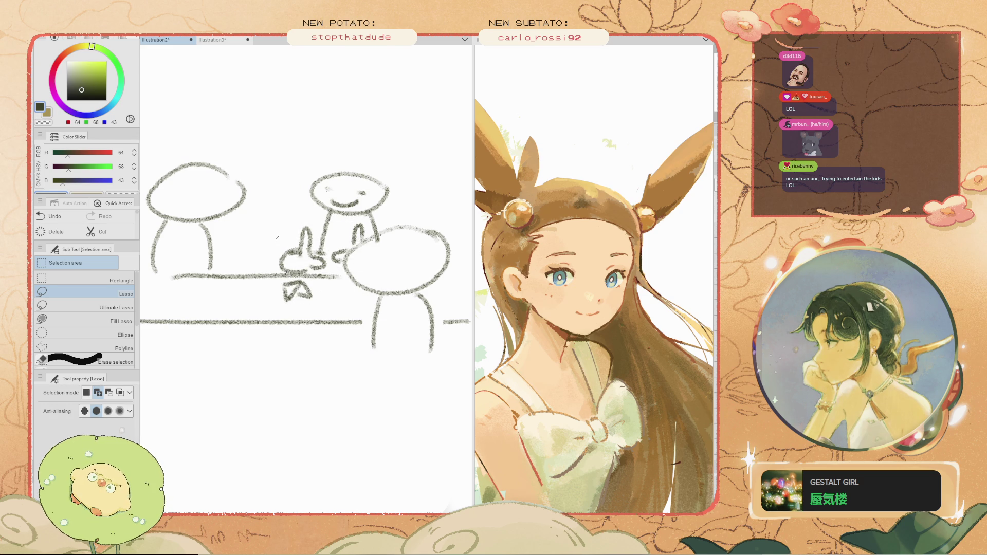
- Select the middle figure together with the rabbit and remove it
mouse_move(278, 236)
left_mouse_down()
mouse_move(396, 180)
mouse_move(367, 236)
left_mouse_up()
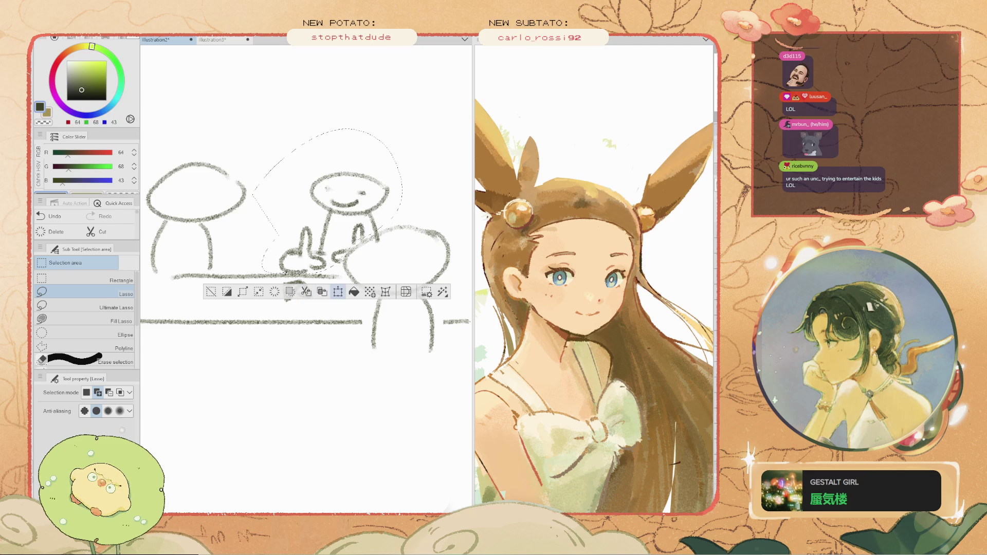
left_click(338, 292)
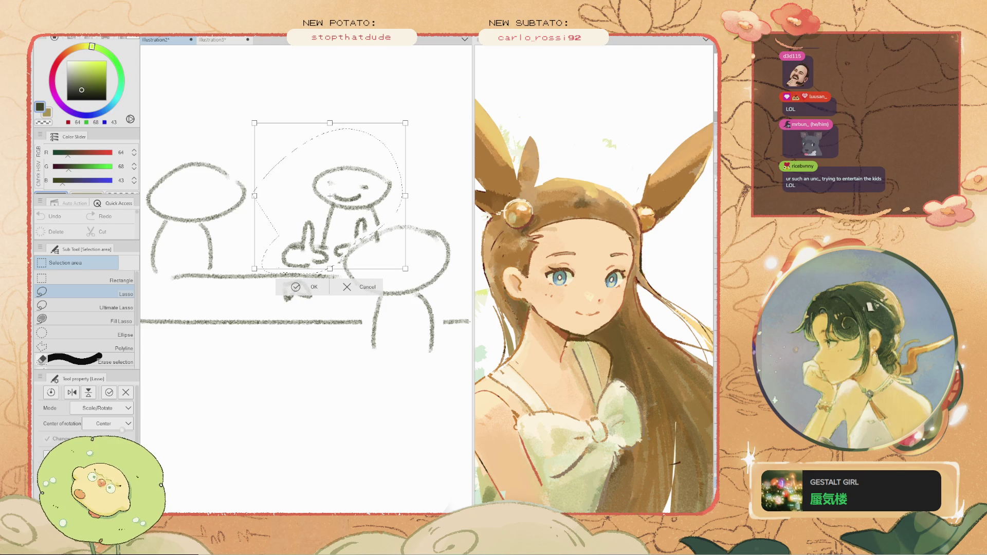
left_click_drag(363, 183, 436, 173)
left_click_drag(469, 167, 519, 177)
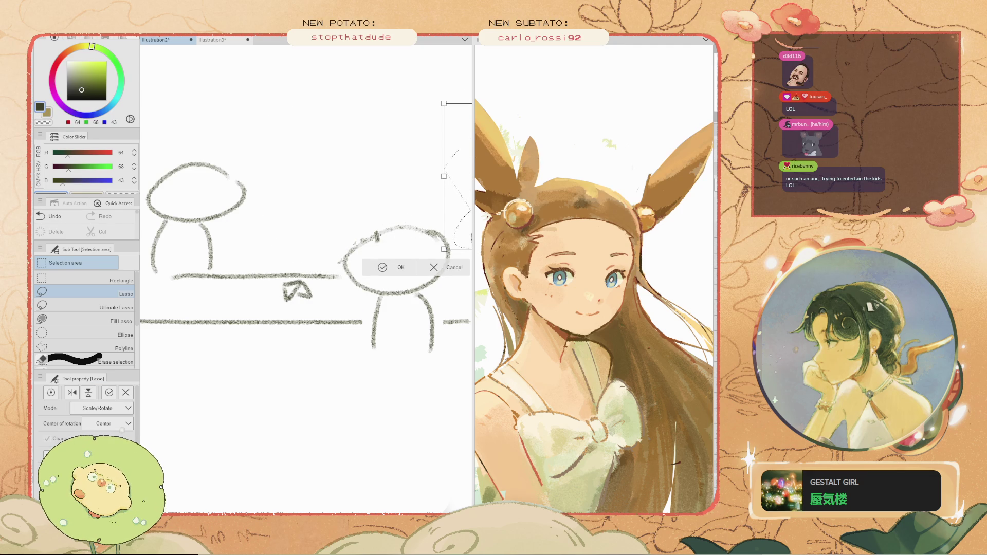
key("Escape")
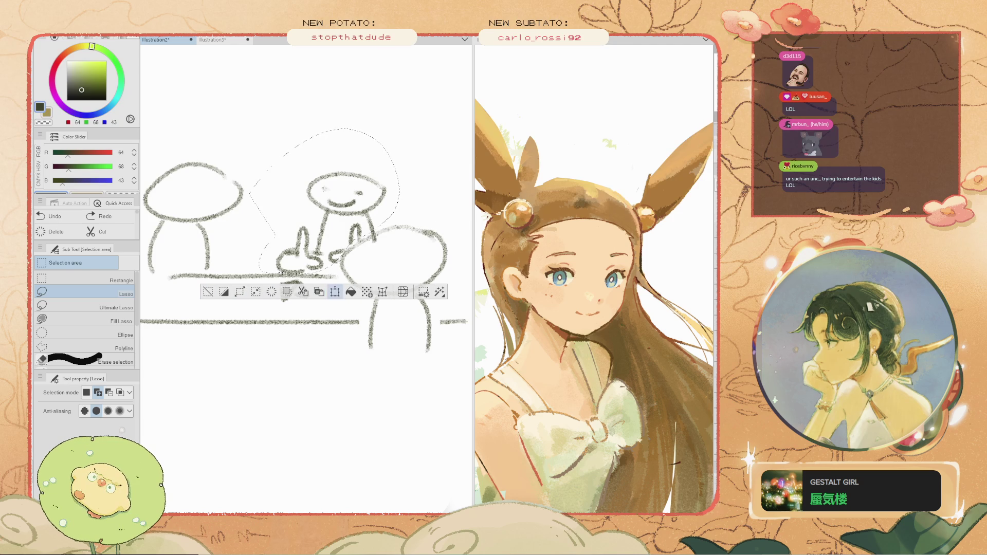
left_click(335, 292)
key("Return")
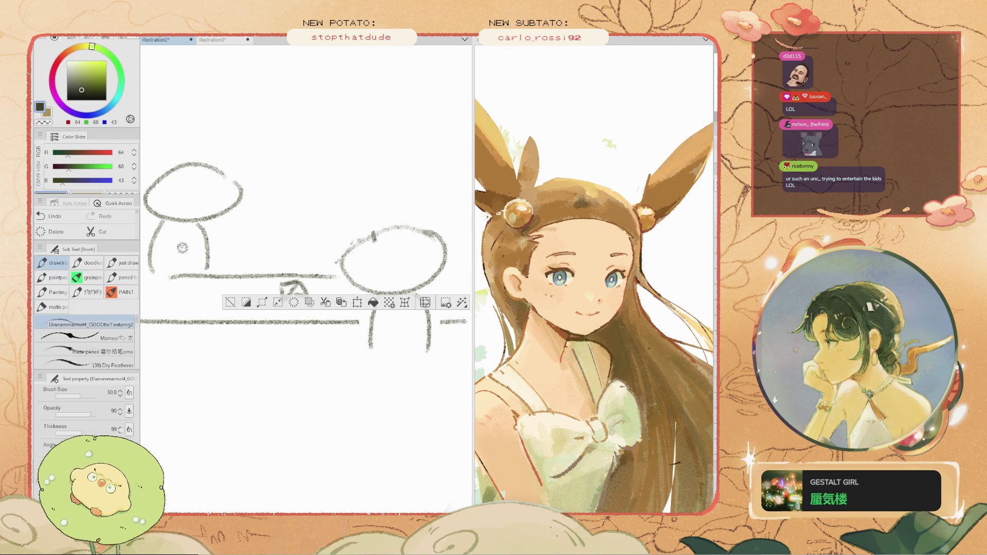
- Lasso the left mushroom figure and move it toward the centre
left_click_drag(206, 270, 231, 138)
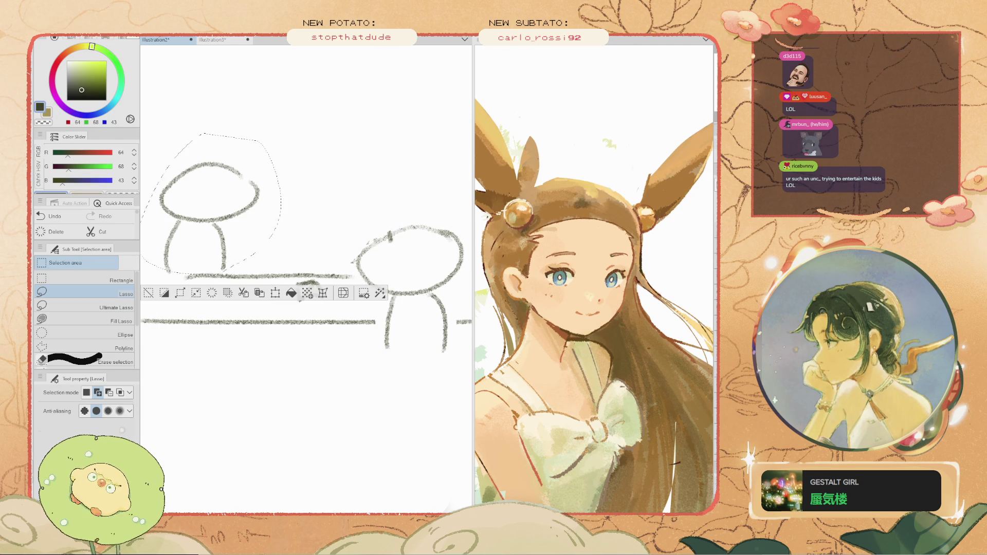
left_click(275, 293)
left_click_drag(215, 204, 380, 210)
key("Return")
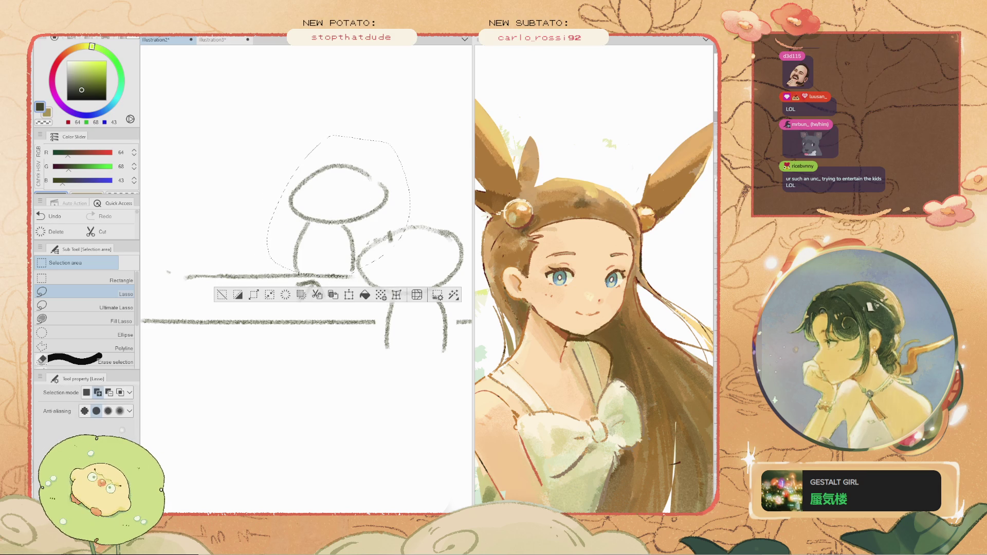
key("ctrl+d")
- Draw an arched hand on the table, a smile and an eye dot
key("e")
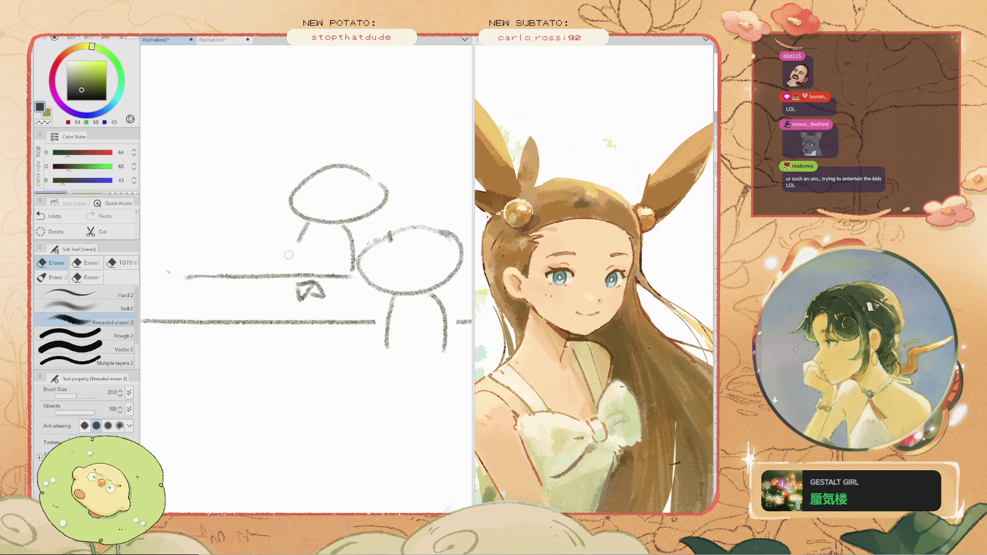
key("b")
mouse_move(274, 258)
left_mouse_down()
mouse_move(301, 265)
mouse_move(352, 252)
mouse_move(330, 261)
left_mouse_up()
left_click_drag(315, 205, 366, 199)
key("space")
mouse_move(410, 252)
left_mouse_down()
mouse_move(322, 248)
mouse_move(287, 264)
left_mouse_up()
left_click(325, 247)
- Zoom in on the doodles and draw a long stroke left of the looped scribble, discarding trial strokes
key("ctrl+minus")
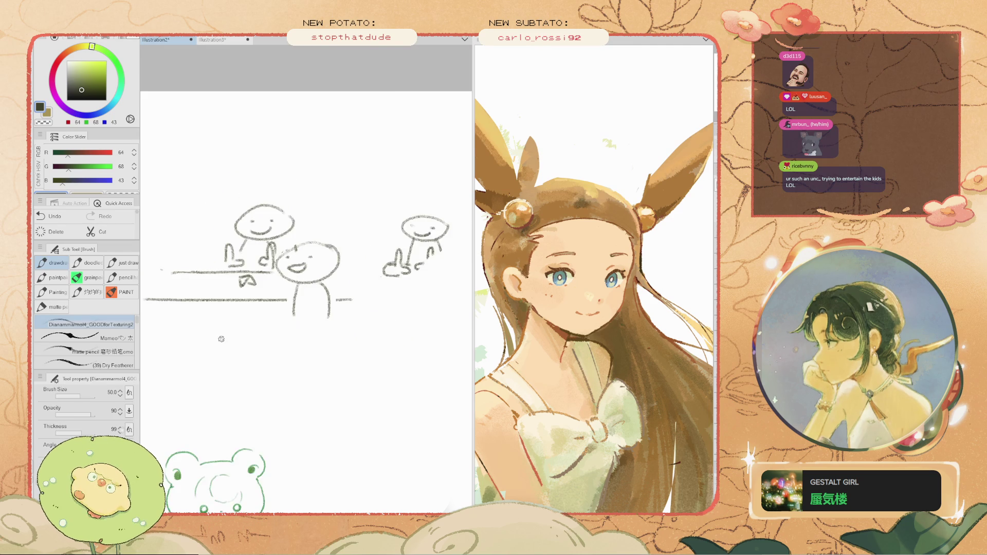
left_click_drag(235, 335, 235, 274)
key("ctrl+plus")
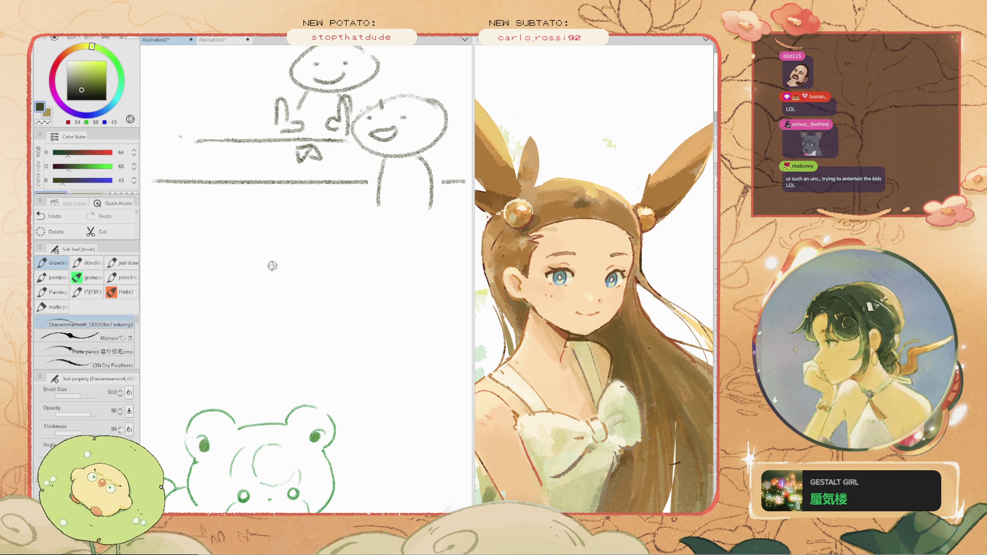
mouse_move(262, 284)
left_mouse_down()
mouse_move(273, 270)
mouse_move(282, 300)
mouse_move(260, 293)
mouse_move(272, 311)
left_mouse_up()
key("ctrl+z")
mouse_move(183, 273)
left_mouse_down()
mouse_move(209, 315)
mouse_move(193, 301)
mouse_move(235, 319)
mouse_move(218, 325)
mouse_move(231, 334)
left_mouse_up()
key("ctrl+z")
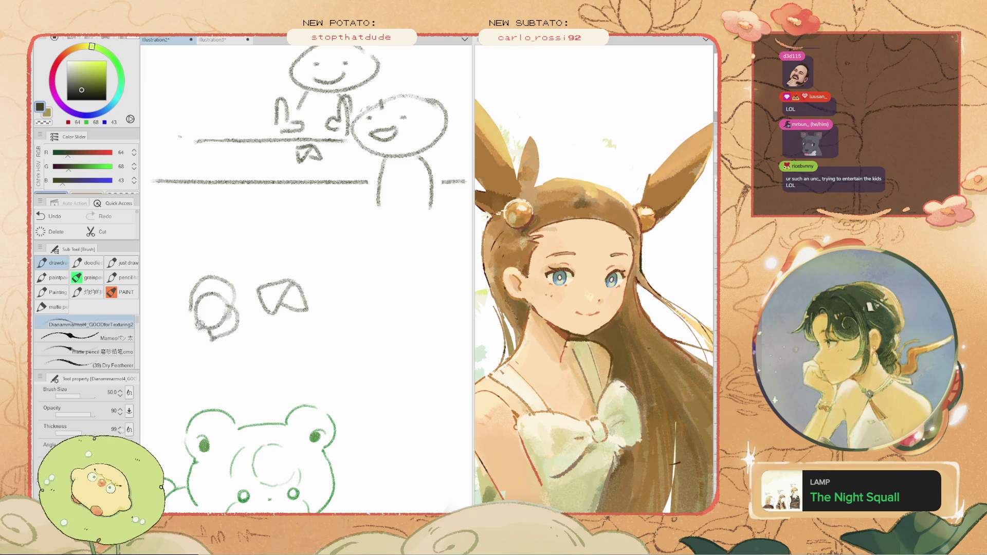
left_click_drag(186, 296, 182, 333)
key("ctrl+z")
scroll(293, 319, "down", 1)
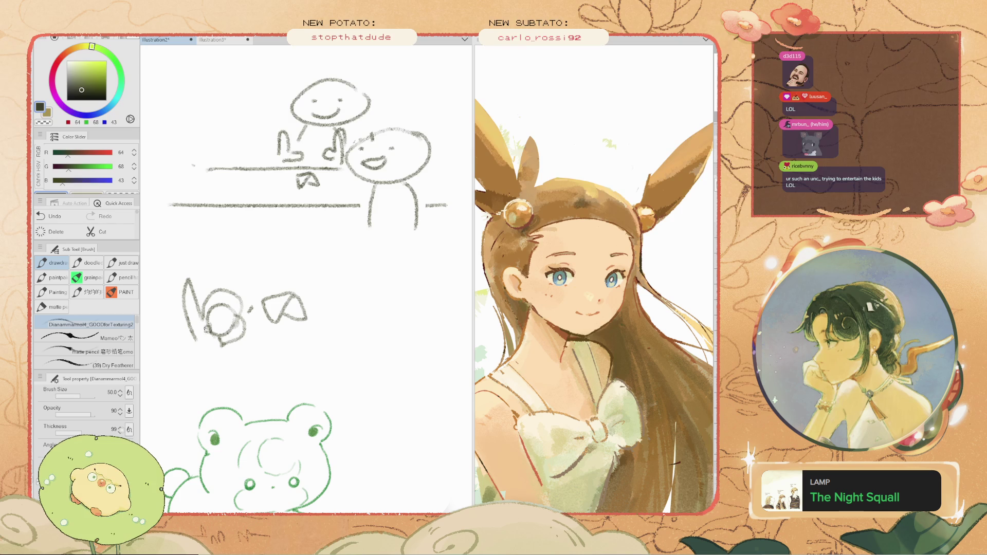
left_click_drag(179, 282, 202, 285)
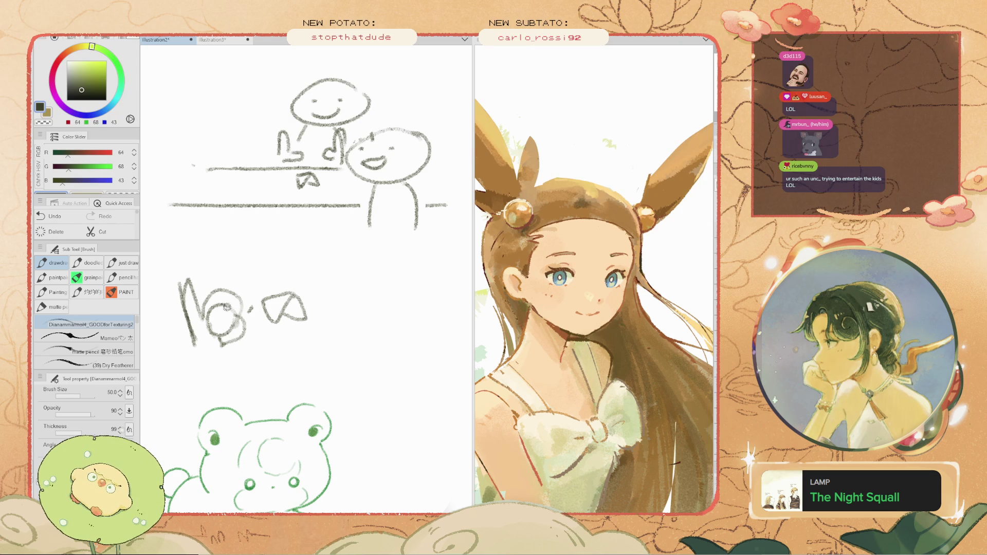
- Lasso the small scribble under the shelf line and move it up above the figure's head
key("m")
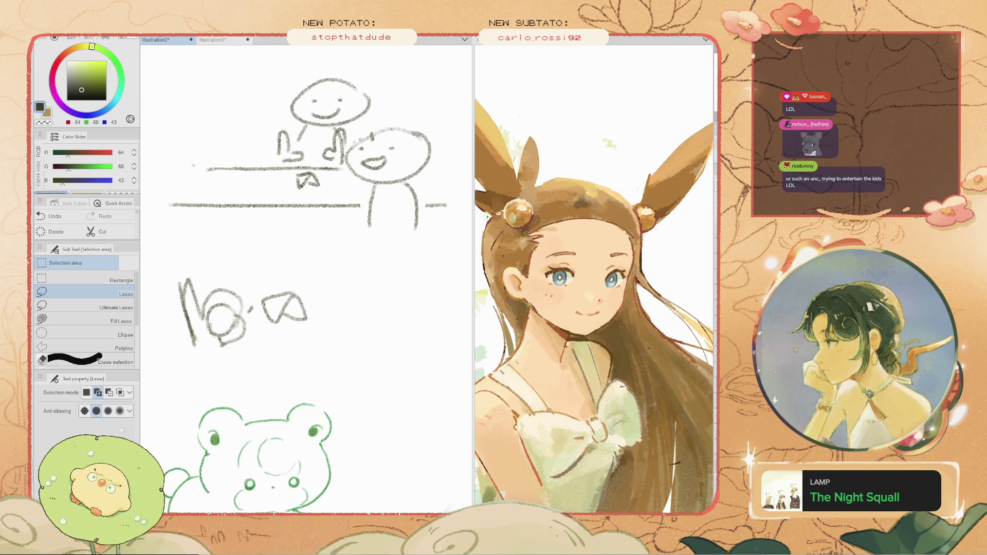
mouse_move(326, 193)
left_mouse_down()
mouse_move(288, 193)
mouse_move(309, 170)
mouse_move(299, 172)
mouse_move(278, 79)
left_mouse_up()
left_click(312, 213)
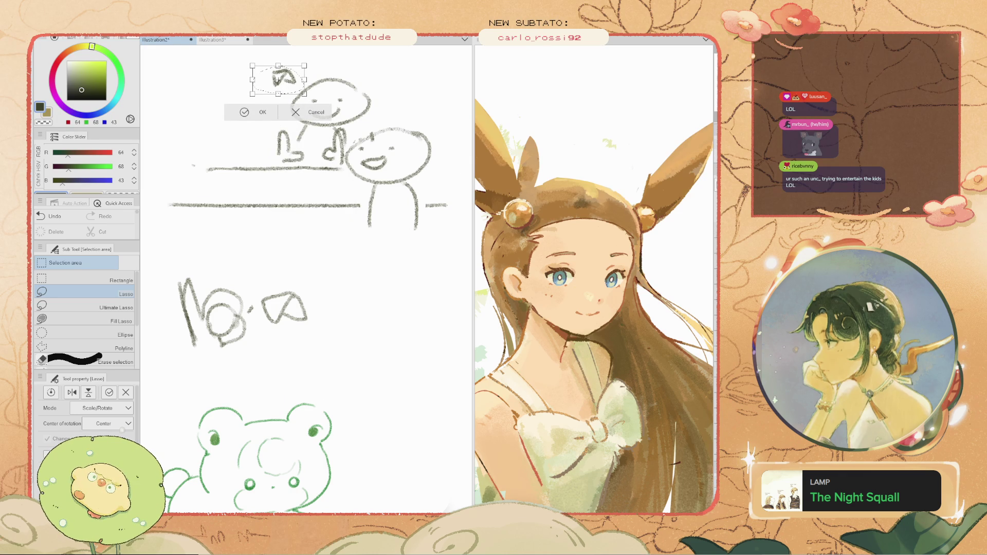
scroll(306, 278, "down", 2)
scroll(306, 278, "up", 3)
scroll(306, 278, "down", 3)
scroll(306, 277, "up", 3)
scroll(306, 278, "up", 2)
scroll(306, 278, "down", 3)
scroll(307, 277, "up", 2)
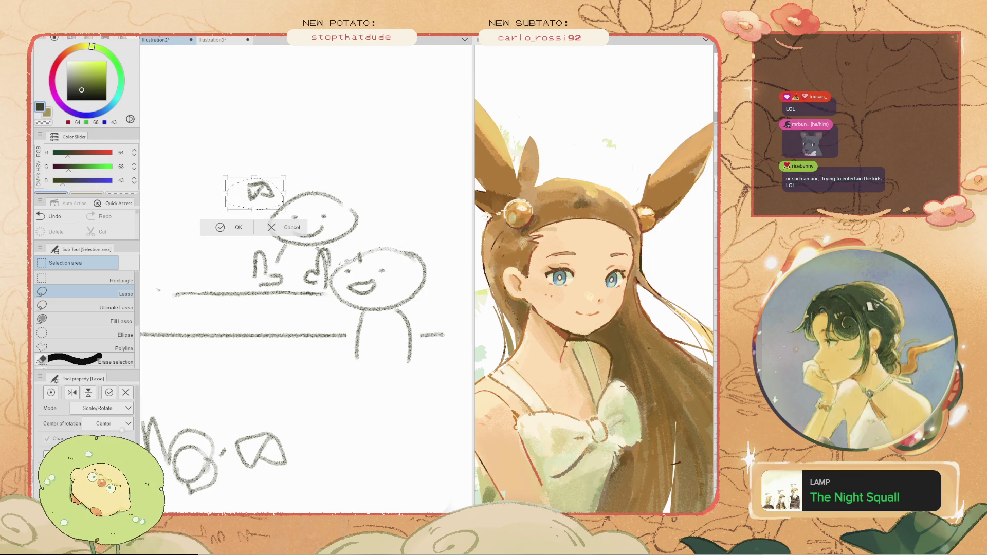
left_click_drag(254, 193, 238, 145)
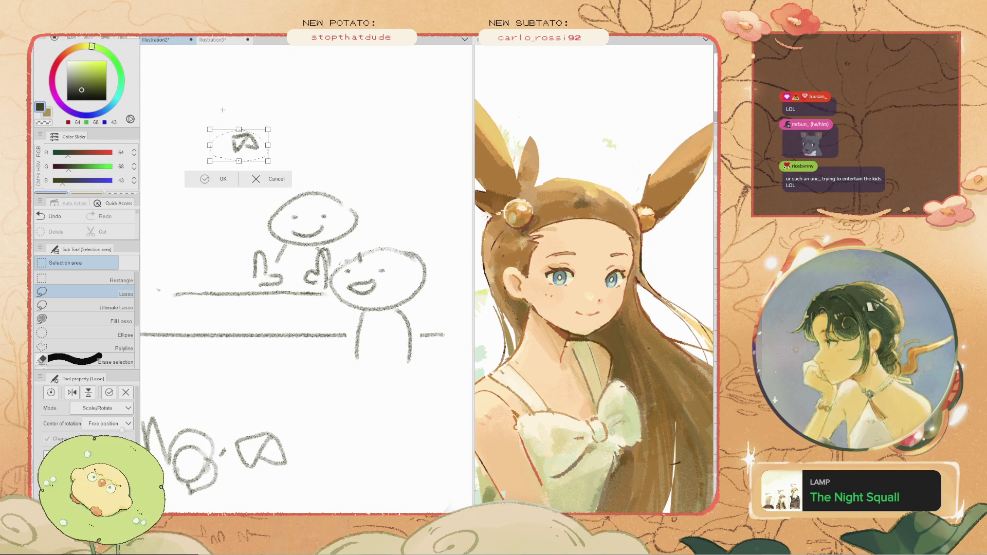
key("Return")
key("ctrl+d")
- Draw a horizontal line and three cloud-like arcs beside the scribble, then lasso all the doodles
key("b")
left_click_drag(263, 205, 165, 206)
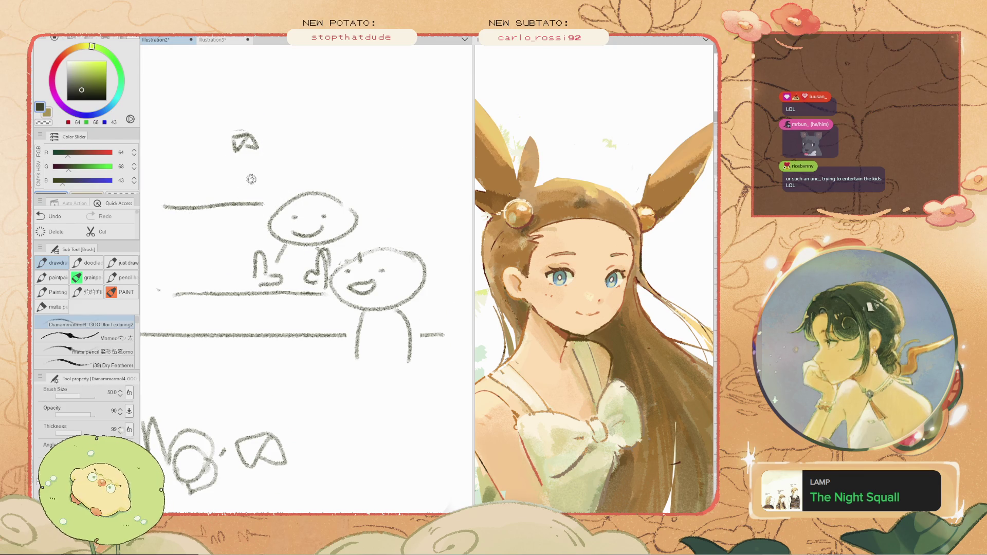
left_click_drag(220, 193, 153, 198)
left_click_drag(301, 192, 245, 199)
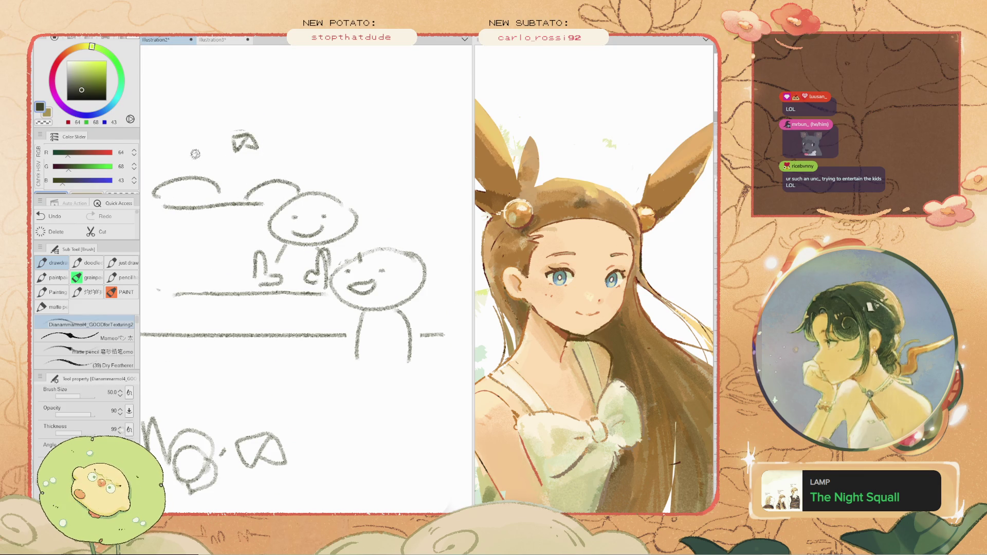
left_click_drag(216, 157, 164, 165)
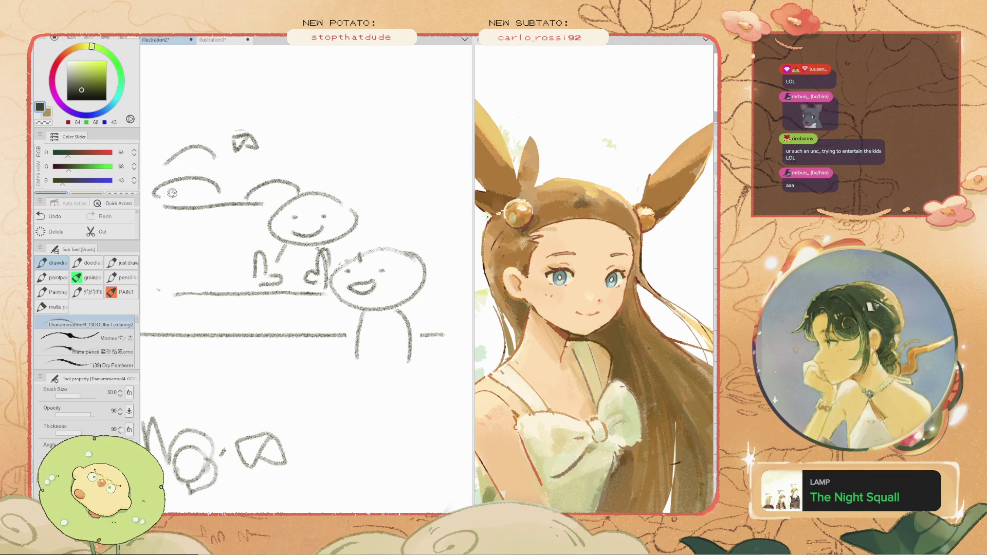
scroll(218, 203, "down", 3)
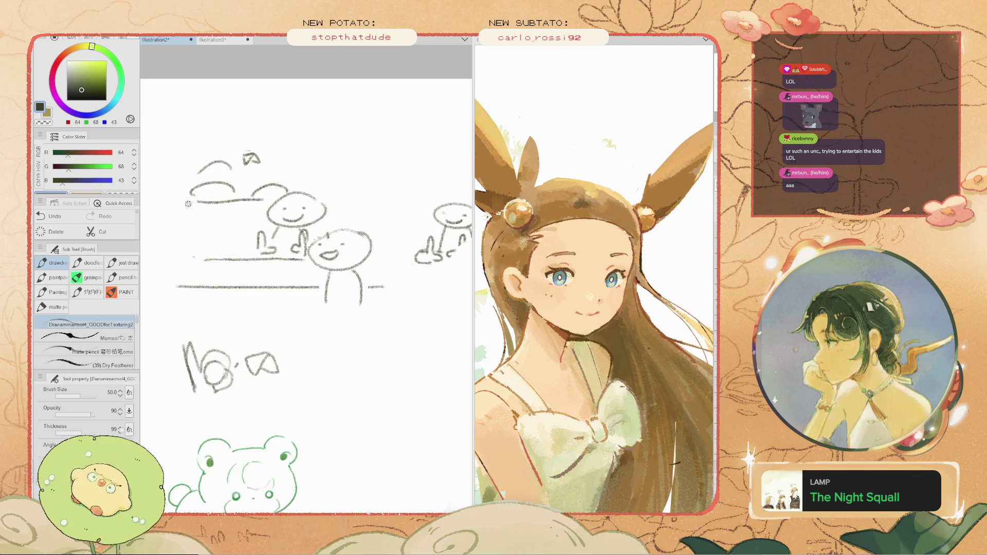
scroll(188, 207, "down", 2)
scroll(189, 203, "up", 2)
key("m")
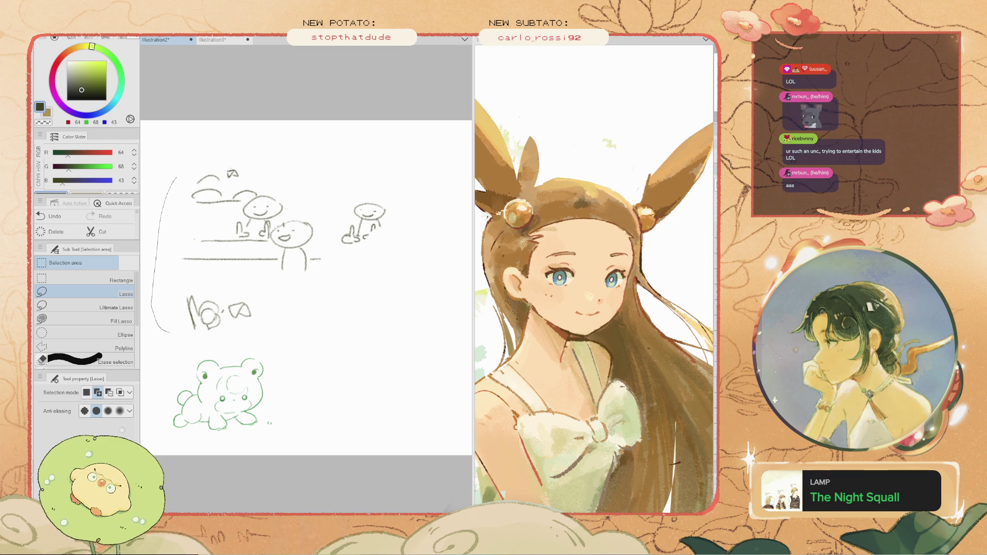
left_click_drag(333, 334, 329, 132)
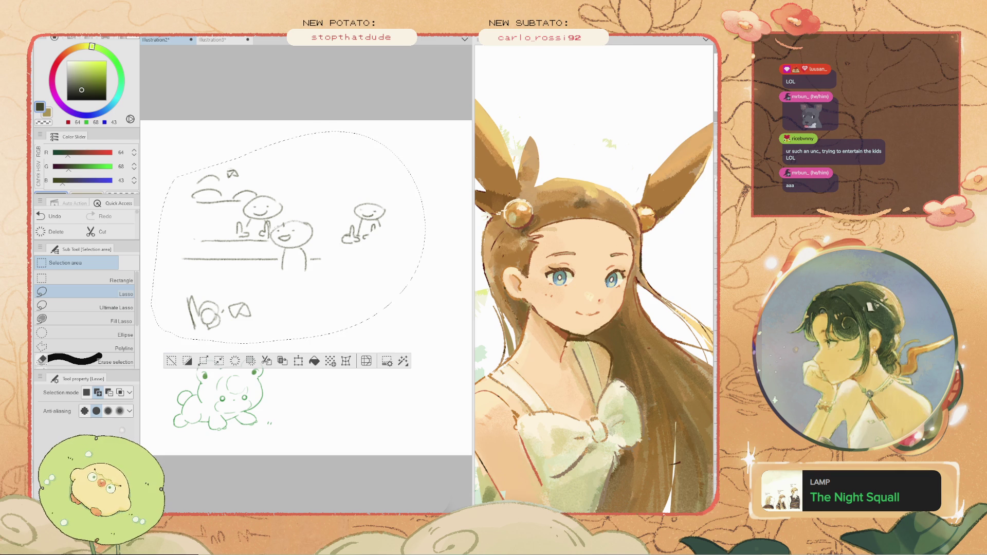
- Delete the selected doodles from Illustration2 and pan to the canvas bottom
key("Delete")
left_click(171, 361)
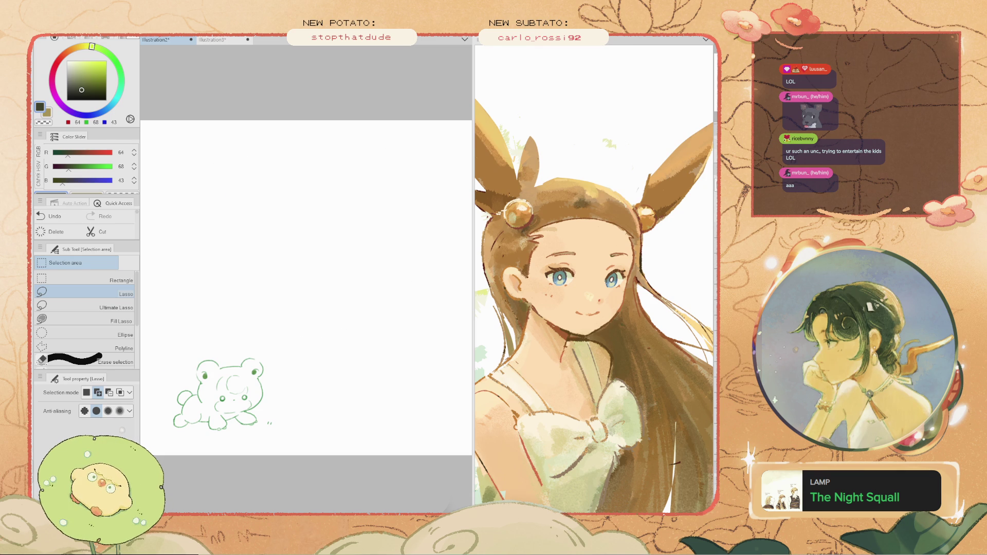
scroll(306, 283, "up", 2)
key("h")
left_click_drag(231, 309, 421, 375)
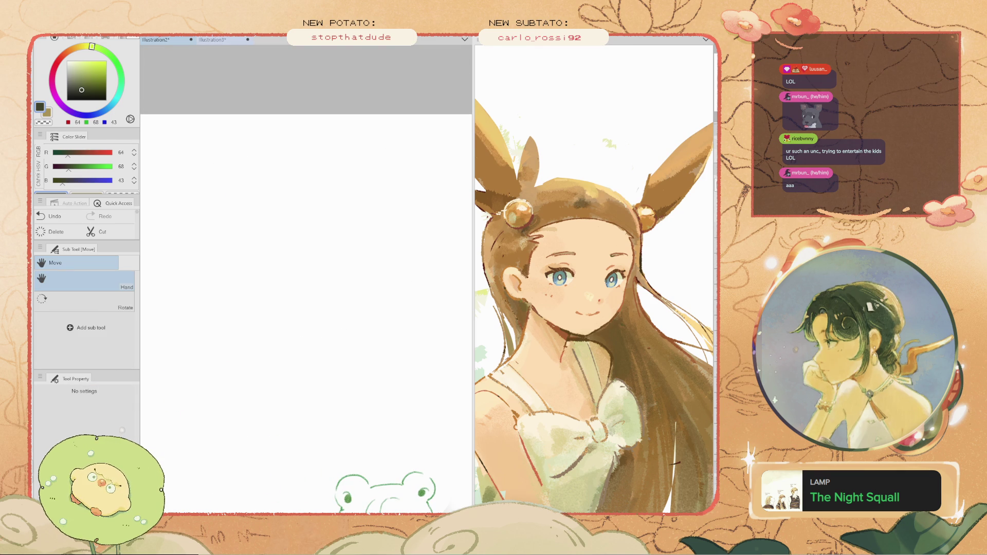
- Return to the Illustration3 tree painting, zoomed out, with the brush ready
key("ctrl+Tab")
key("ctrl+minus")
left_click_drag(391, 231, 216, 262)
key("b")
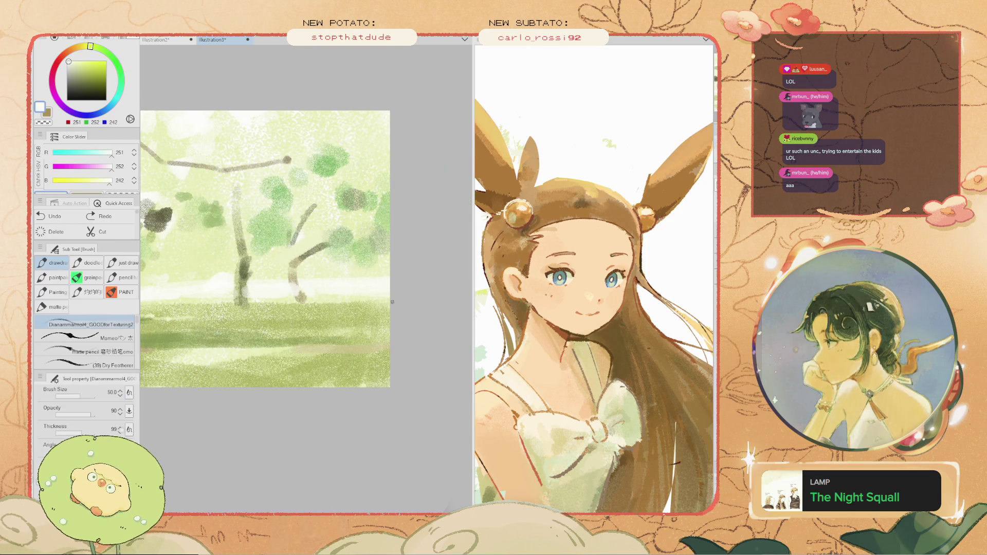
- Try white dabs on the trees with a larger brush, undoing each one
scroll(351, 291, "down", 2)
scroll(347, 285, "up", 1)
left_click(346, 280, "alt")
key("ctrl+z")
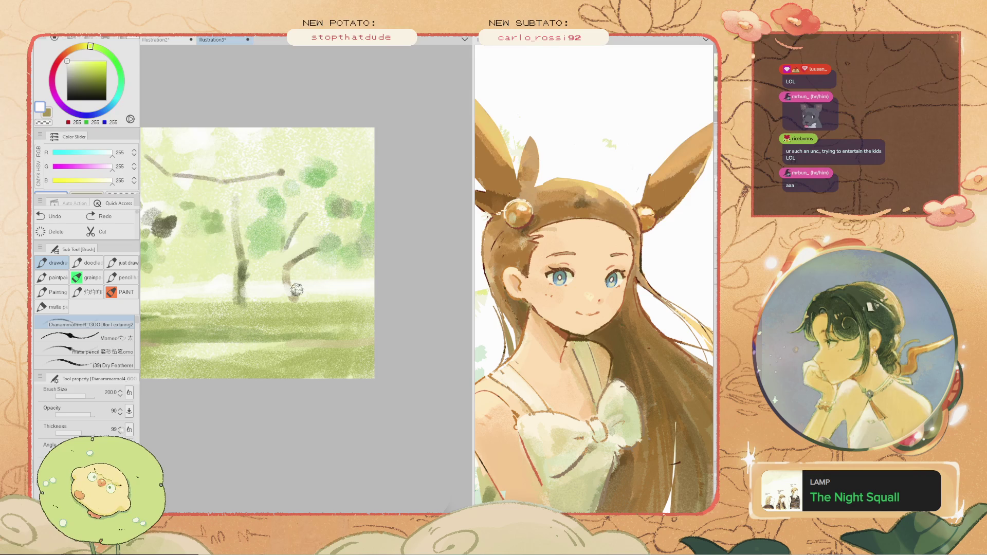
key("bracketright")
key("bracketright")
key("bracketright")
left_click_drag(324, 275, 324, 291)
key("ctrl+z")
left_click(322, 286)
key("ctrl+z")
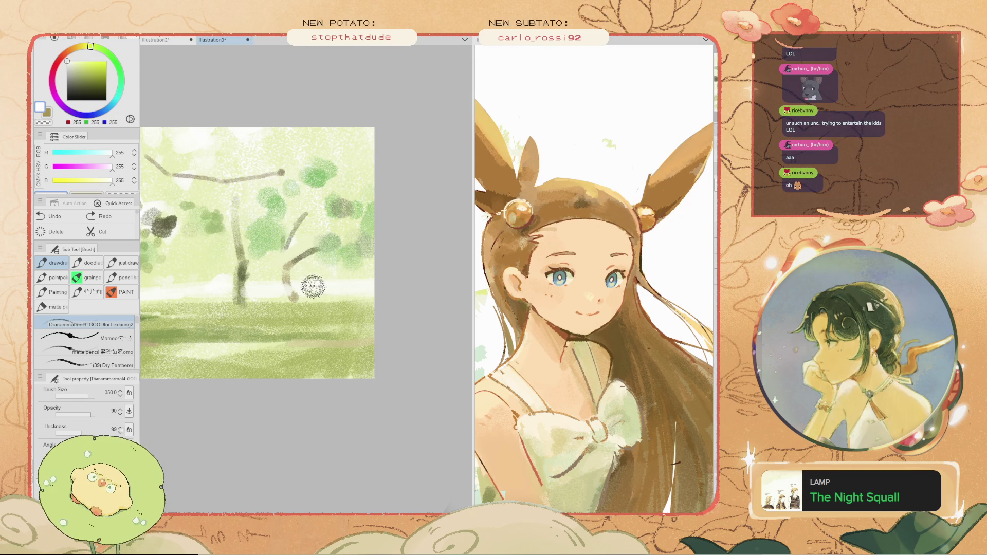
mouse_move(258, 288)
left_mouse_down()
mouse_move(177, 299)
mouse_move(180, 385)
mouse_move(286, 386)
mouse_move(251, 370)
left_mouse_up()
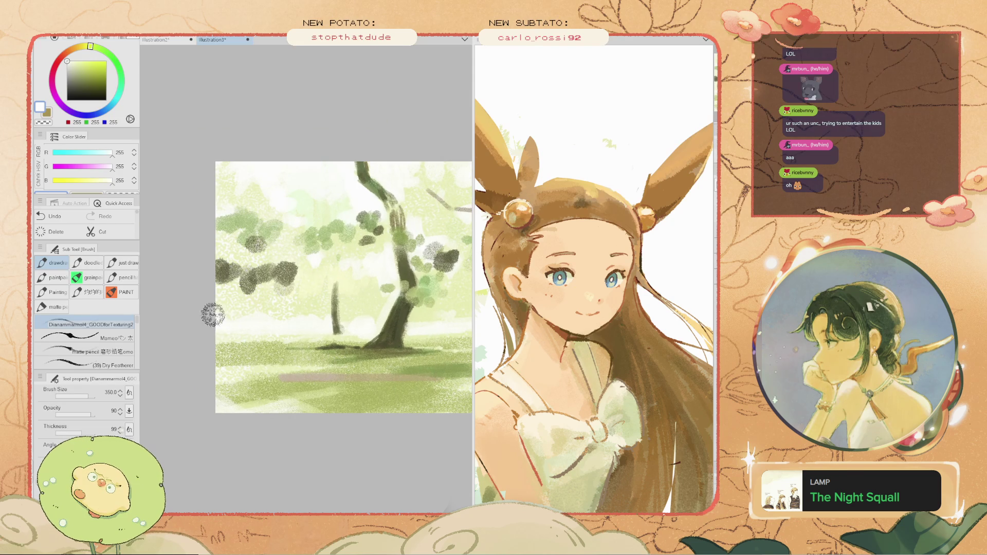
scroll(227, 321, "down", 3)
scroll(381, 308, "up", 2)
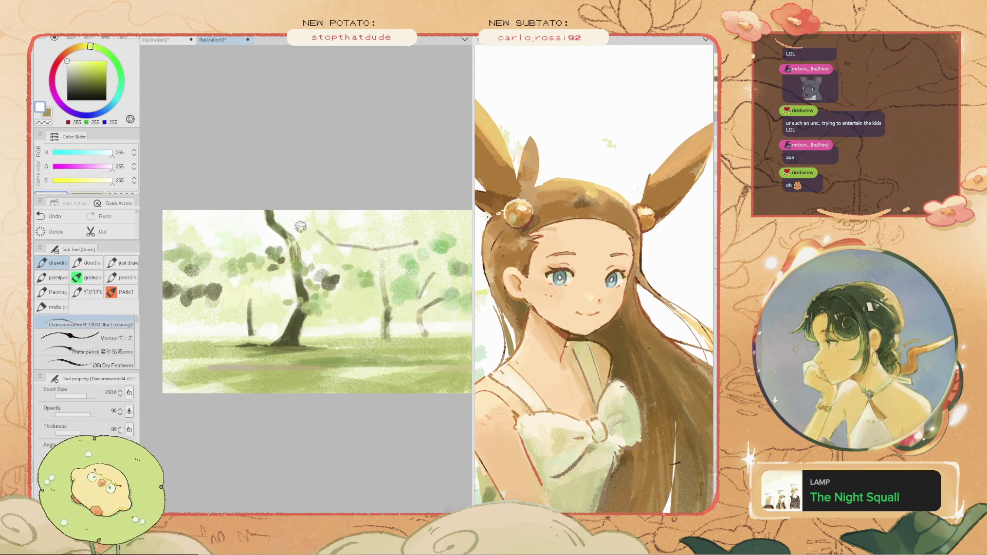
scroll(315, 247, "down", 2)
scroll(339, 247, "up", 4)
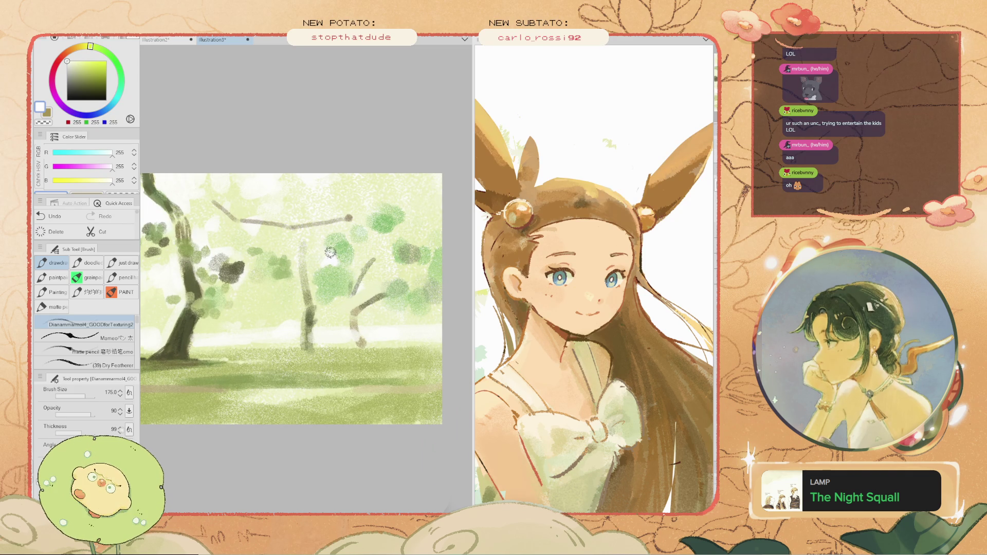
key("ctrl+z")
- Enlarge the brush to 250 and sample pale yellow-green (233, 238, 190) from the painting
key("bracketright")
key("bracketright")
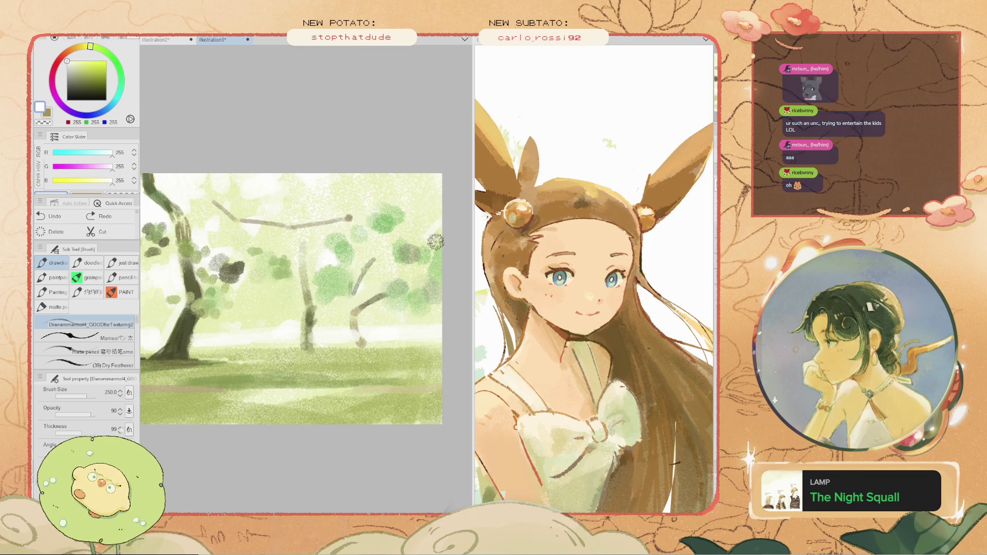
scroll(438, 232, "down", 3)
scroll(429, 280, "up", 2)
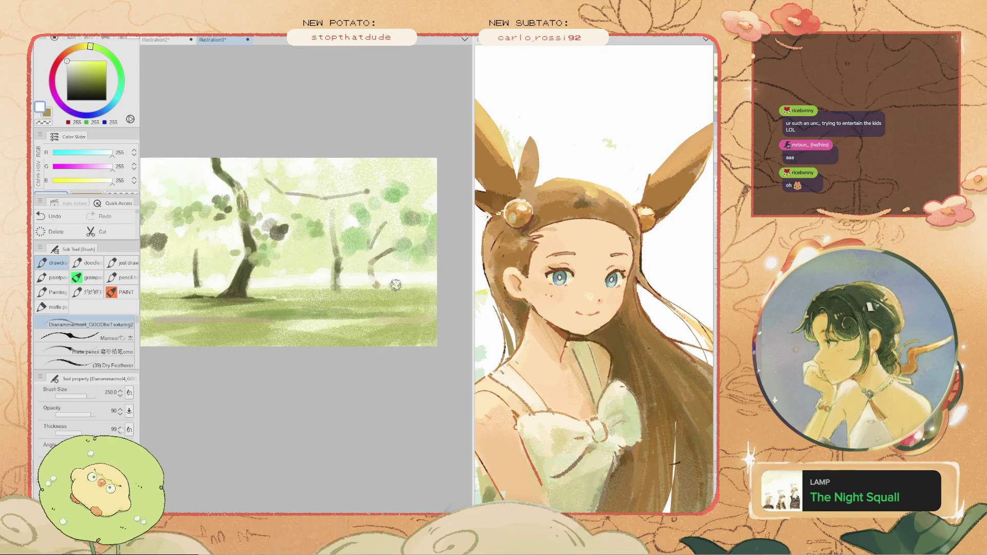
scroll(392, 283, "up", 2)
scroll(350, 322, "up", 1)
scroll(367, 278, "down", 4)
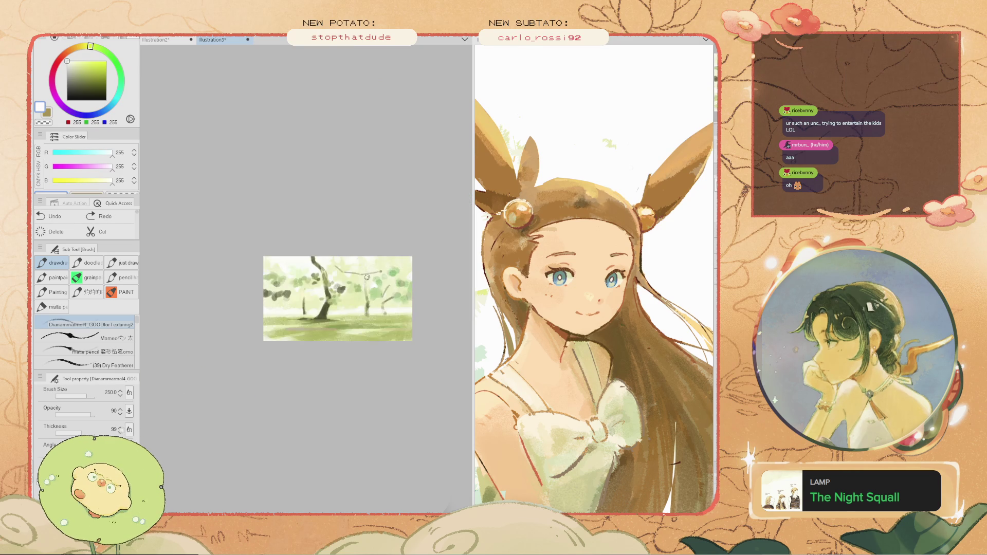
scroll(367, 278, "up", 2)
key("i")
left_click(393, 334, "alt")
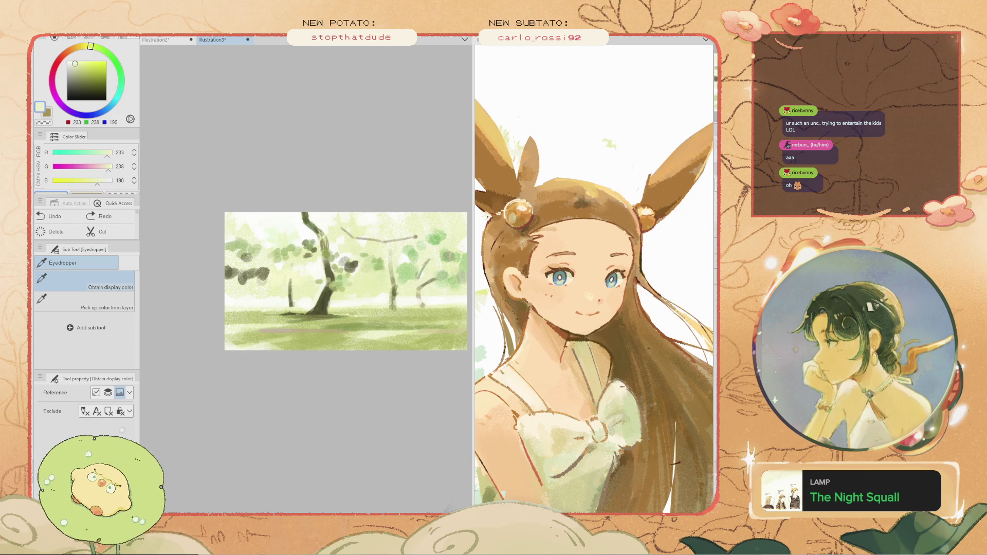
- Paint a pale stroke across the ground, then undo it
left_click_drag(404, 336, 375, 340)
key("ctrl+z")
key("ctrl+z")
key("ctrl+z")
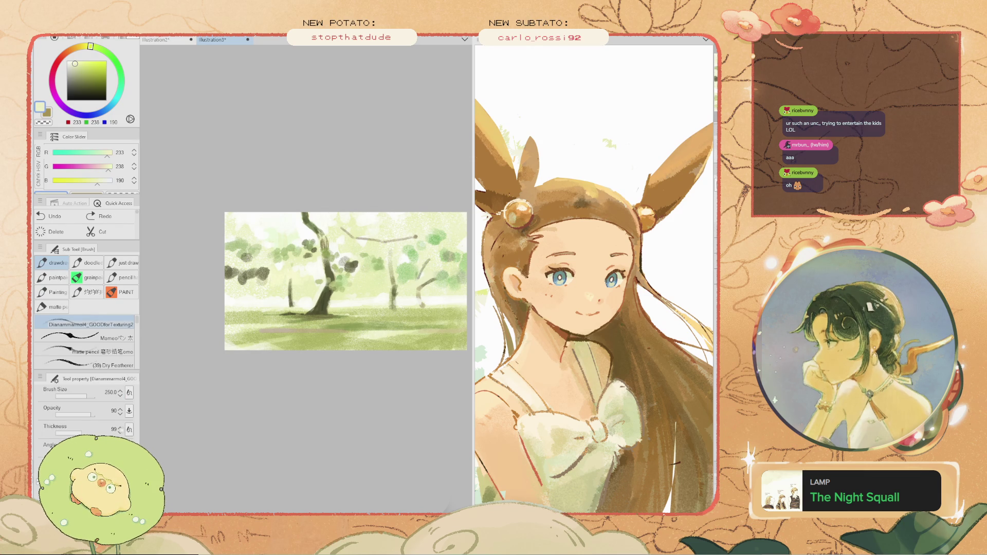
scroll(231, 334, "up", 2)
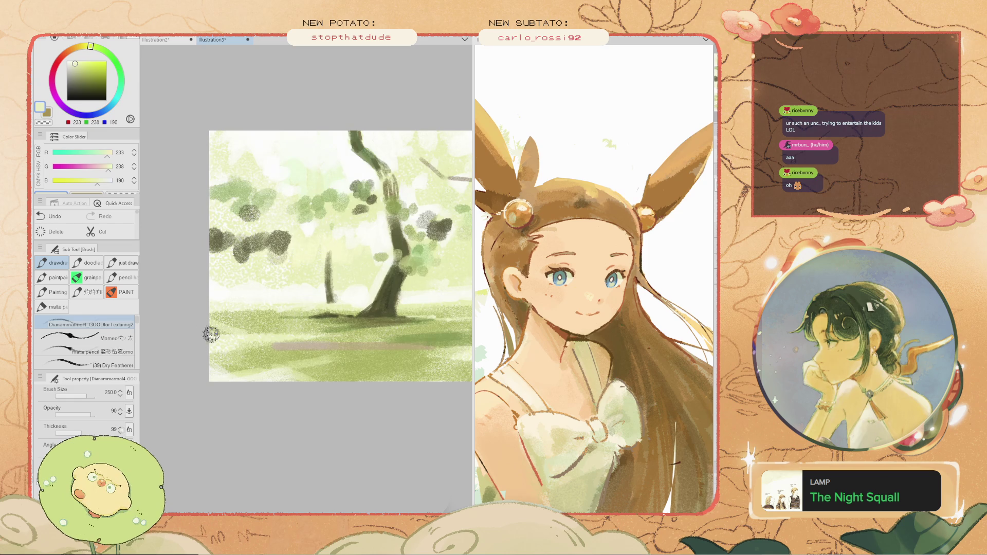
scroll(205, 329, "down", 3)
scroll(203, 329, "up", 2)
scroll(203, 325, "down", 3)
scroll(309, 333, "up", 3)
- Try more pale and light strokes along the grass band, undoing each one
mouse_move(311, 333)
left_mouse_down()
mouse_move(243, 326)
mouse_move(330, 326)
left_mouse_up()
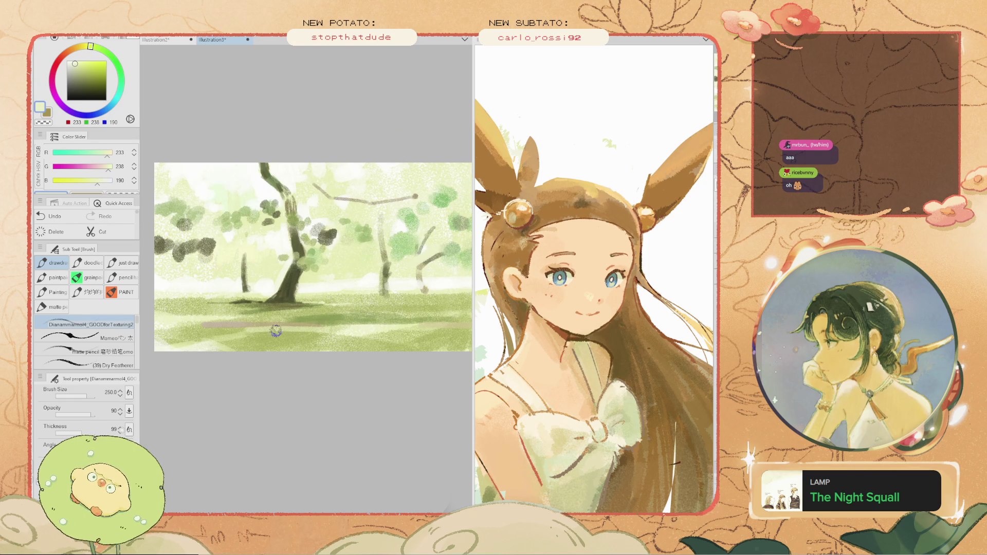
key("ctrl+z")
left_click_drag(337, 331, 221, 332)
key("ctrl+z")
scroll(253, 345, "down", 3)
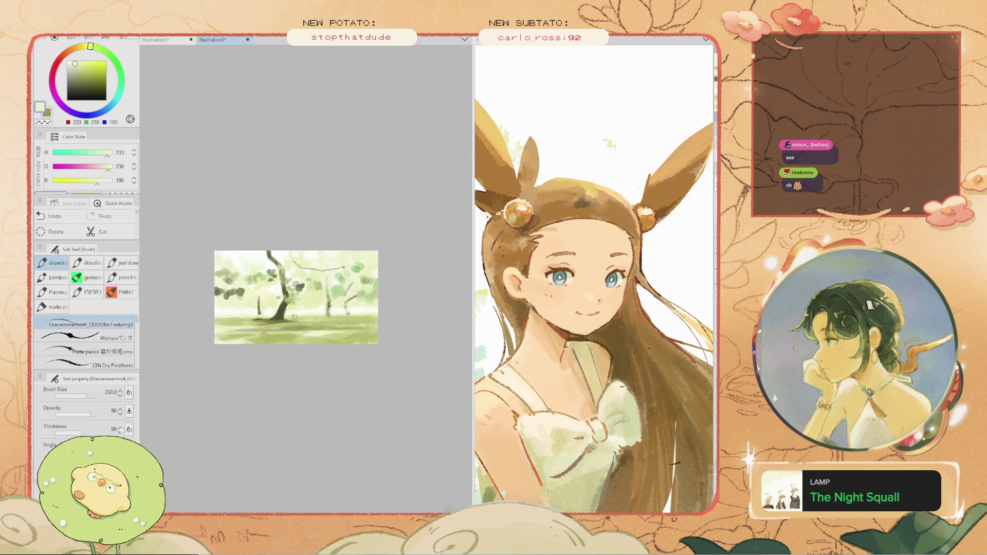
scroll(341, 325, "up", 4)
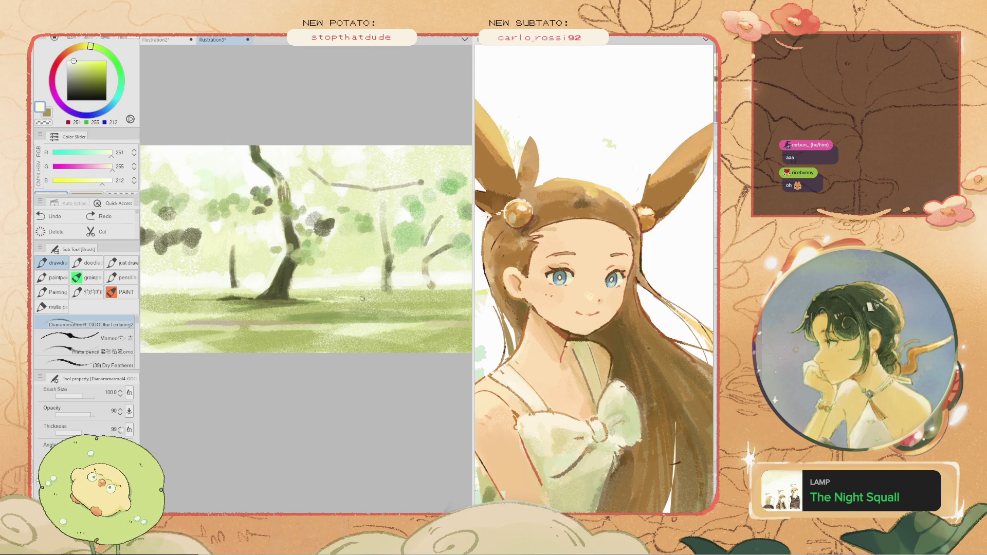
left_click_drag(334, 306, 317, 309)
key("ctrl+z")
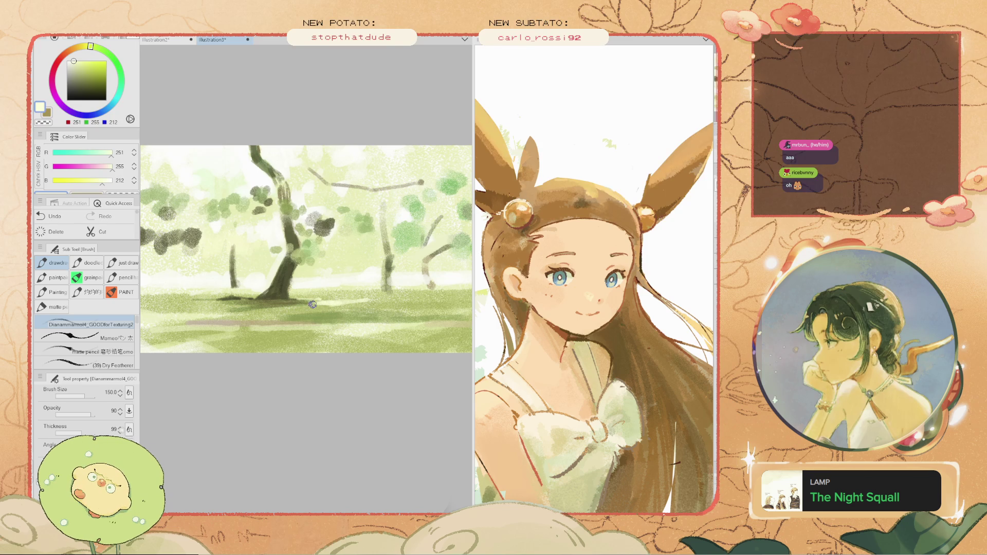
scroll(316, 303, "down", 4)
scroll(316, 304, "up", 3)
- Eyedrop greens from the grass, ending on a darker grass green
key("i")
left_click(325, 302)
left_click(308, 301)
key("b")
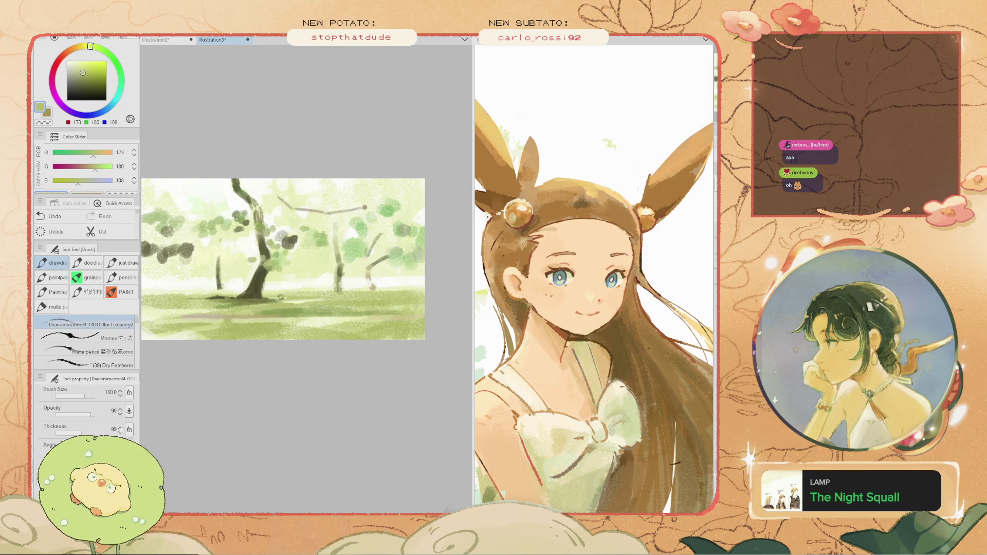
scroll(276, 298, "up", 1)
scroll(277, 298, "down", 3)
scroll(278, 329, "up", 3)
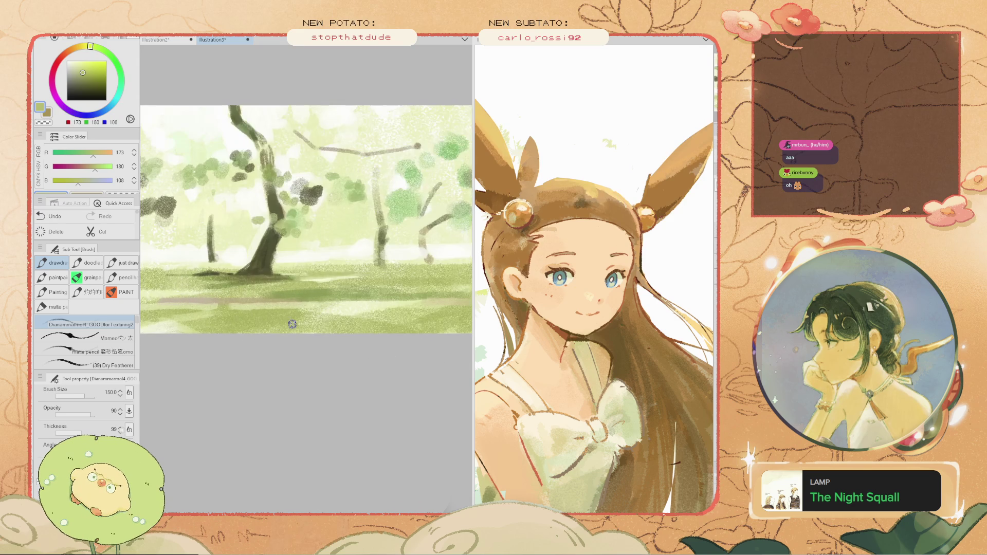
left_click(319, 304, "alt")
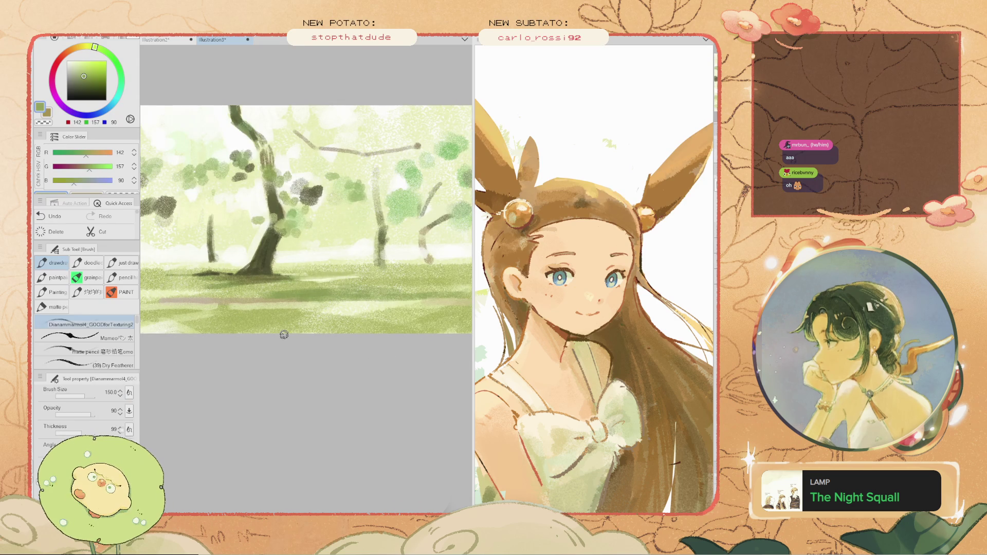
- Enlarge the brush, undo the last two strokes and redo one of them
mouse_move(264, 315)
left_mouse_down()
mouse_move(334, 326)
mouse_move(286, 309)
left_mouse_up()
key("ctrl+z")
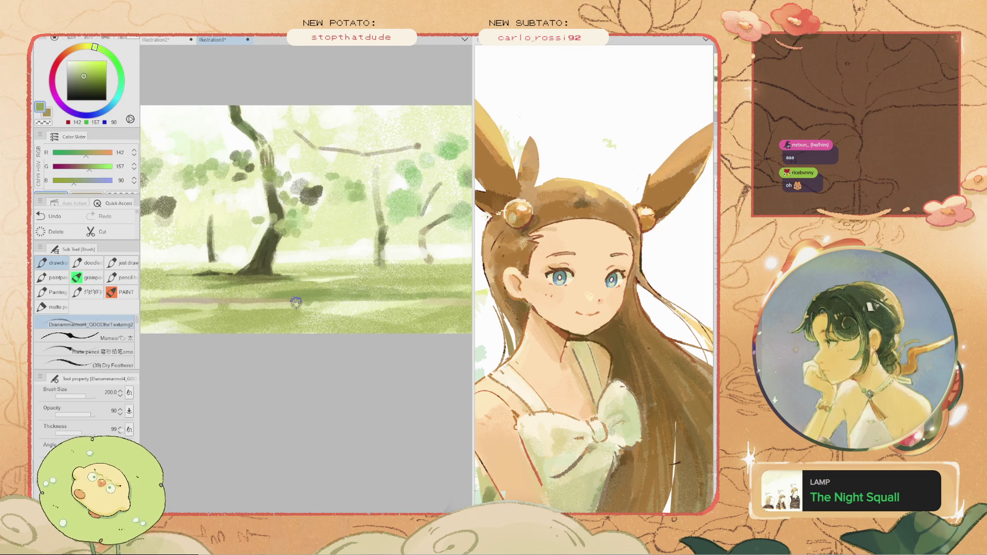
key("ctrl+z")
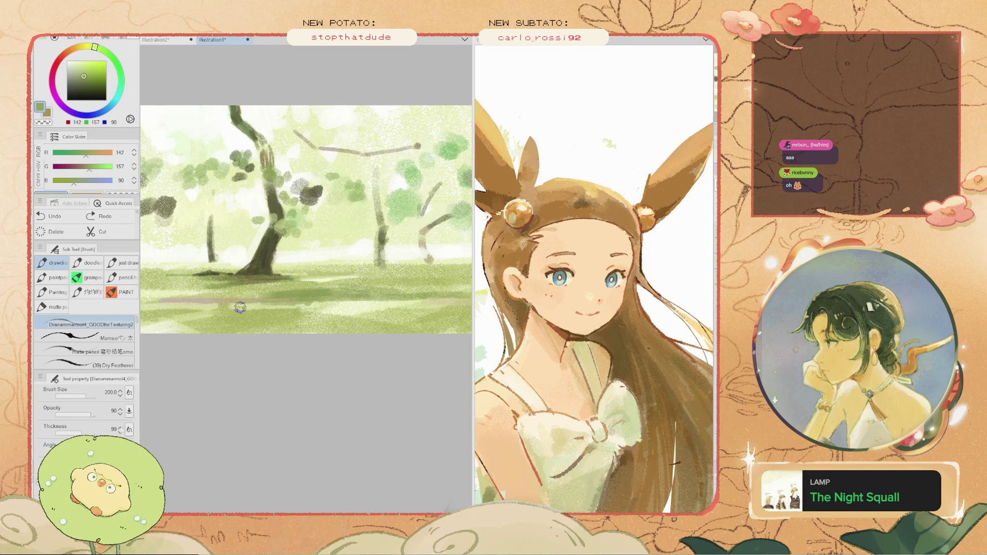
key("ctrl+y")
scroll(149, 304, "down", 2)
scroll(202, 285, "up", 3)
key("i")
scroll(202, 285, "up", 2)
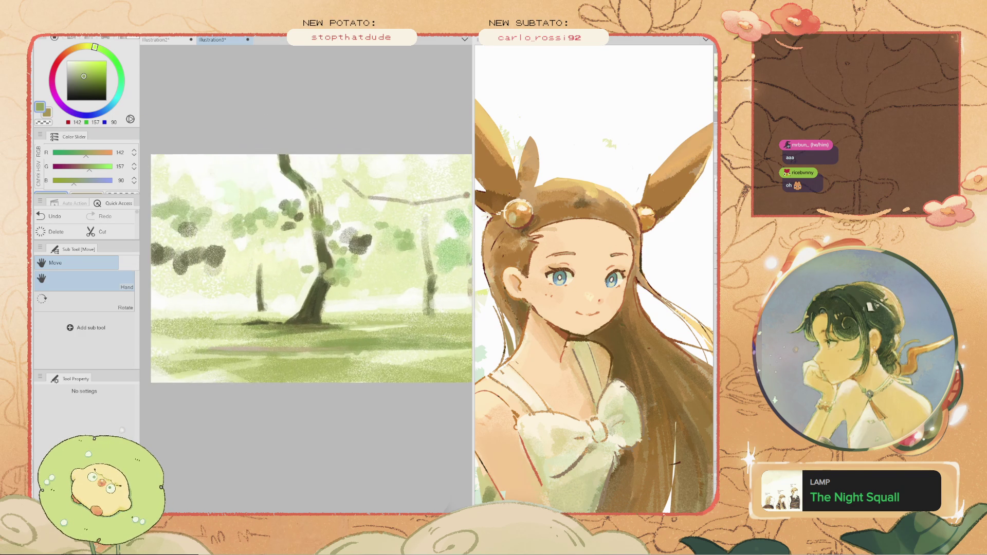
- Sample a deeper foliage green from the canvas and enlarge the brush to 250
key("b")
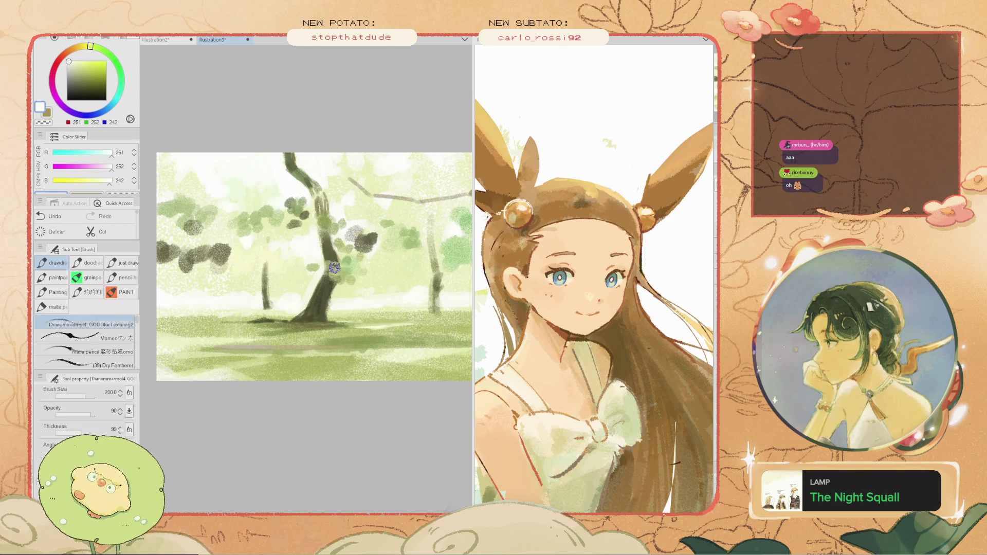
left_click(358, 275, "alt")
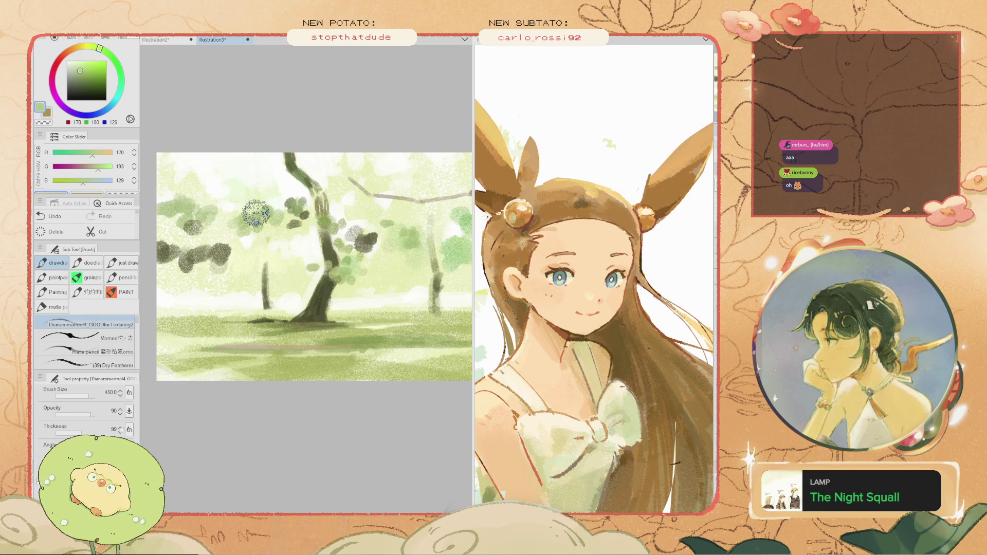
left_click(274, 208, "alt")
left_click(311, 293, "alt")
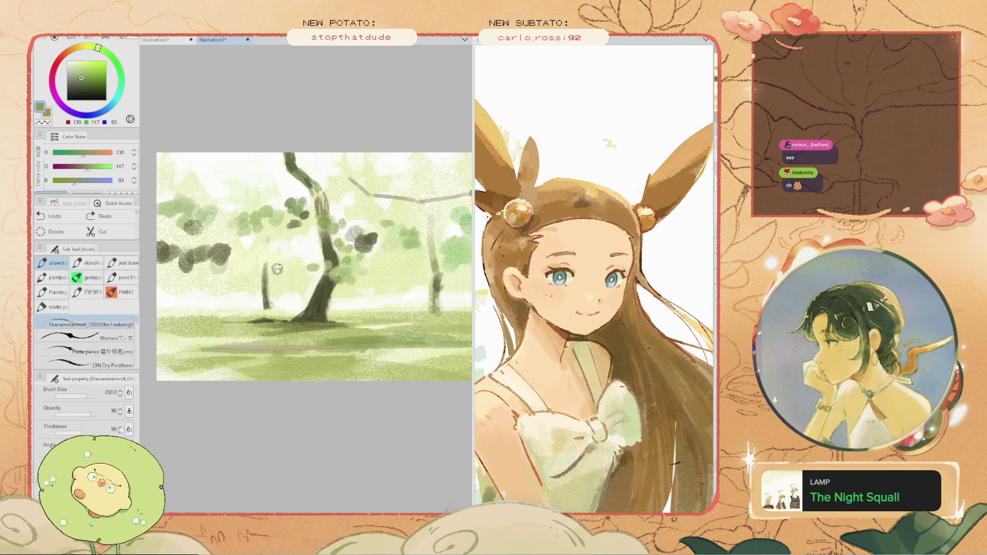
key("bracketright")
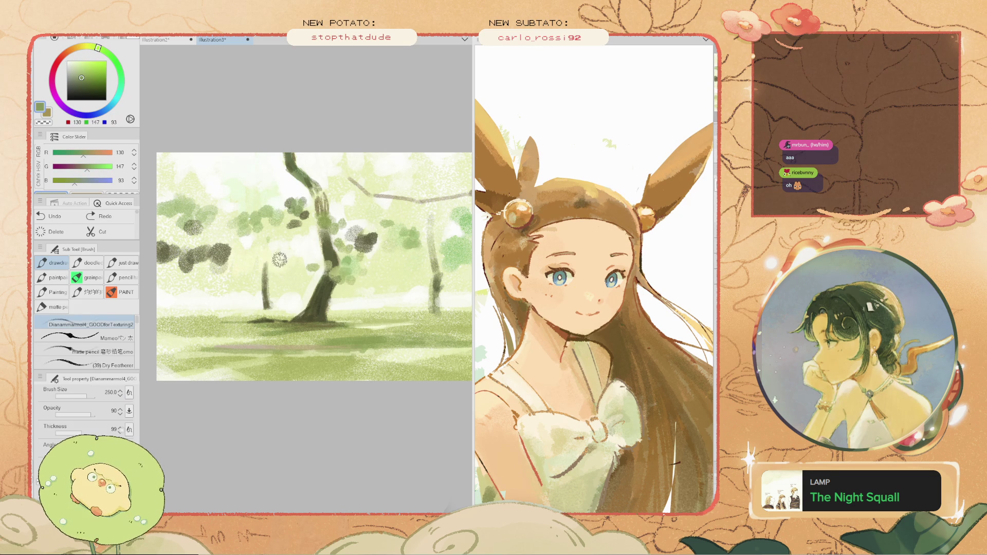
- Dab light foliage near the small tree, comparing with undo/redo, and keep it
mouse_move(276, 254)
left_mouse_down()
mouse_move(249, 265)
mouse_move(267, 275)
left_mouse_up()
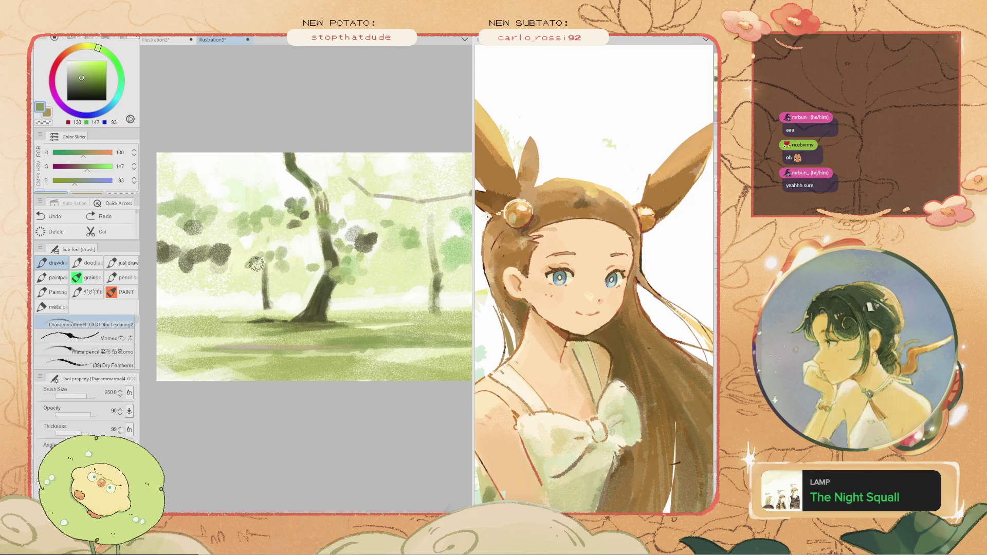
key("ctrl+z")
key("ctrl+y")
key("ctrl+z")
key("ctrl+y")
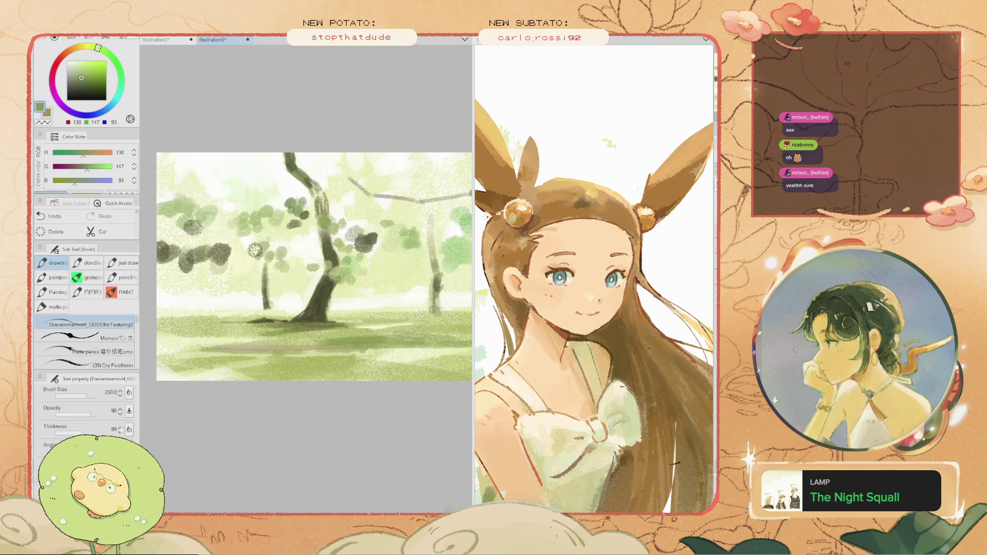
scroll(288, 237, "down", 2)
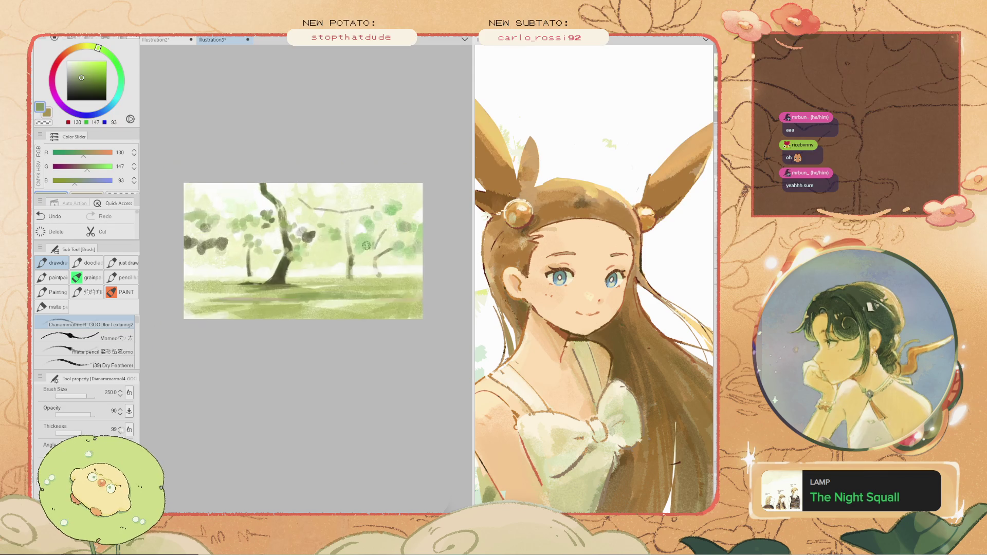
scroll(321, 216, "up", 1)
key("ctrl+z")
key("ctrl+y")
key("ctrl+z")
key("ctrl+y")
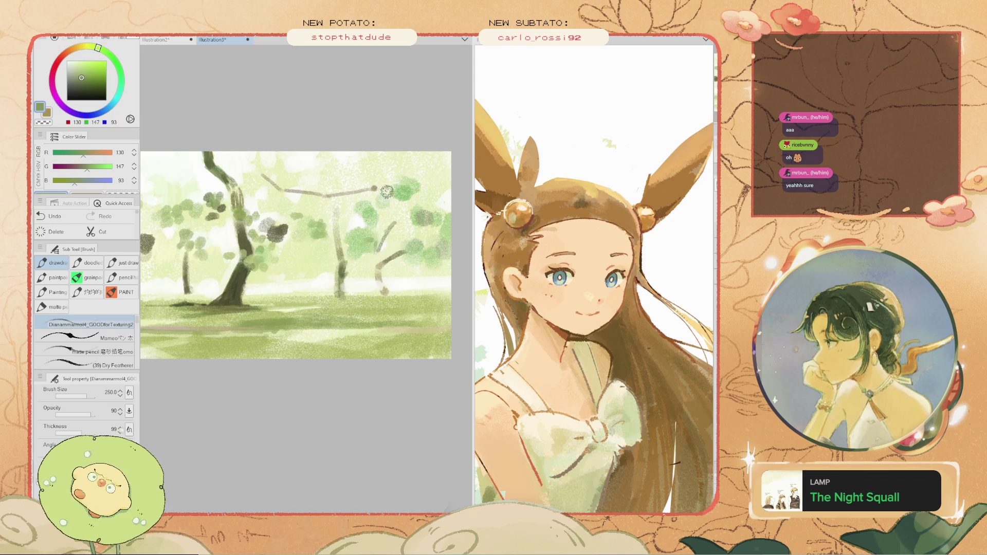
- Darken the upper branches and their tips with thin dark olive strokes
left_click_drag(396, 192, 316, 205)
key("ctrl+z")
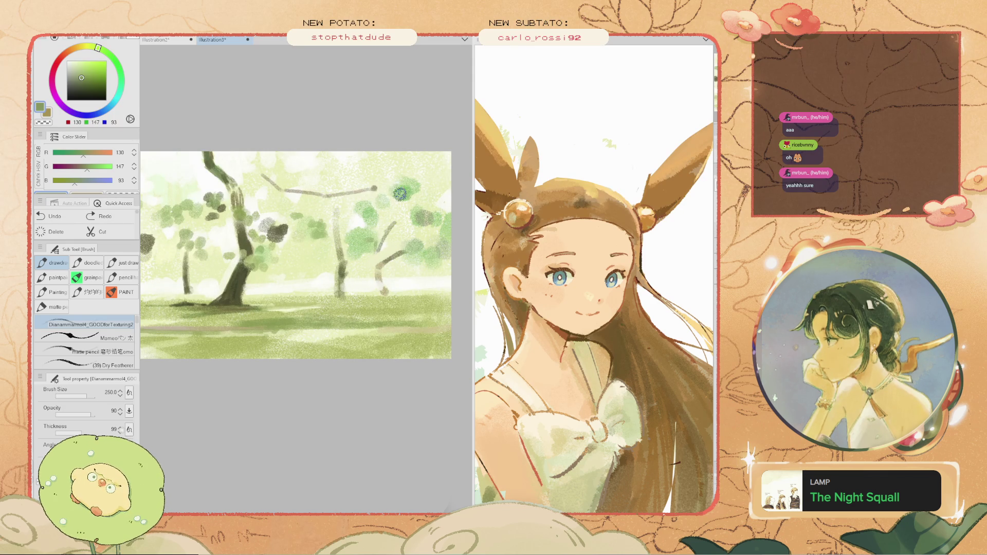
scroll(373, 193, "up", 2)
key("ctrl+y")
key("ctrl+z")
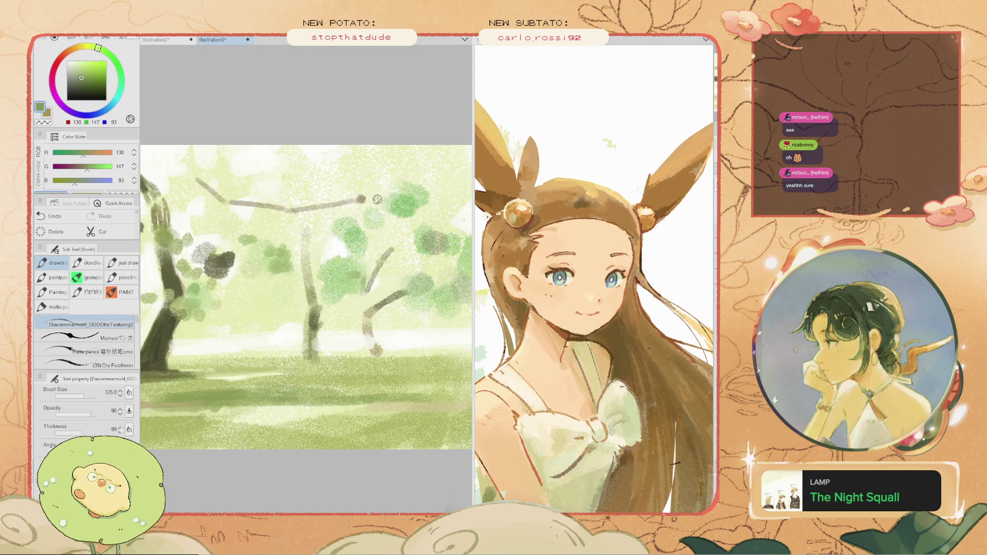
left_click_drag(361, 199, 374, 194)
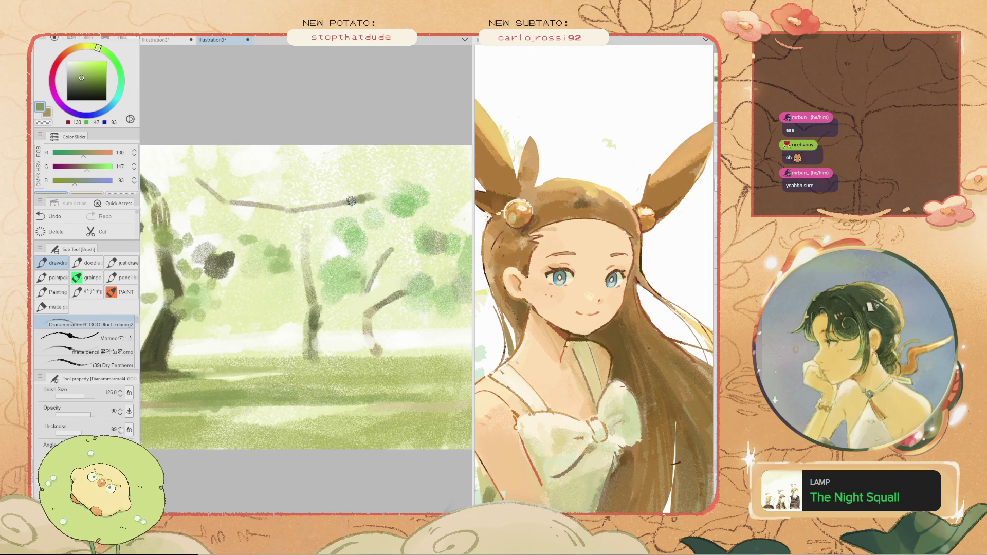
scroll(336, 192, "down", 2)
scroll(354, 189, "up", 1)
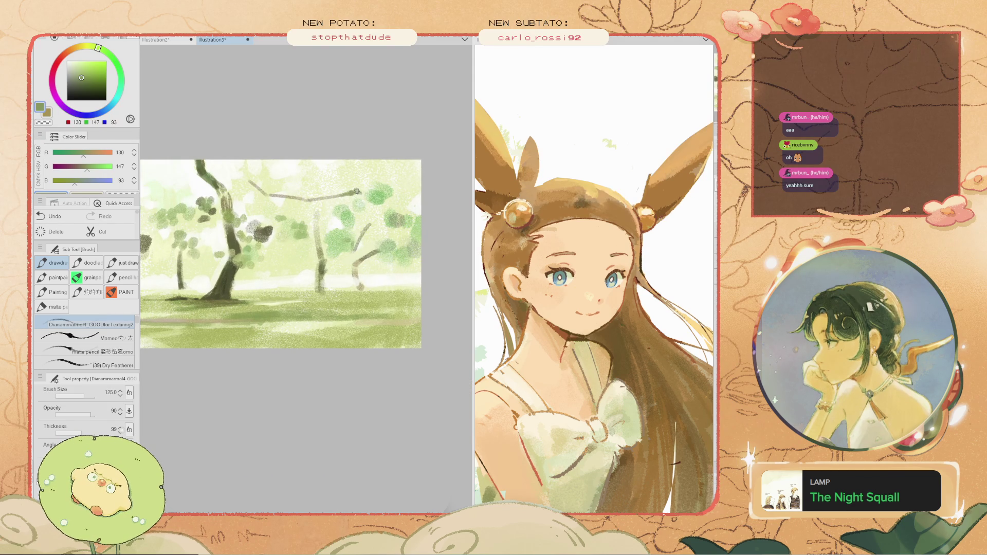
scroll(351, 183, "up", 1)
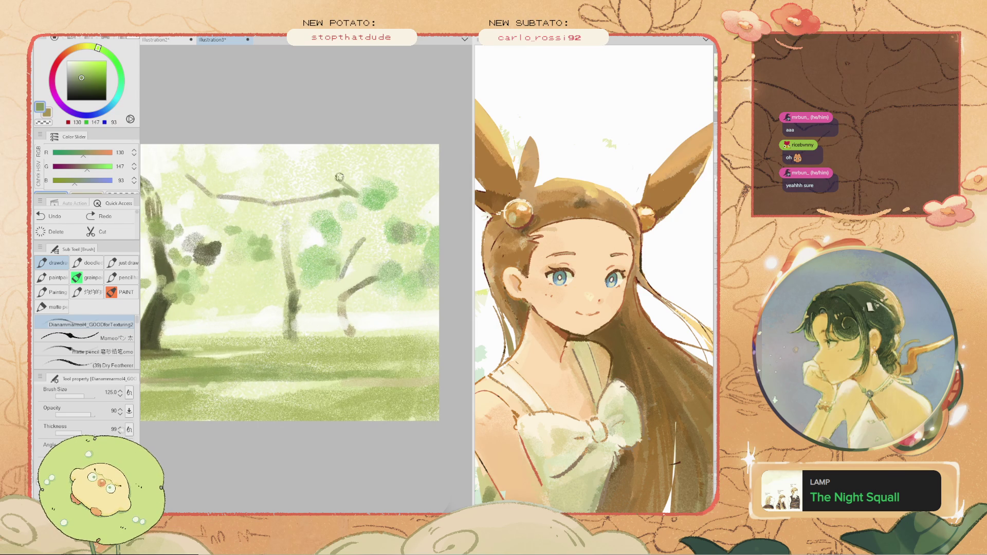
left_click_drag(342, 180, 340, 179)
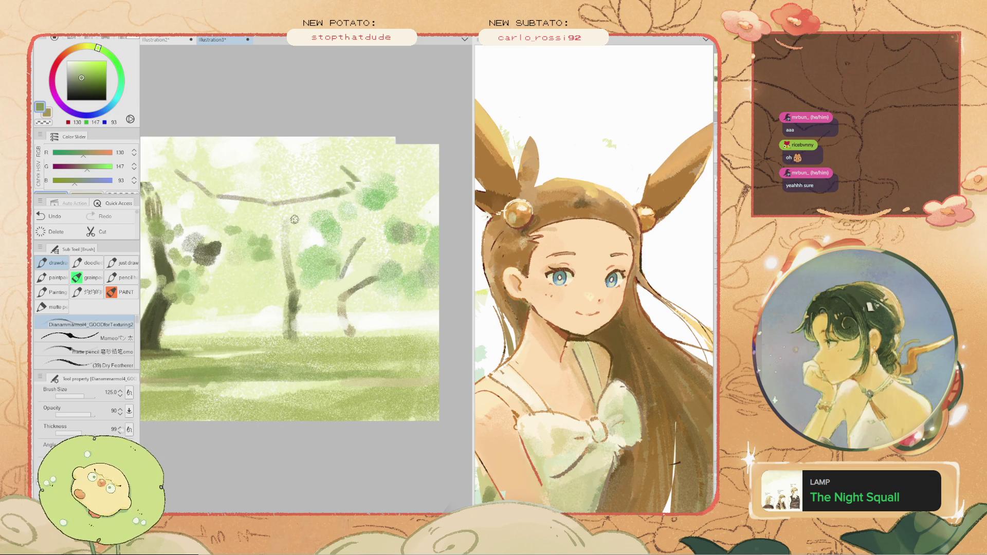
scroll(296, 219, "up", 1)
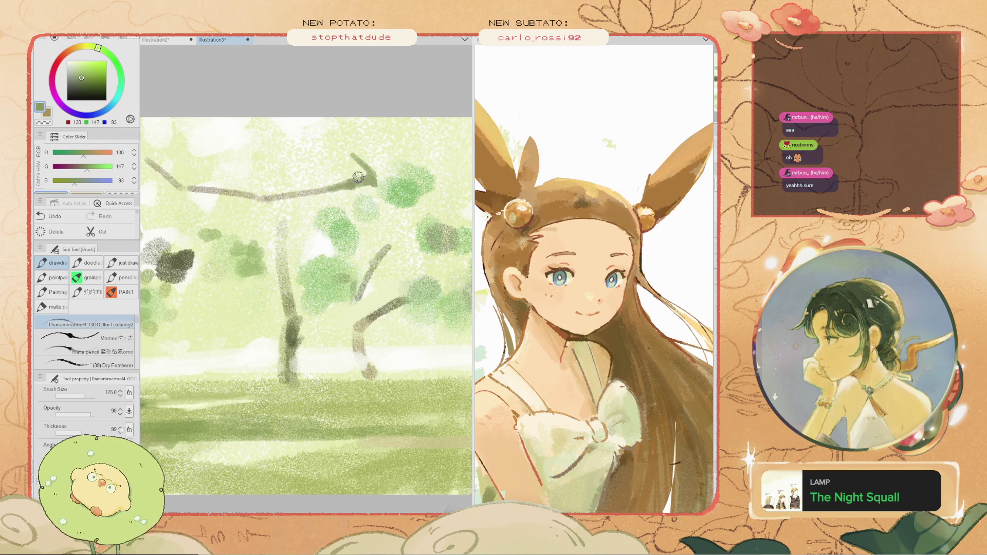
left_click_drag(310, 191, 266, 199)
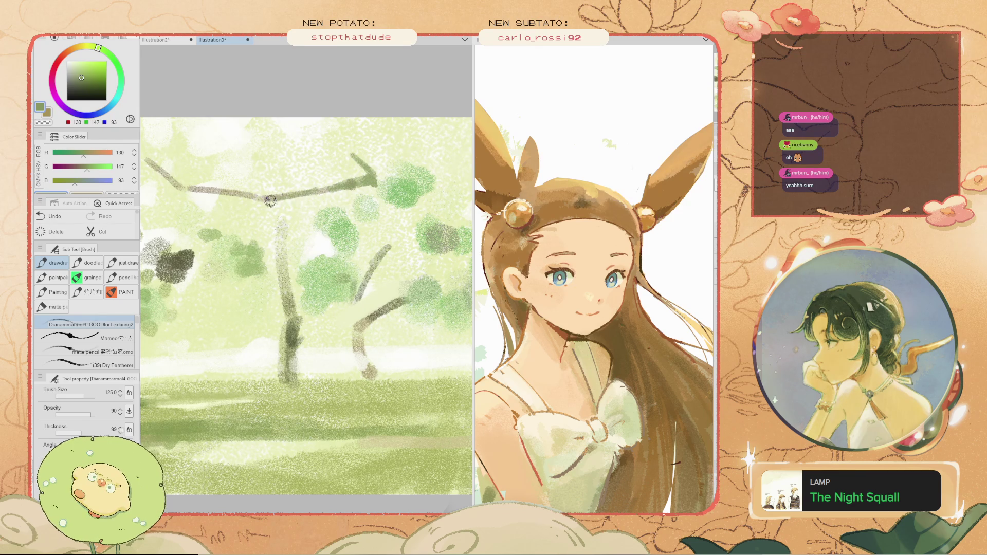
- Try a darker branch reaching toward the upper right, then undo it
scroll(257, 199, "down", 1)
scroll(266, 196, "up", 1)
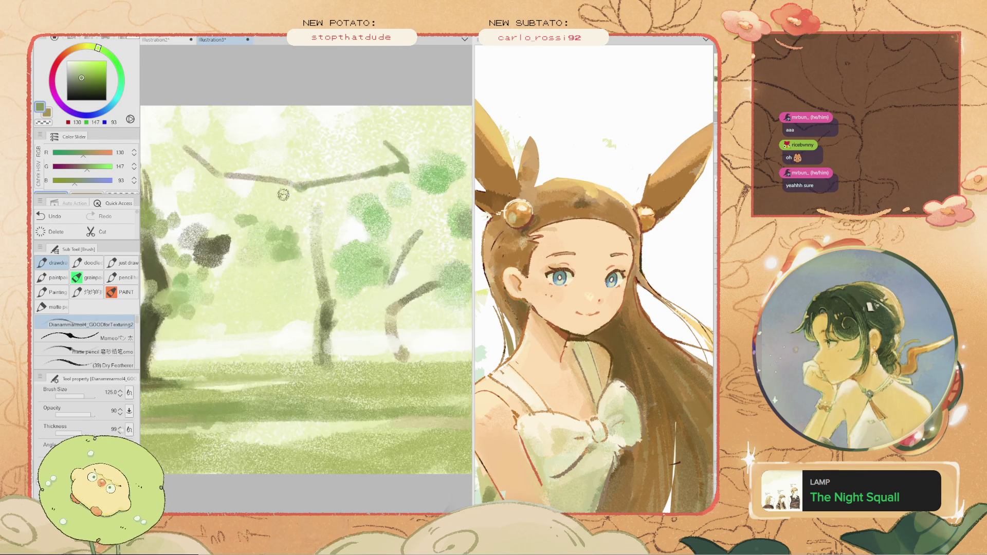
scroll(359, 177, "up", 2)
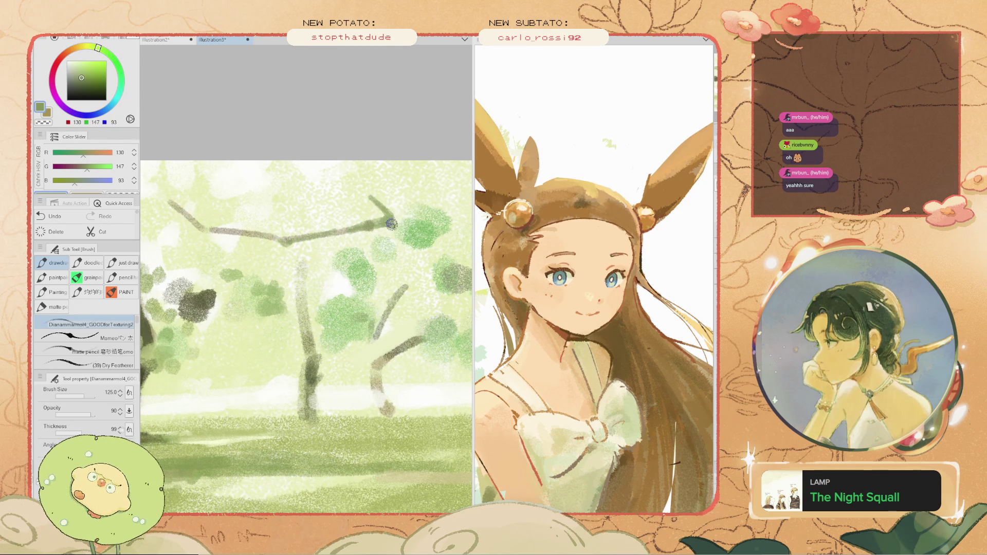
scroll(360, 200, "down", 2)
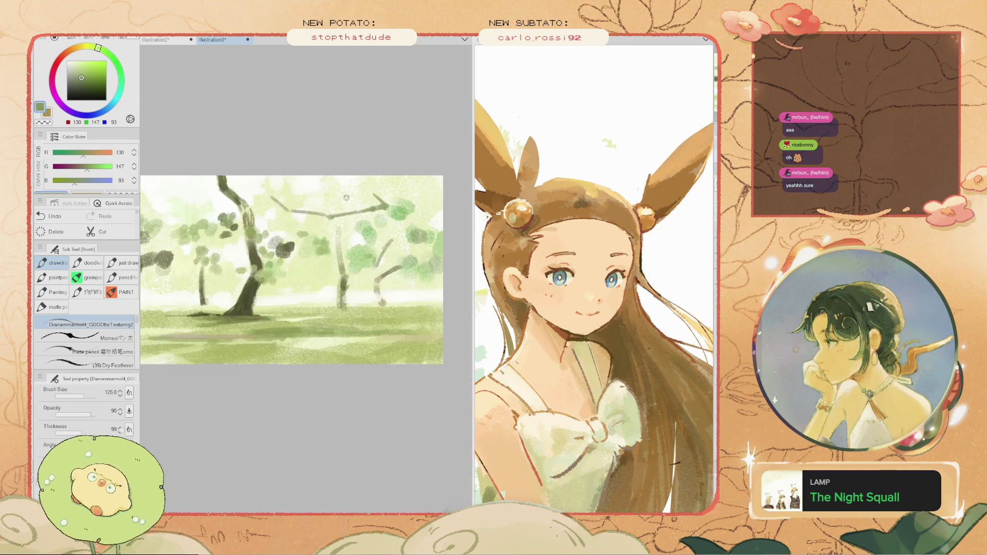
scroll(360, 200, "up", 1)
scroll(363, 193, "up", 1)
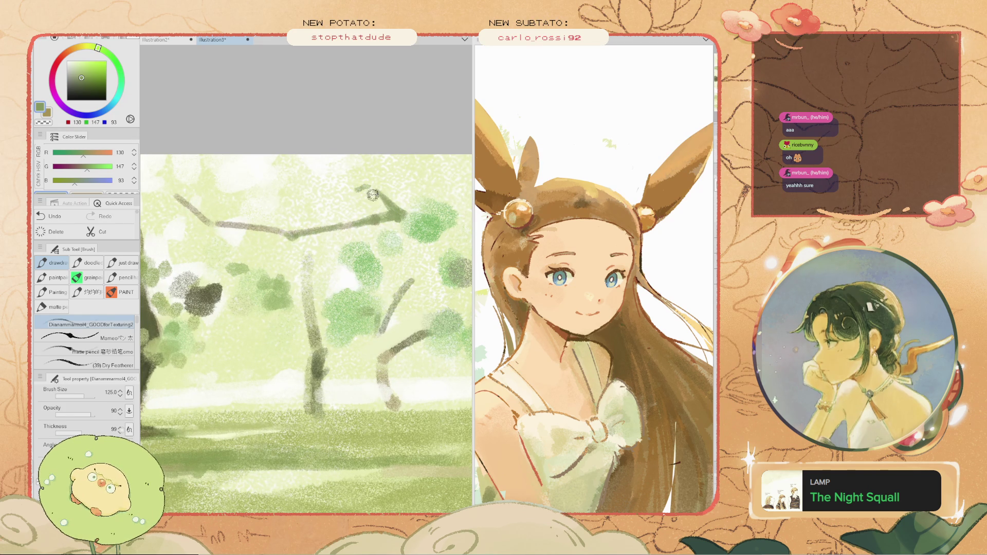
left_click_drag(379, 197, 386, 209)
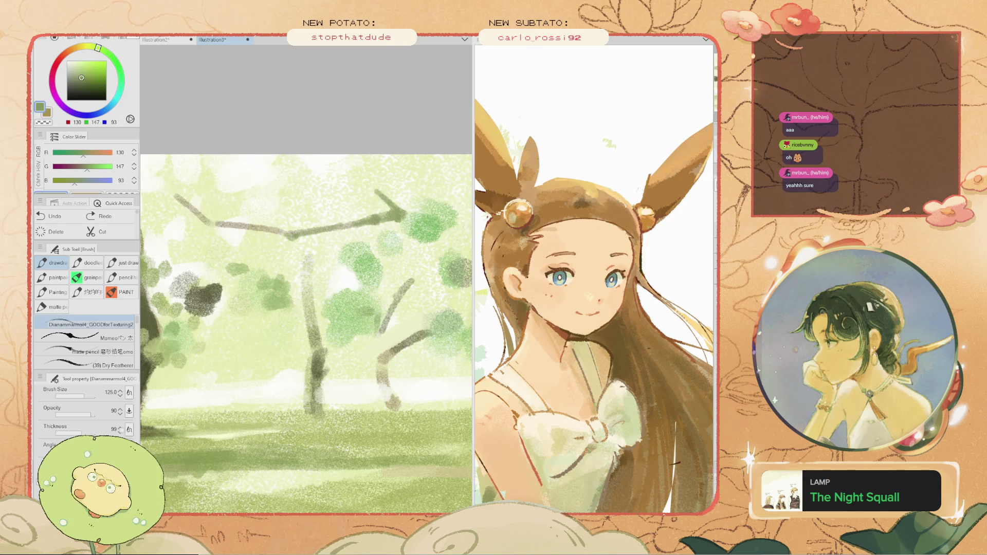
scroll(362, 184, "down", 2)
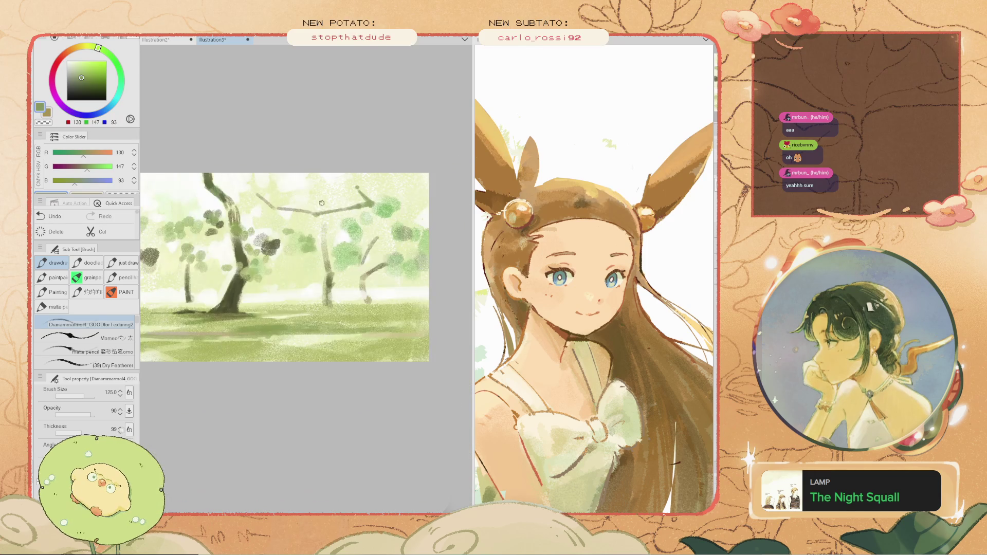
scroll(358, 213, "up", 2)
key("ctrl+z")
- Dab darker green leaf marks into the canopy at brush size 250 and larger
left_click_drag(300, 204, 364, 233)
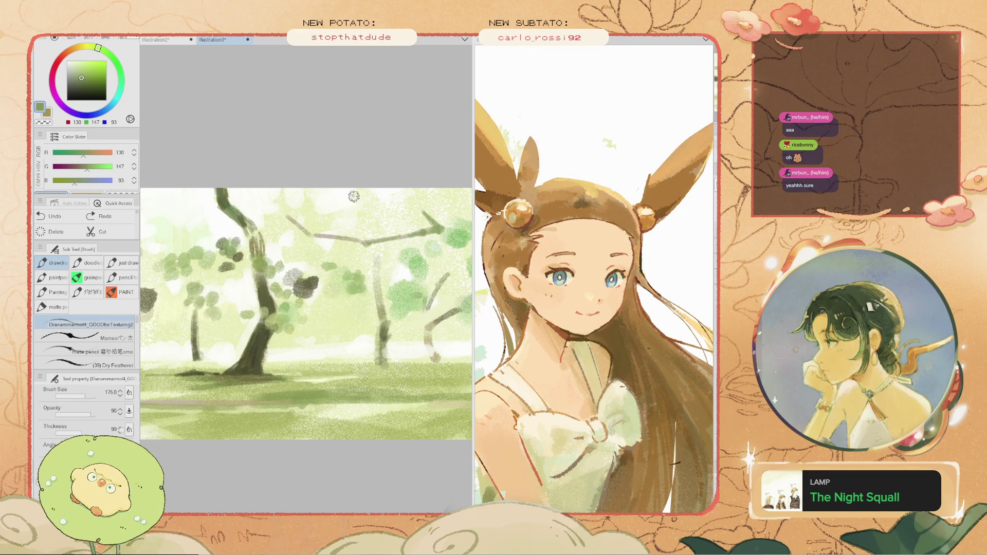
key("bracketright")
left_click(365, 216)
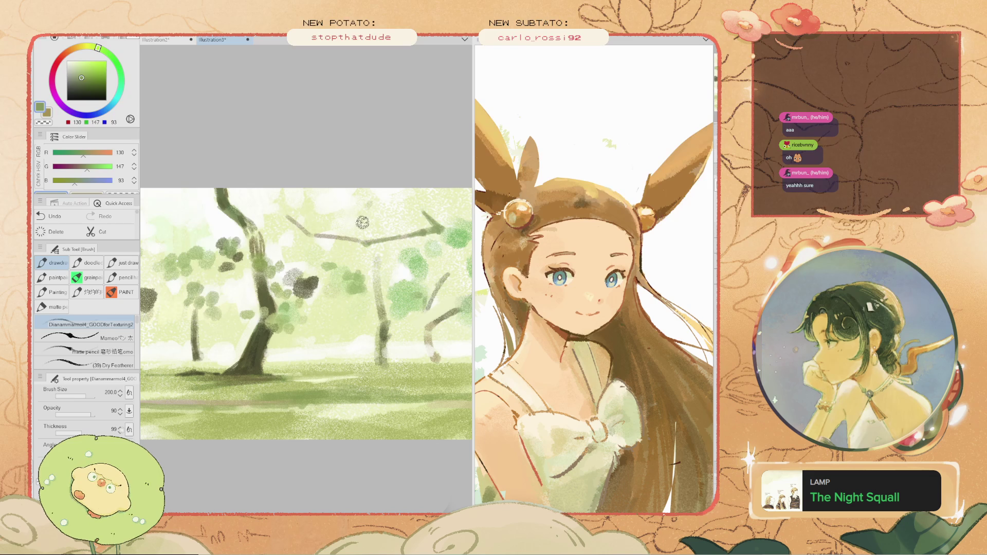
mouse_move(369, 220)
left_mouse_down()
mouse_move(358, 213)
mouse_move(363, 226)
mouse_move(368, 198)
mouse_move(352, 209)
mouse_move(381, 213)
mouse_move(329, 220)
left_mouse_up()
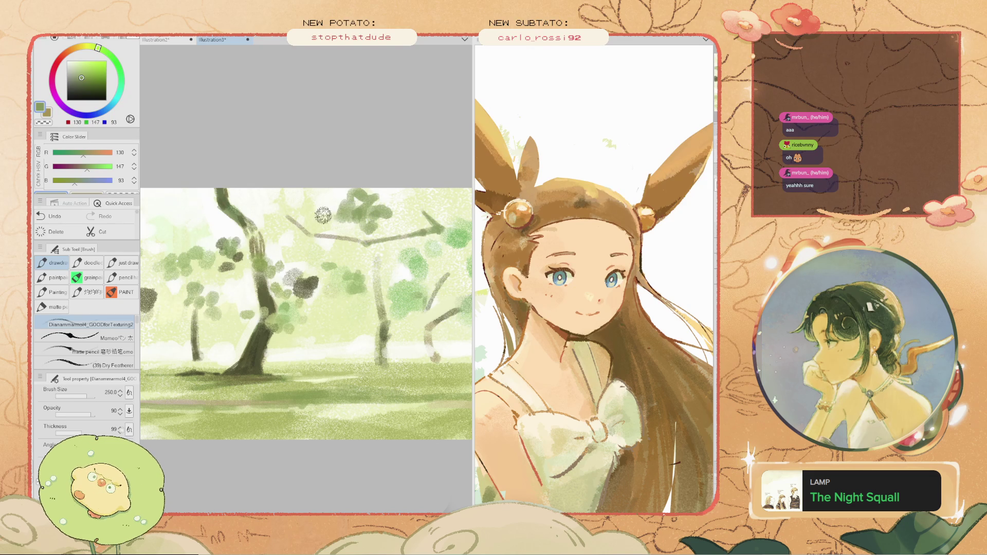
scroll(342, 229, "down", 3)
key("bracketright")
key("bracketright")
key("bracketright")
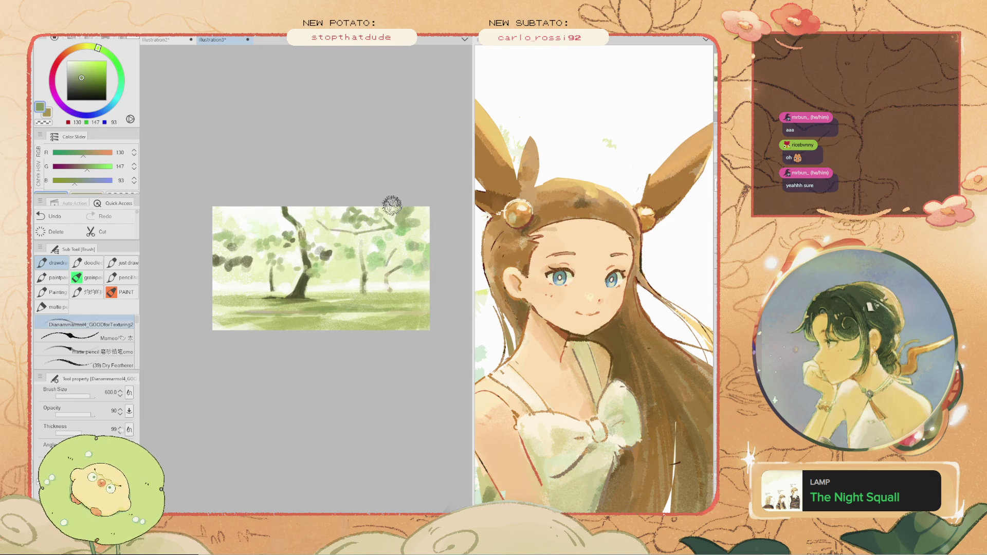
key("ctrl+z")
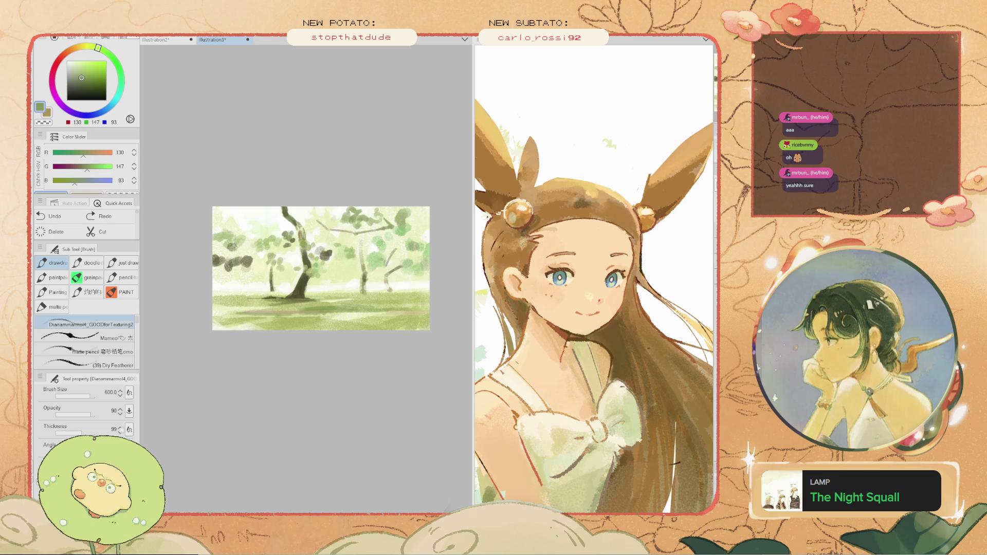
left_click(401, 218)
- Pick a darker olive and shrink the brush to a fine size
key("bracketleft")
key("bracketleft")
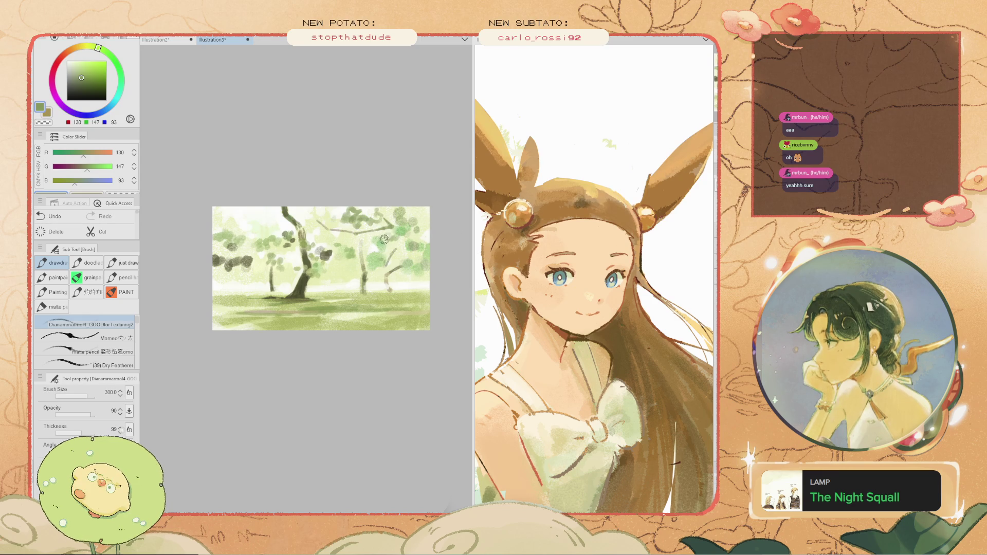
key("bracketright")
key("bracketright")
key("bracketright")
key("bracketright")
left_click(294, 216, "alt")
scroll(267, 211, "up", 2)
key("bracketleft")
key("bracketleft")
key("bracketleft")
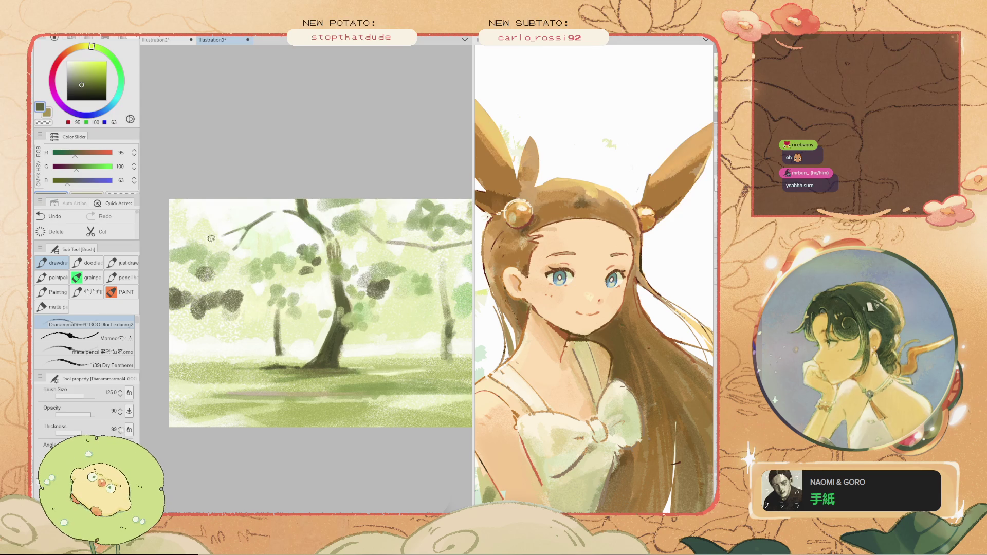
- Center the main tree and paint a dark stroke down the trunk's left side
scroll(222, 232, "down", 2)
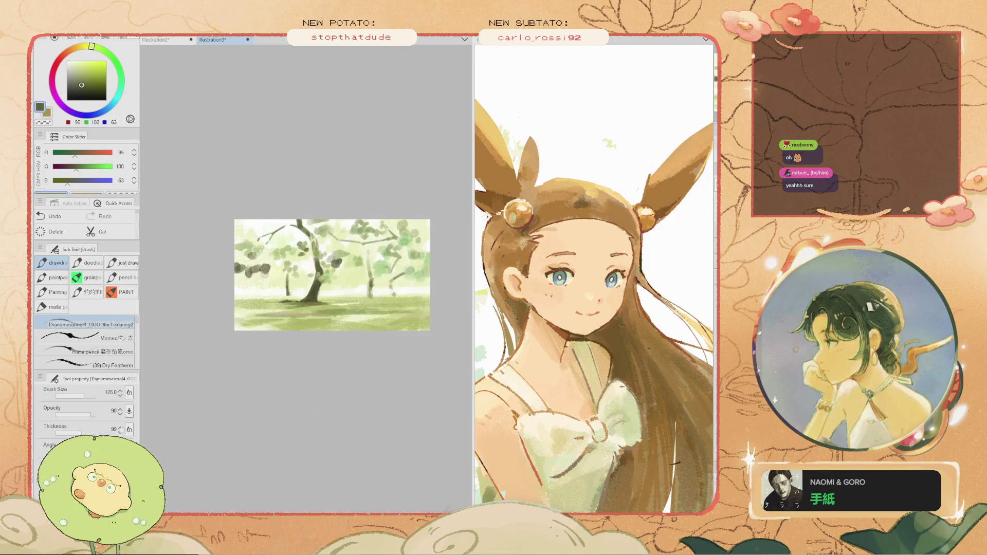
scroll(296, 252, "up", 3)
left_click_drag(296, 253, 242, 266)
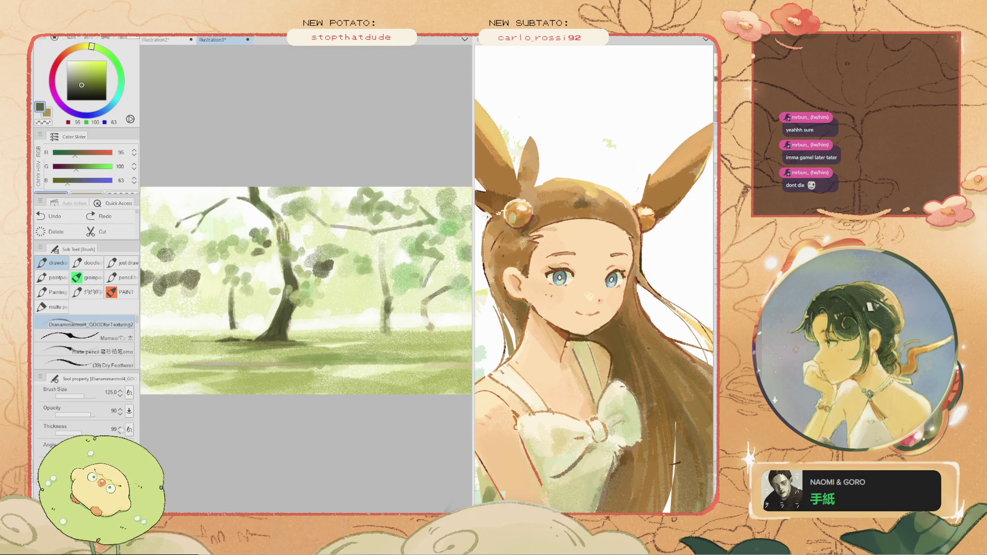
left_click_drag(260, 231, 280, 311)
scroll(289, 297, "up", 3)
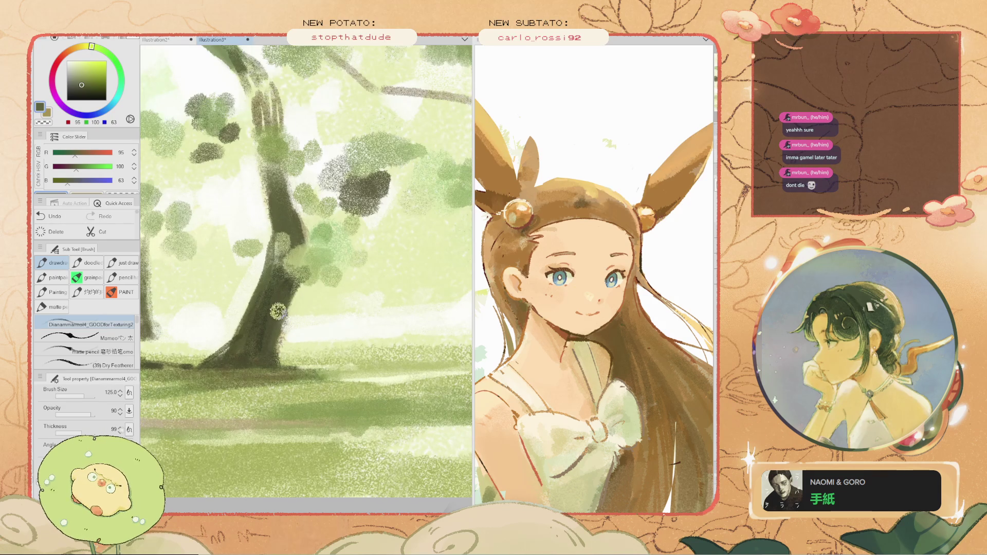
key("i")
key("b")
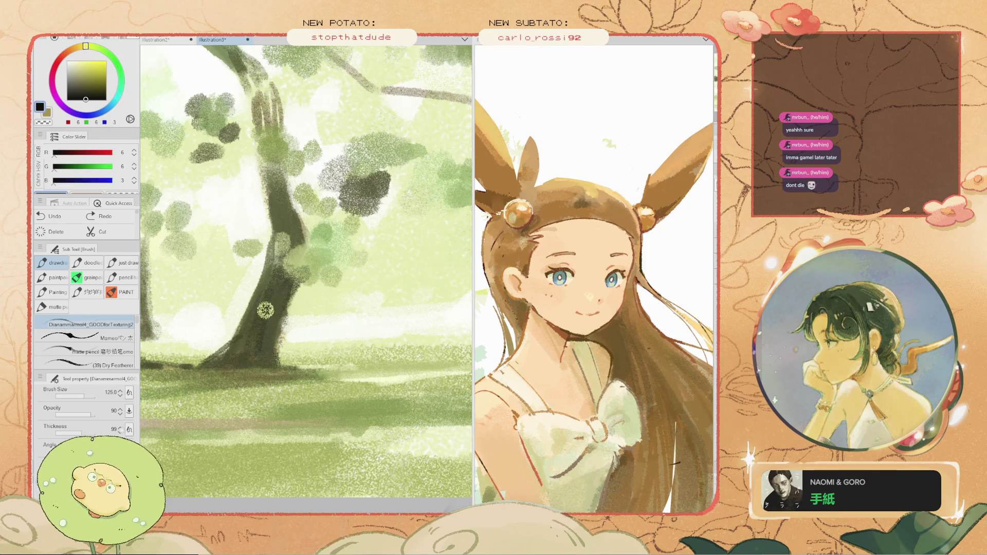
- Sample the trunk's dark colour and darken the trunk's right edge
key("i")
left_click(266, 319)
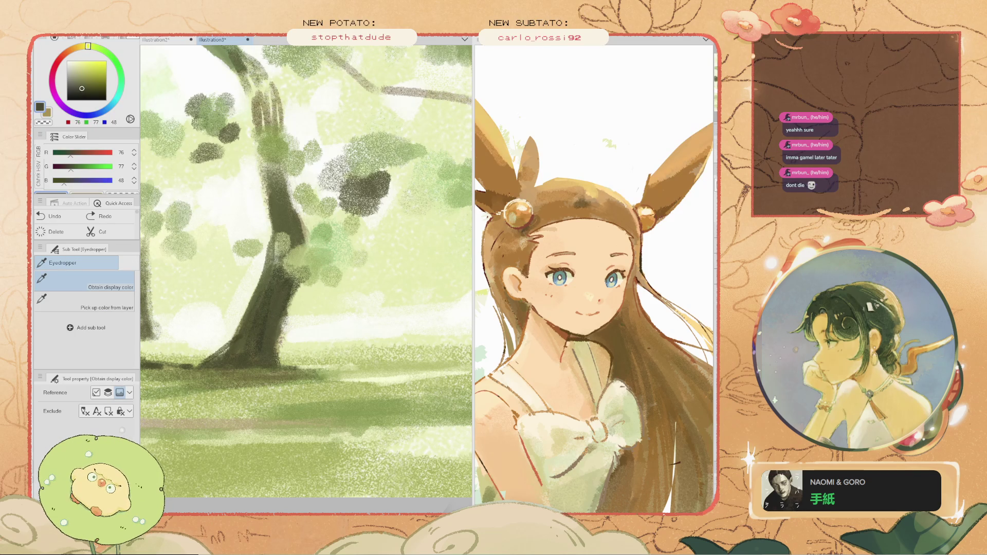
key("b")
mouse_move(288, 308)
left_mouse_down()
mouse_move(287, 268)
mouse_move(278, 267)
mouse_move(300, 276)
mouse_move(270, 314)
left_mouse_up()
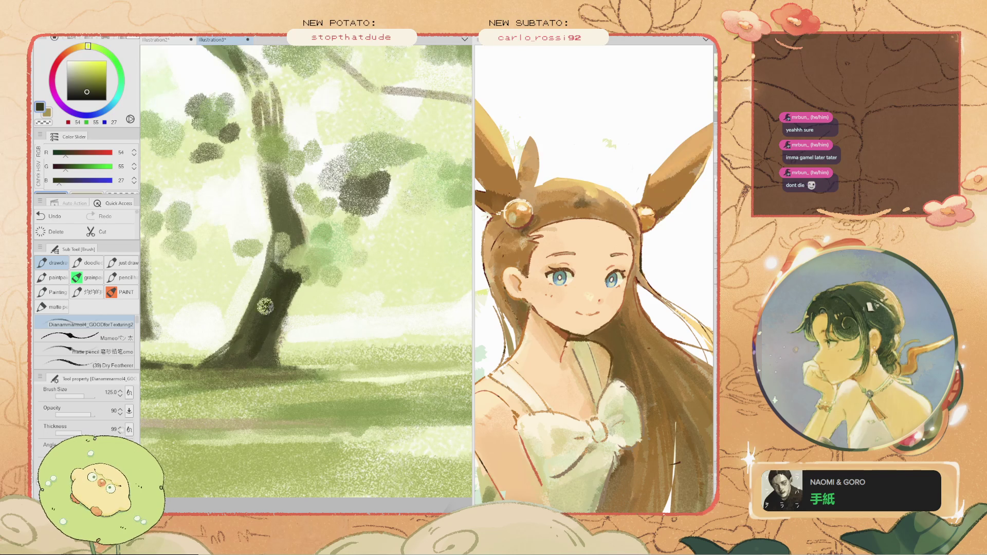
scroll(212, 335, "down", 3)
scroll(211, 335, "up", 4)
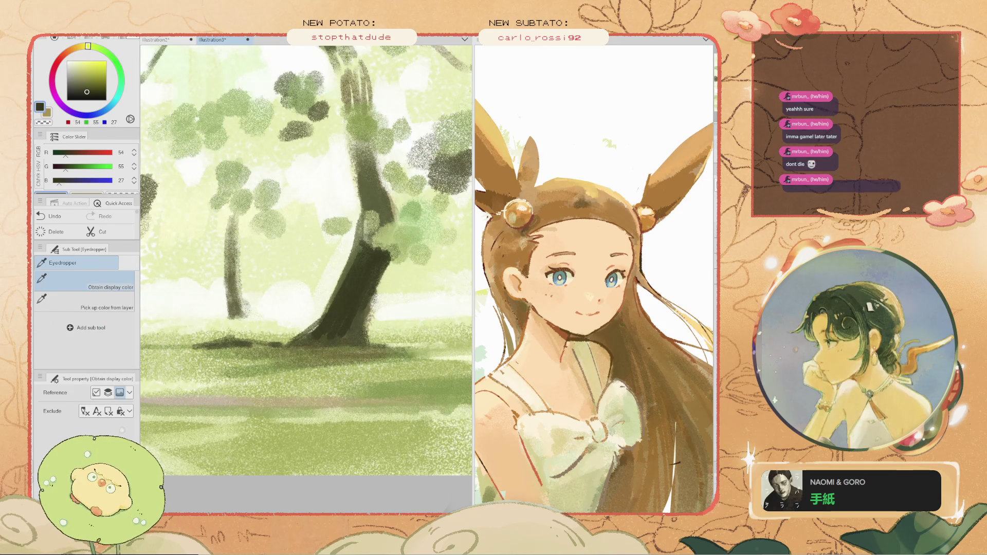
- Sample the trunk's mid olive (118, 119, 80) and darken the lower trunk
key("b")
left_click_drag(337, 301, 297, 366)
key("ctrl+z")
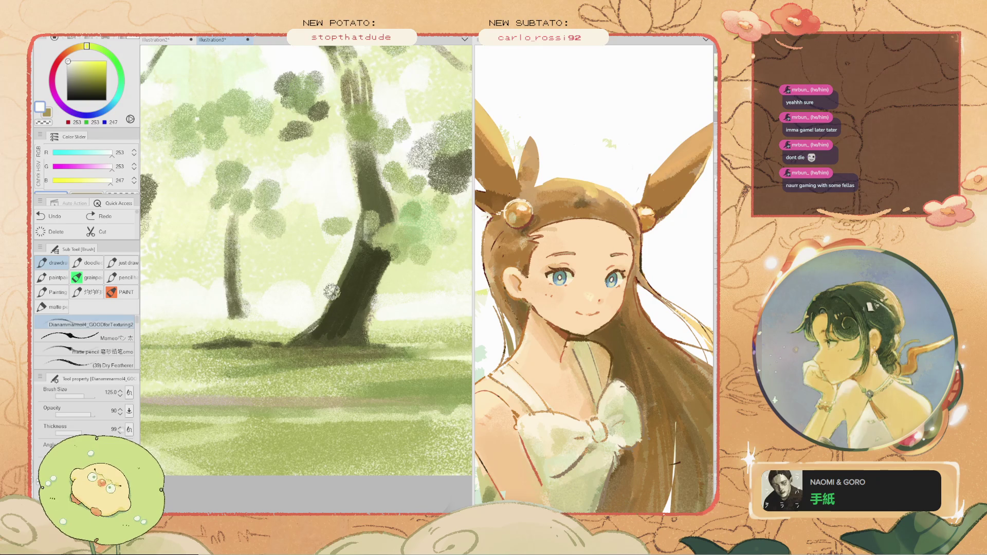
key("i")
left_click(342, 286)
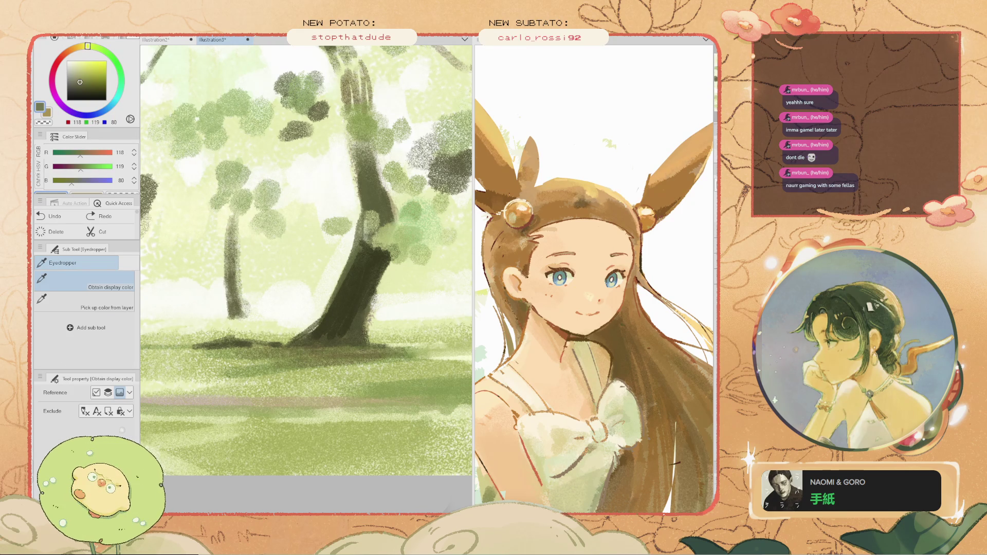
key("b")
mouse_move(330, 306)
left_mouse_down()
mouse_move(337, 291)
mouse_move(322, 324)
mouse_move(332, 299)
mouse_move(302, 337)
mouse_move(315, 331)
mouse_move(294, 340)
left_mouse_up()
scroll(293, 341, "down", 5)
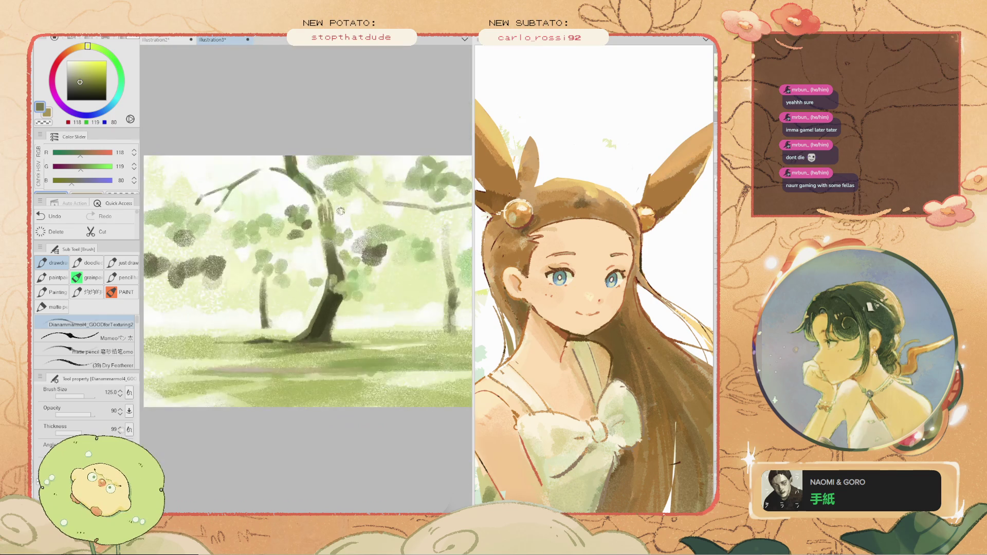
- Sample a near-white highlight colour and shift the view toward the trunk base
scroll(294, 341, "up", 4)
key("i")
left_click(361, 323)
key("b")
scroll(357, 323, "down", 5)
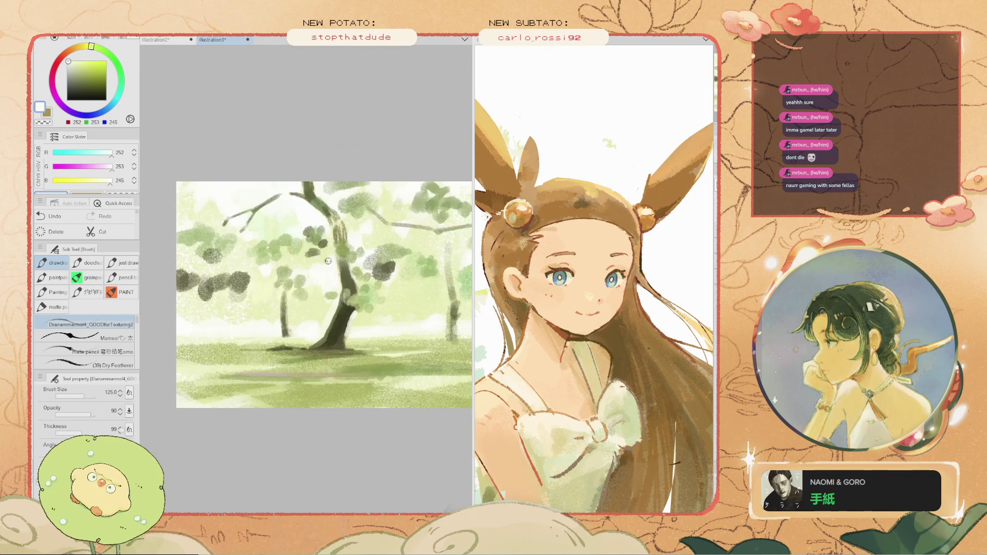
scroll(358, 323, "up", 2)
mouse_move(358, 323)
left_mouse_down()
mouse_move(319, 324)
mouse_move(352, 312)
mouse_move(355, 280)
left_mouse_up()
- Undo stray strokes on the trunk and brush a faint near-white stroke beside it
left_click(352, 313, "alt")
key("ctrl+z")
scroll(360, 291, "up", 2)
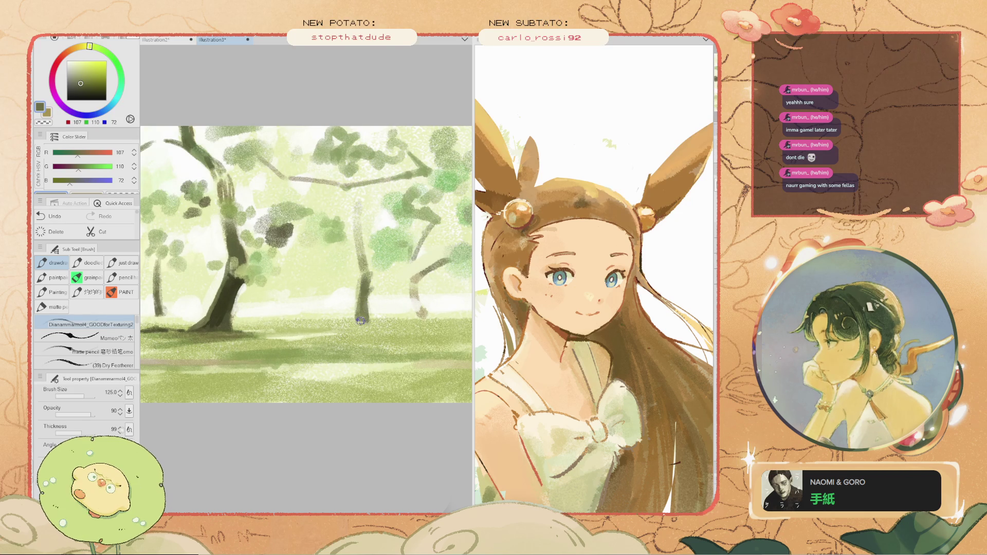
scroll(367, 322, "down", 2)
scroll(375, 274, "up", 2)
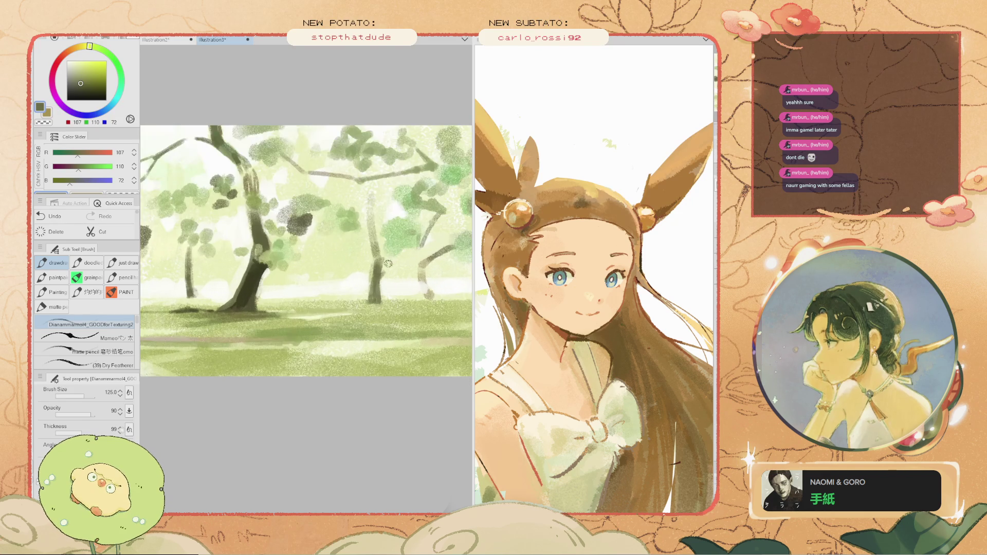
left_click(375, 274, "alt")
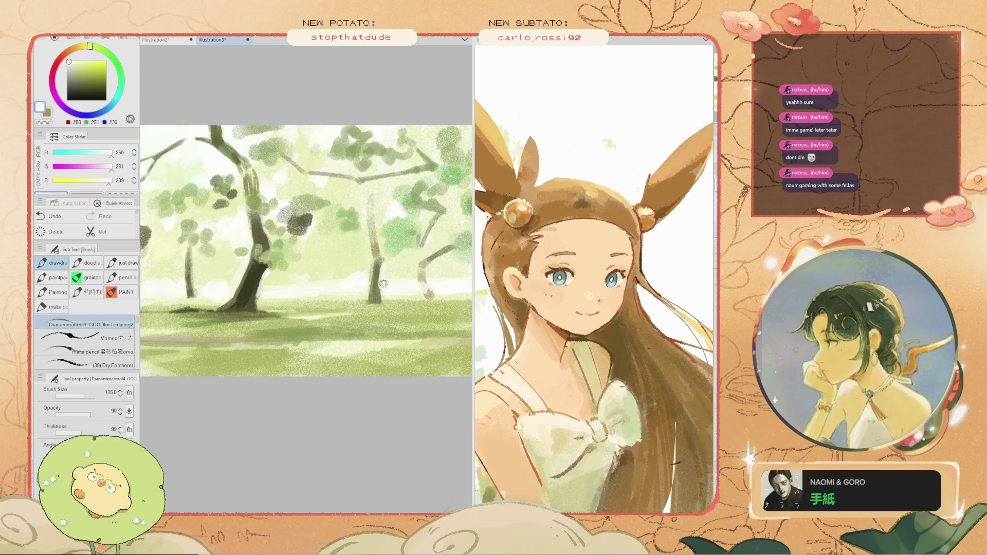
key("ctrl+z")
left_click_drag(360, 244, 363, 220)
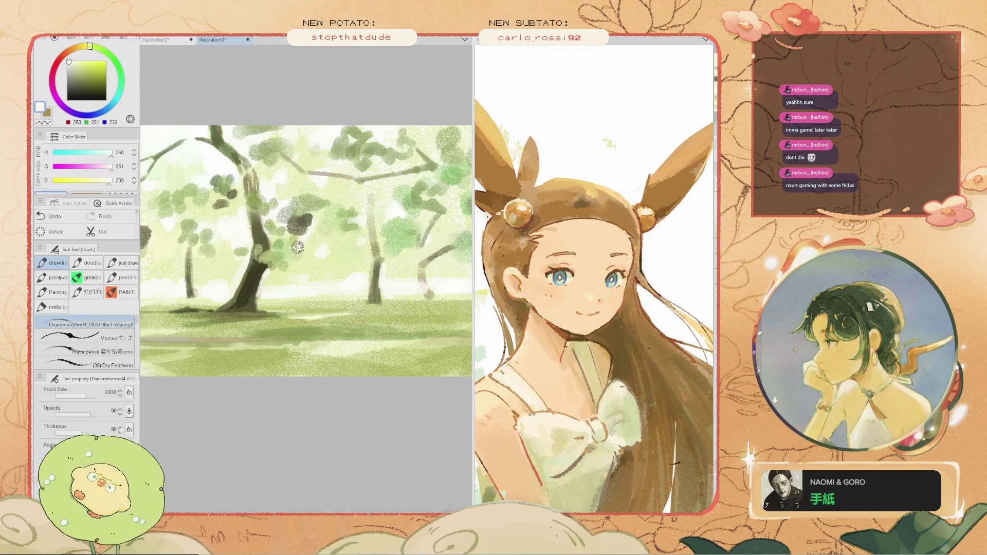
- Sample light olive (179, 186, 112) from the grass and brush it across the ground near the trunk
scroll(300, 246, "down", 3)
scroll(319, 252, "up", 2)
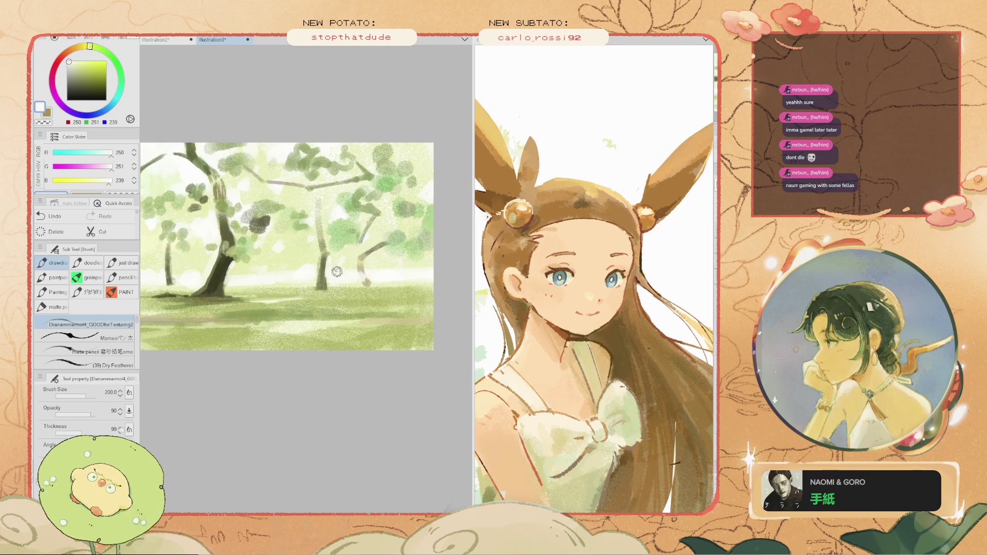
left_click(360, 284, "alt")
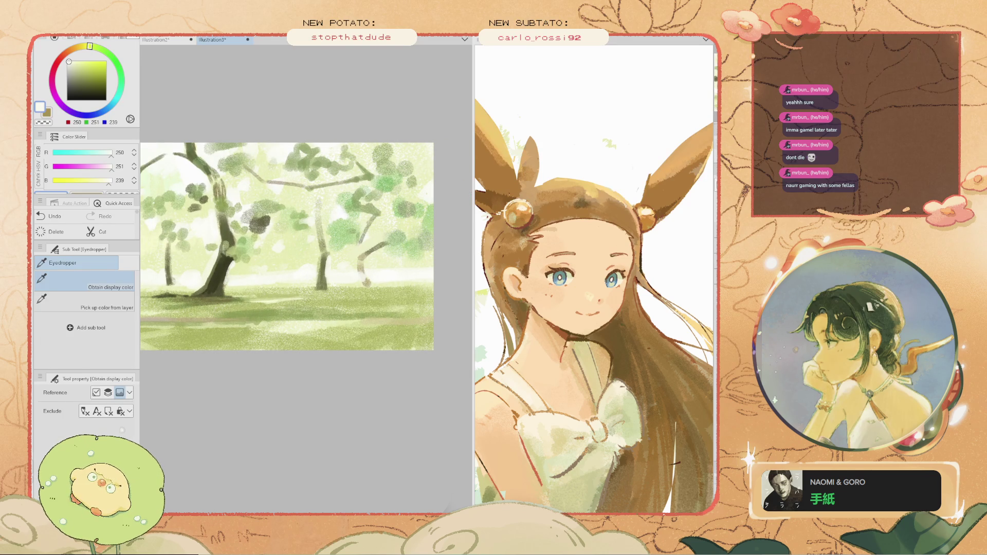
left_click_drag(434, 278, 238, 284)
scroll(238, 284, "down", 2)
scroll(231, 291, "up", 3)
left_click_drag(202, 290, 280, 291)
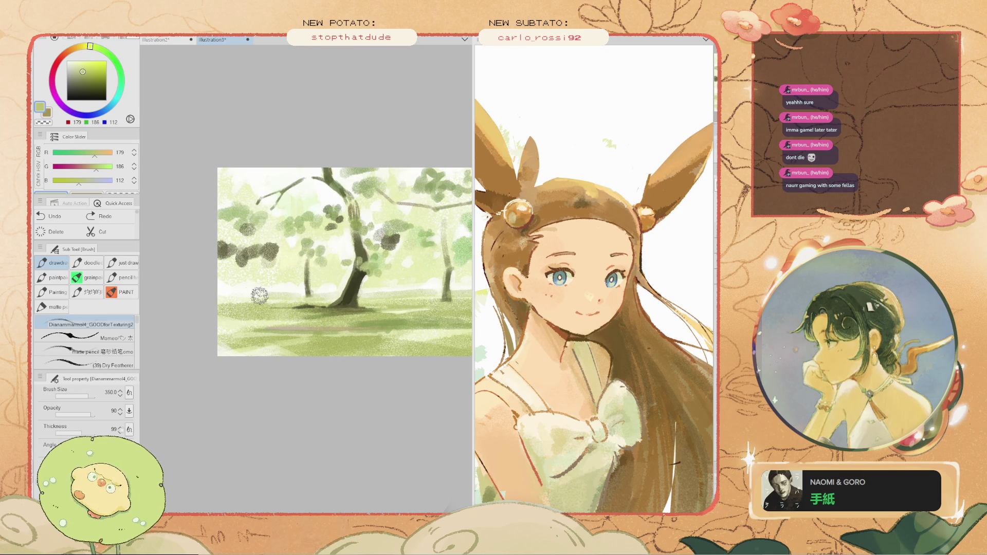
- Bring the forest back into view and sample a muted olive, then a fresh canopy green
left_click_drag(220, 293, 147, 299)
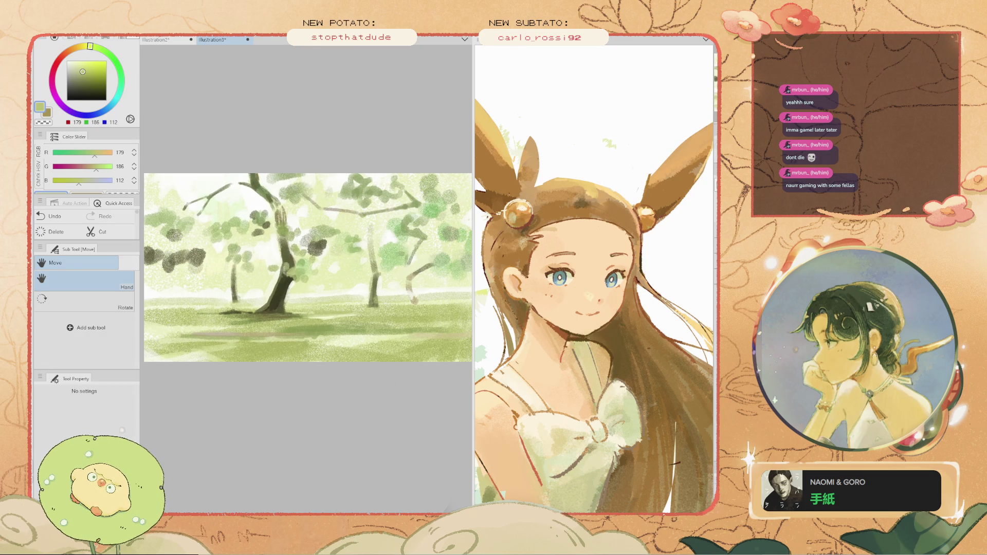
scroll(349, 278, "up", 1)
key("i")
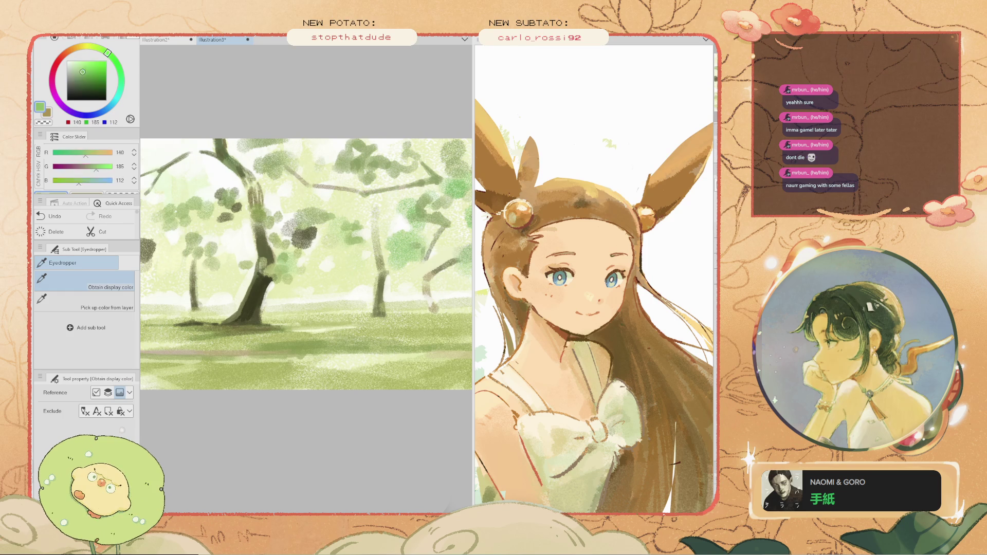
left_click(309, 234)
key("b")
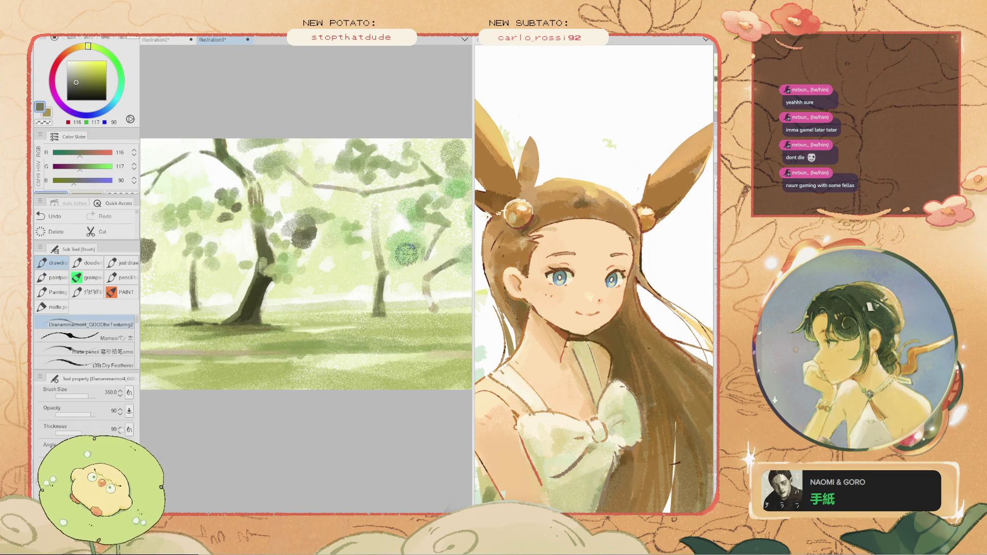
scroll(381, 242, "down", 1)
scroll(380, 242, "down", 1)
scroll(349, 264, "up", 1)
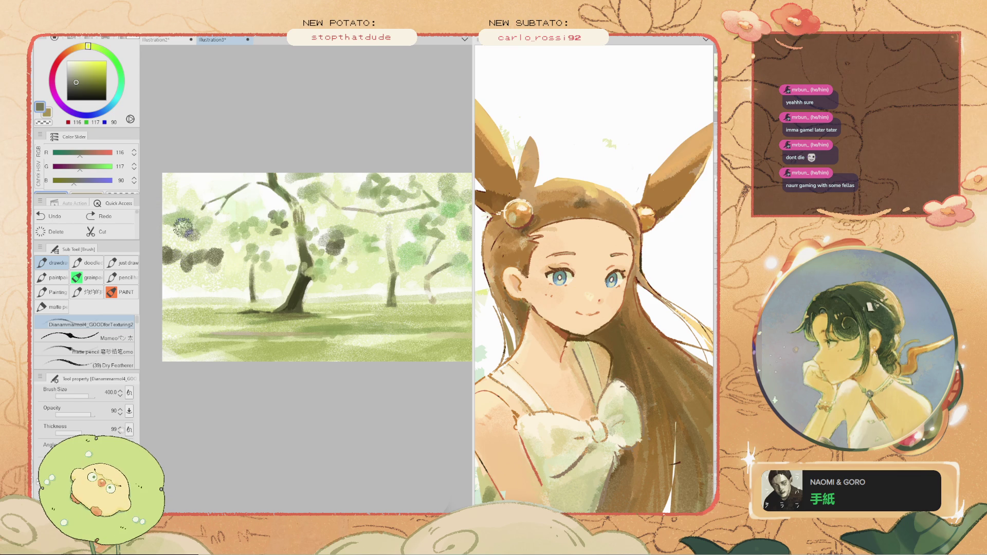
key("i")
left_click(226, 252)
key("b")
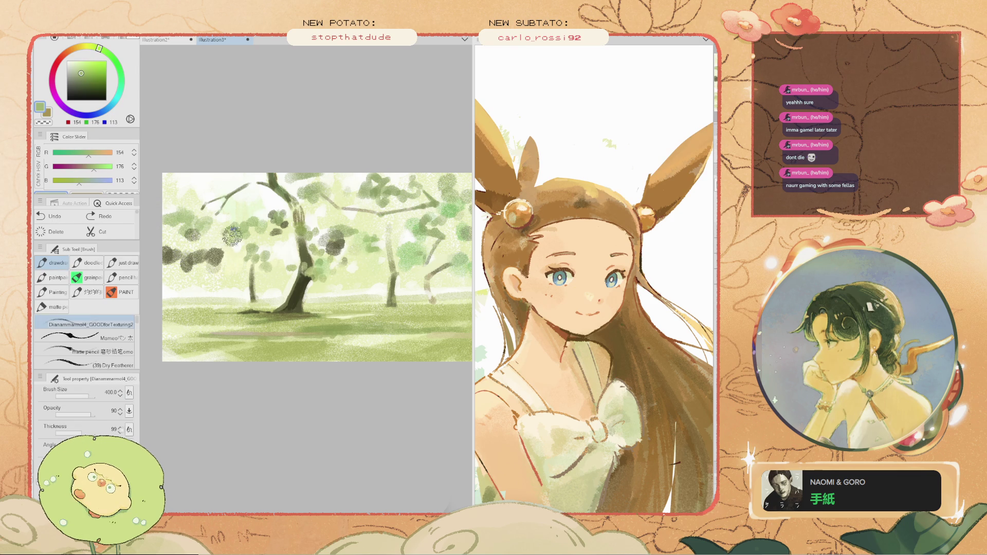
- Add leaf dabs to the left and right trees' foliage, undoing the unwanted ones
left_click_drag(214, 246, 205, 253)
scroll(178, 252, "down", 2)
scroll(177, 252, "up", 1)
scroll(357, 262, "up", 2)
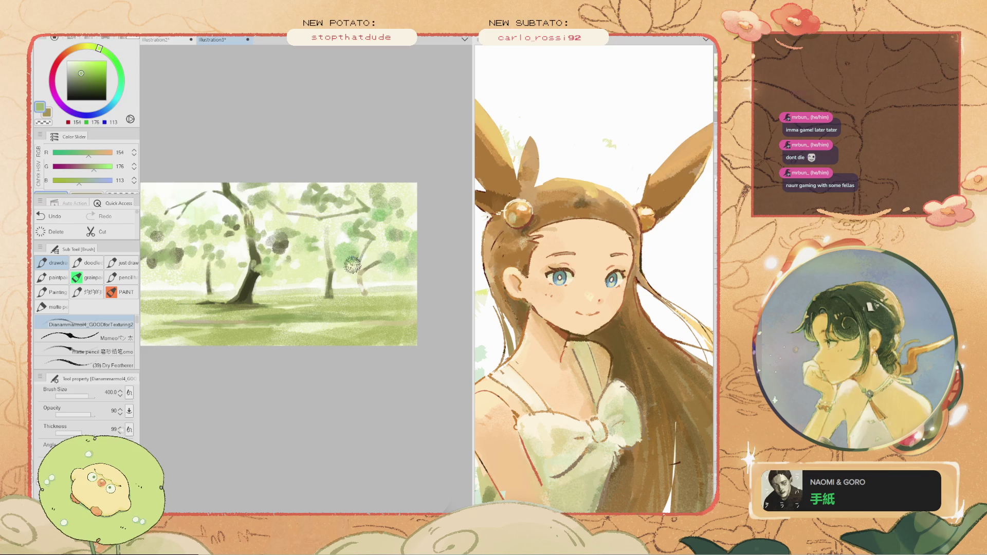
key("ctrl+z")
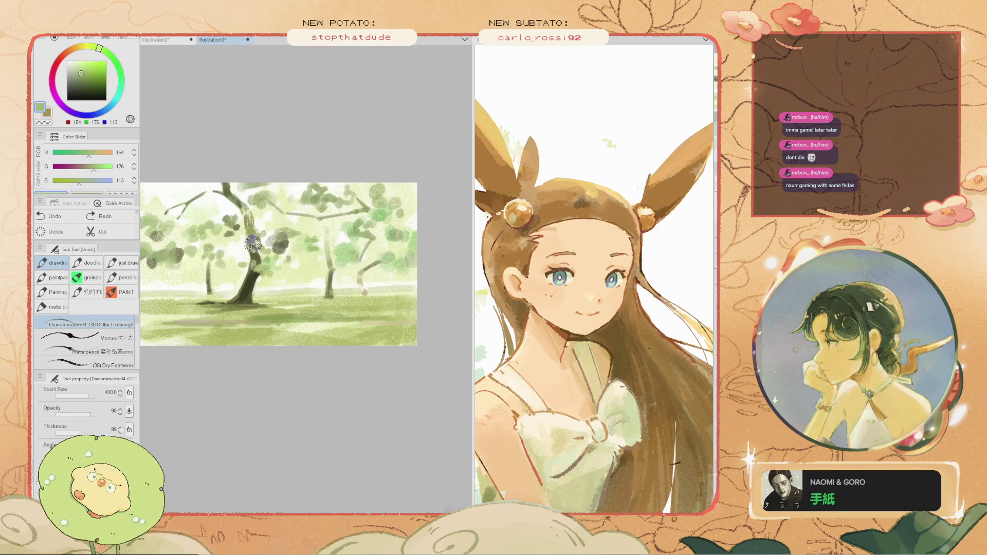
left_click(347, 250, "alt")
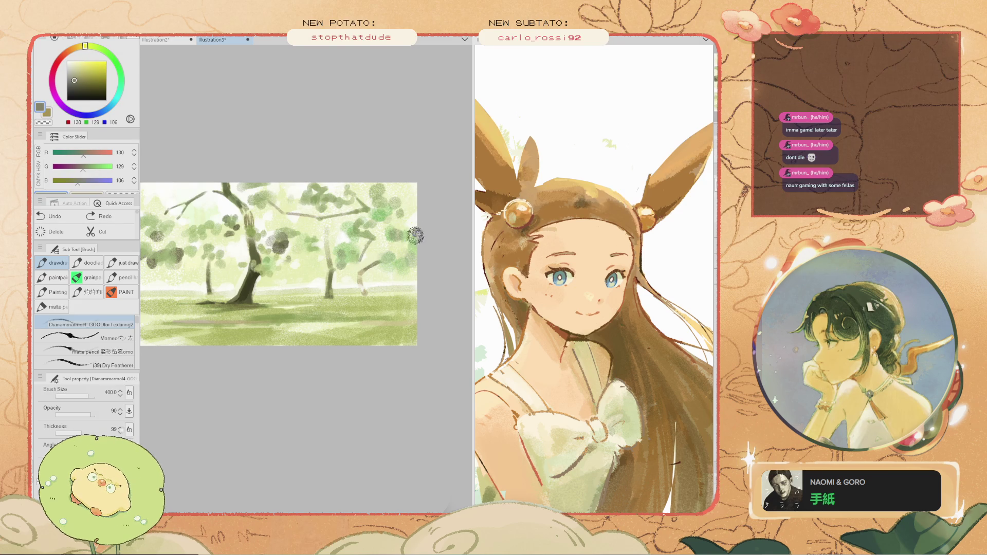
key("ctrl+z")
left_click_drag(412, 235, 403, 228)
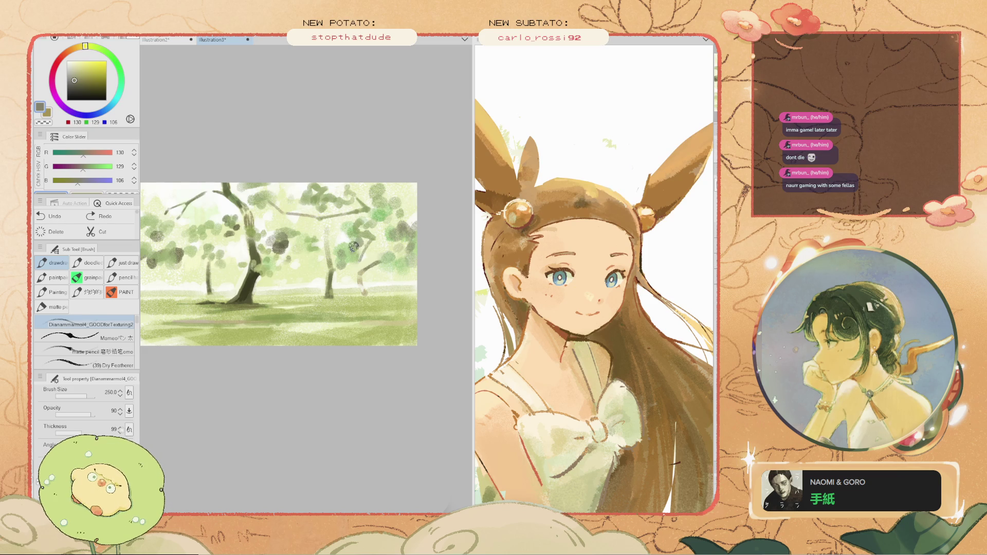
key("i")
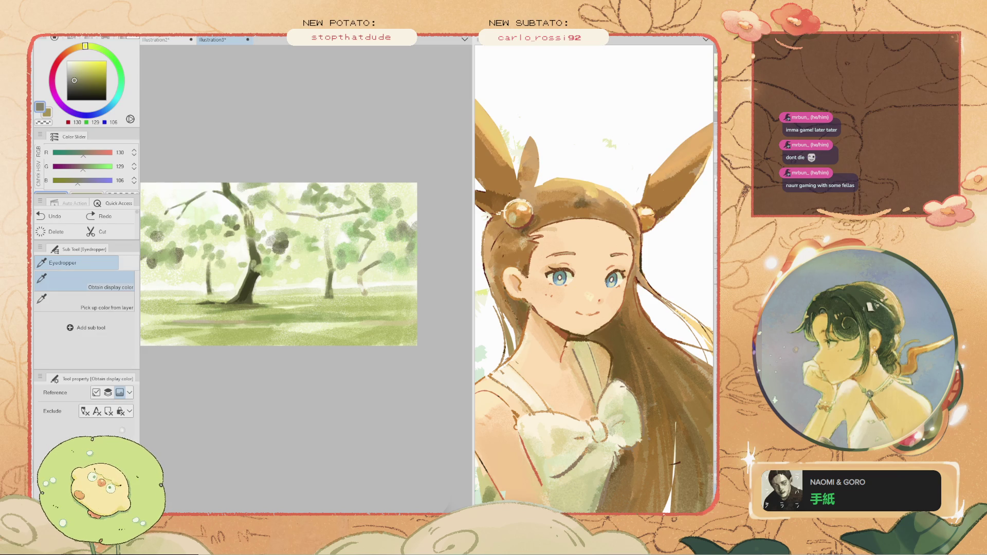
left_click(335, 239)
key("b")
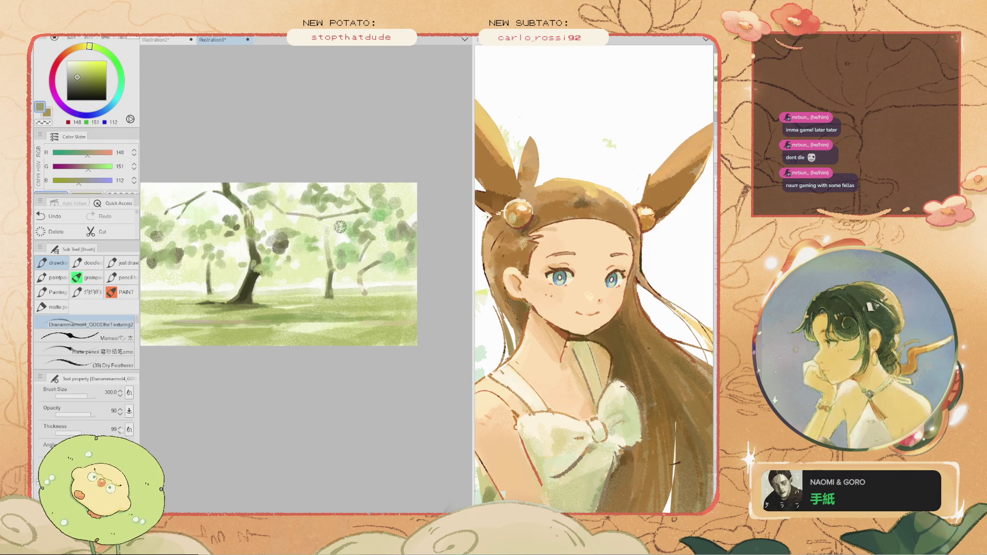
key("ctrl+z")
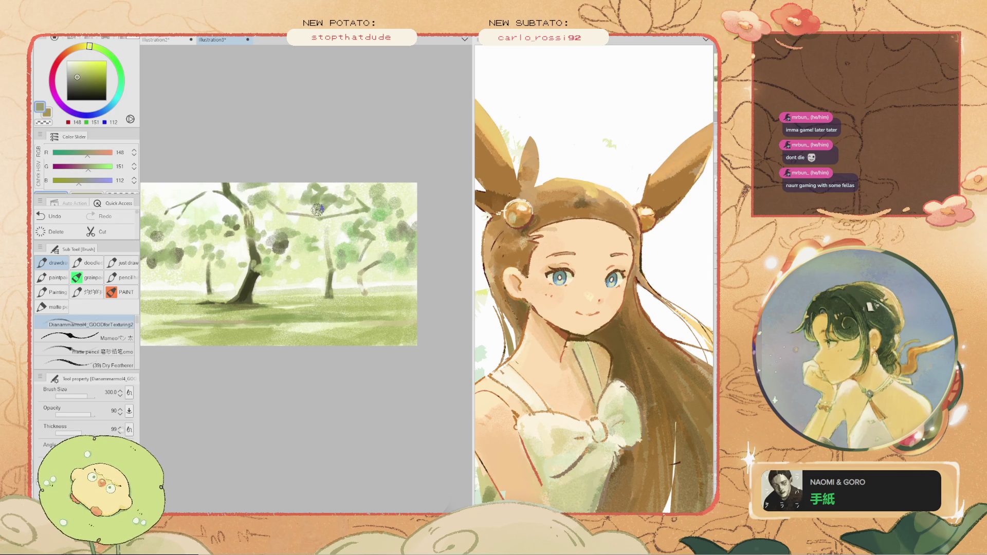
- Sample a dark olive from the trunk and try a dark stroke near it, then undo
key("i")
left_click(283, 247)
key("b")
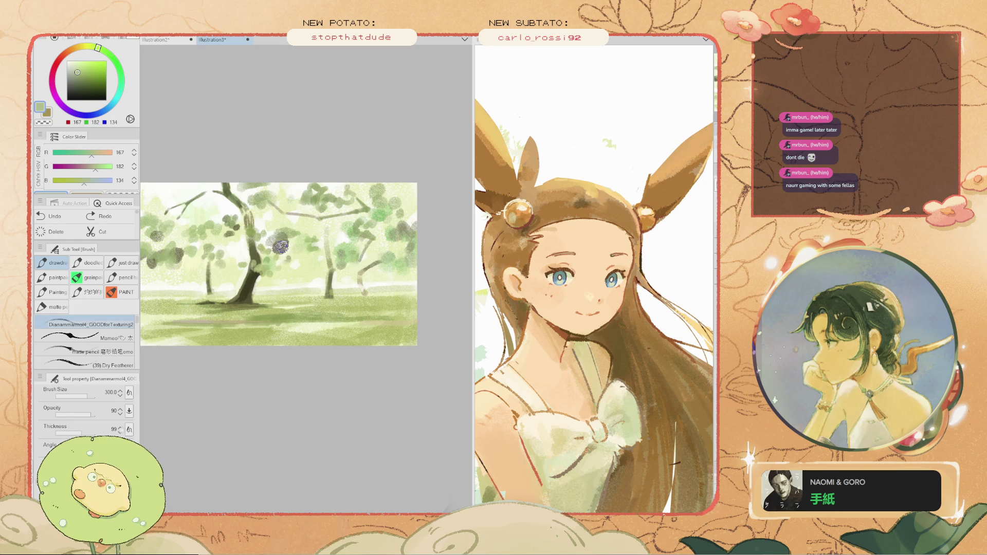
key("i")
scroll(292, 275, "up", 1)
left_click(192, 294)
key("b")
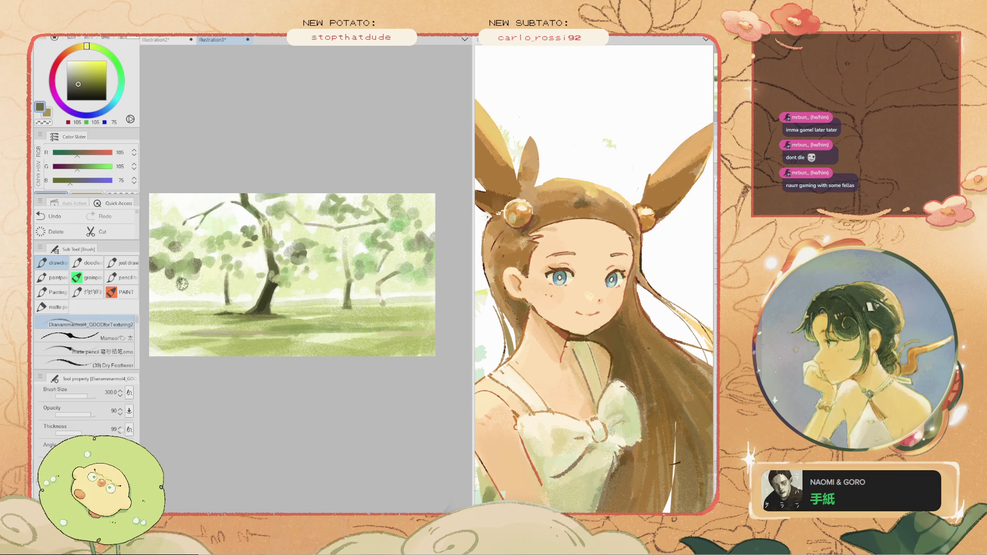
left_click_drag(385, 312, 281, 314)
key("ctrl+z")
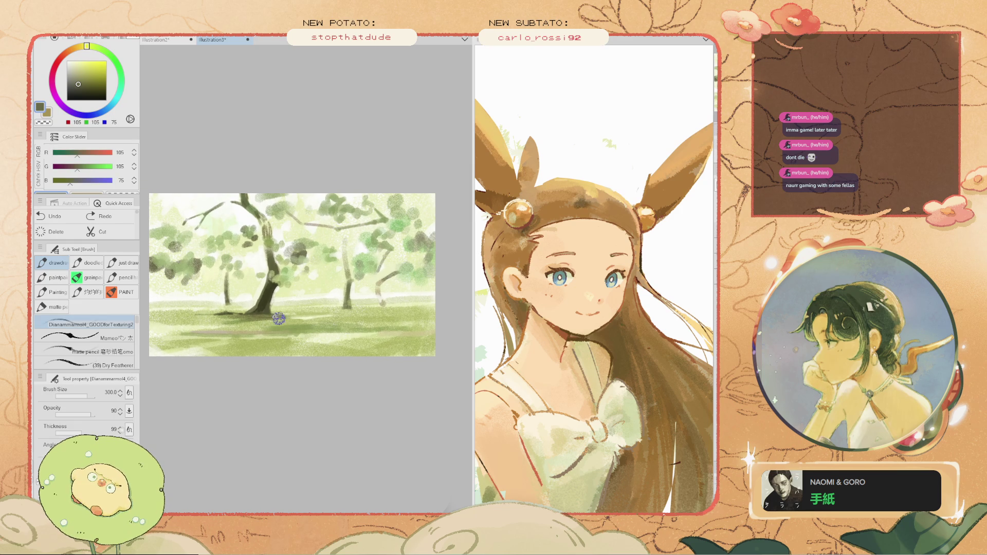
- Paint near-white highlights into the canopy, across the central trunk and along the grass at size 350
key("i")
left_click(308, 311)
key("b")
left_click_drag(330, 290, 319, 294)
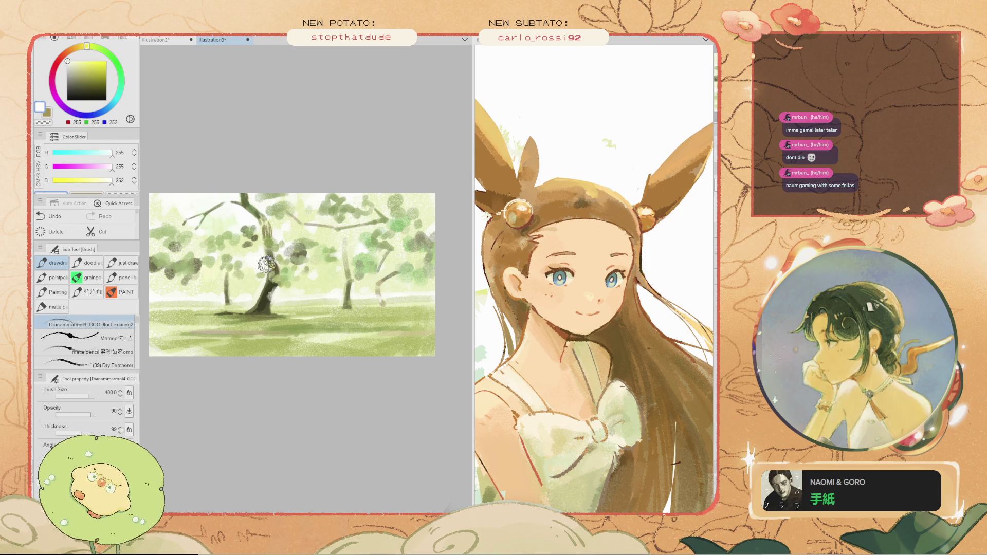
left_click_drag(283, 293, 245, 295)
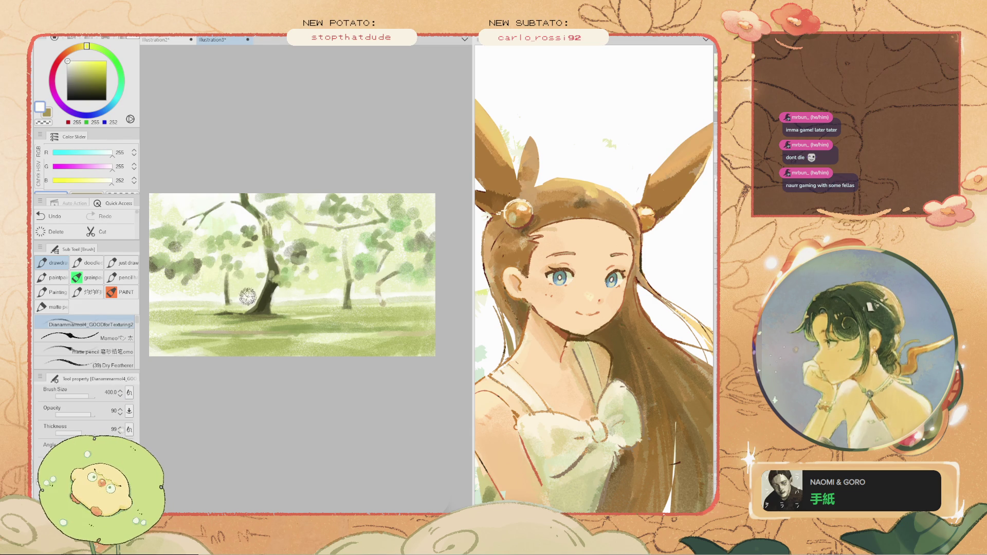
key("ctrl+z")
key("bracketleft")
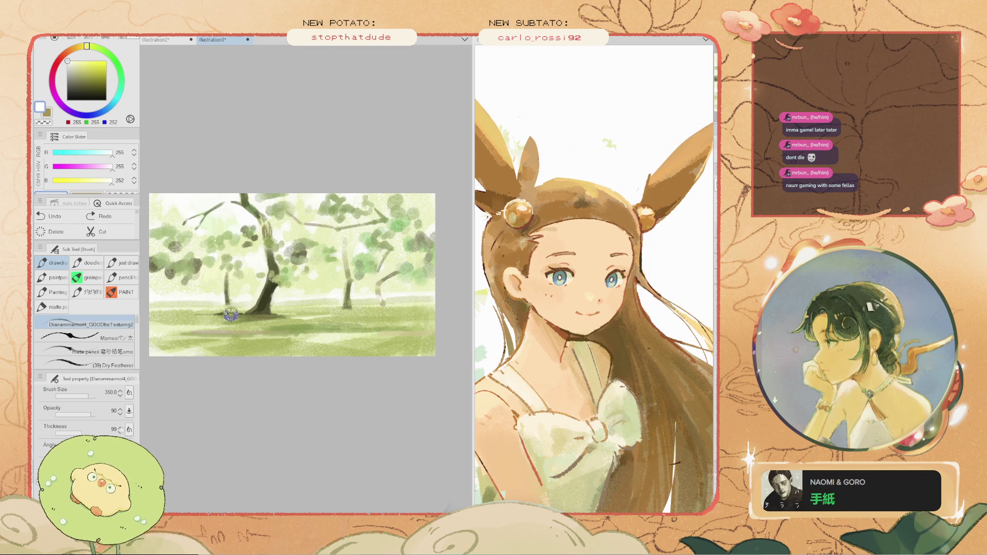
left_click_drag(152, 302, 202, 309)
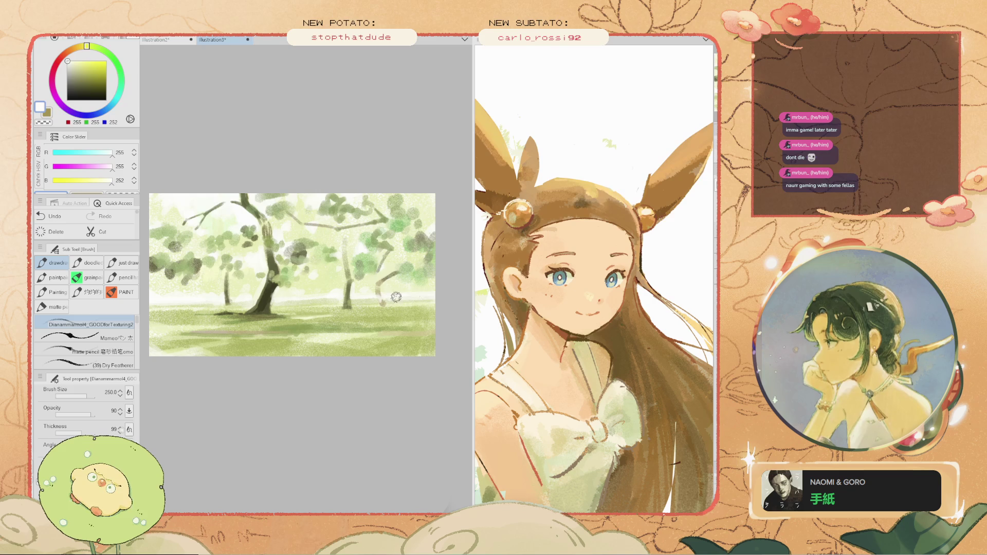
key("ctrl+z")
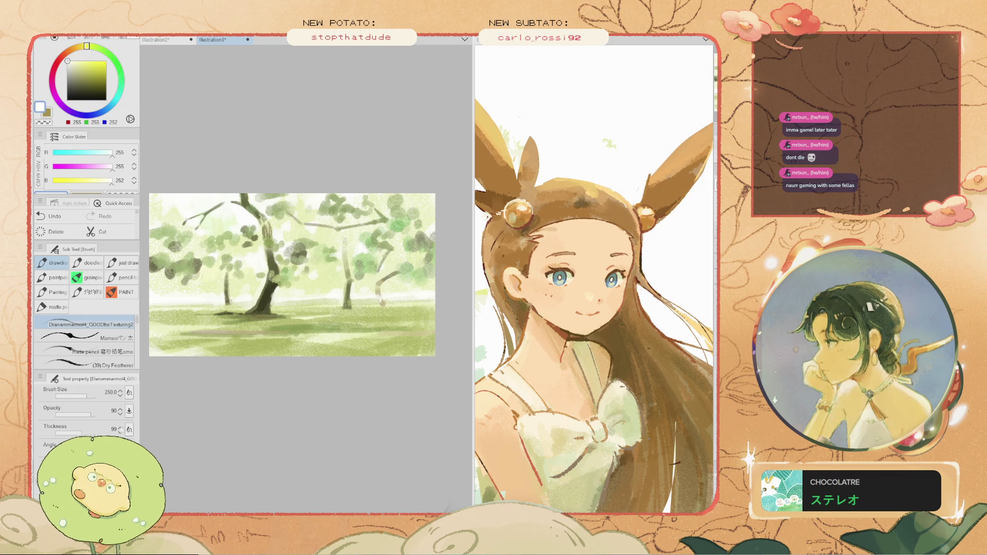
- Repaint a near-white stroke along the grassy ground and resample near-white from the sky
scroll(386, 355, "up", 2)
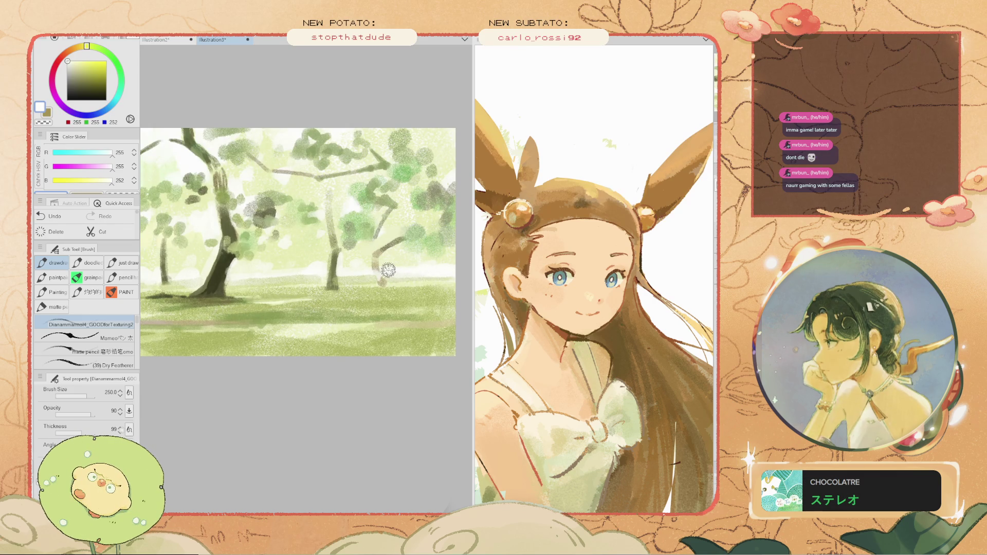
scroll(381, 268, "down", 3)
scroll(316, 222, "up", 3)
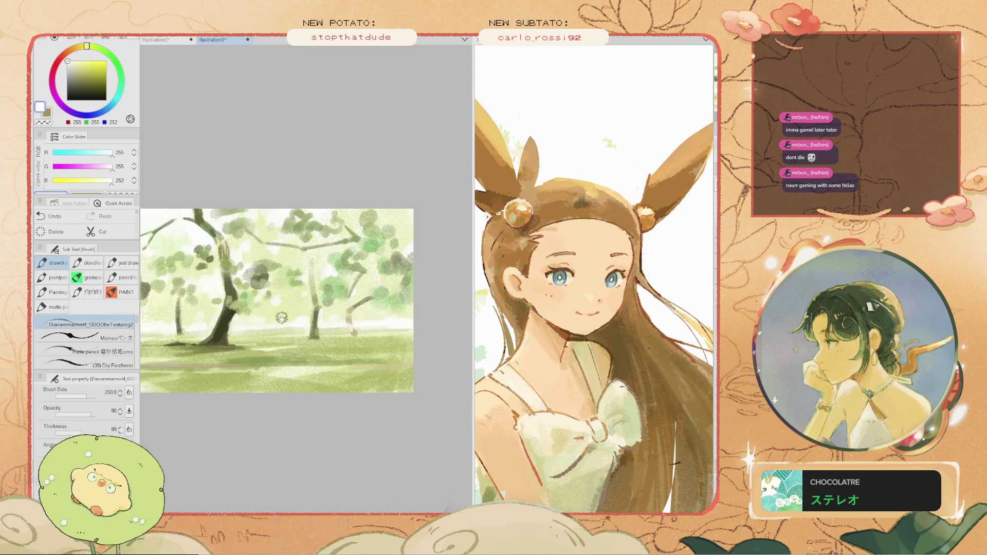
left_click_drag(191, 296, 256, 251)
scroll(355, 220, "down", 2)
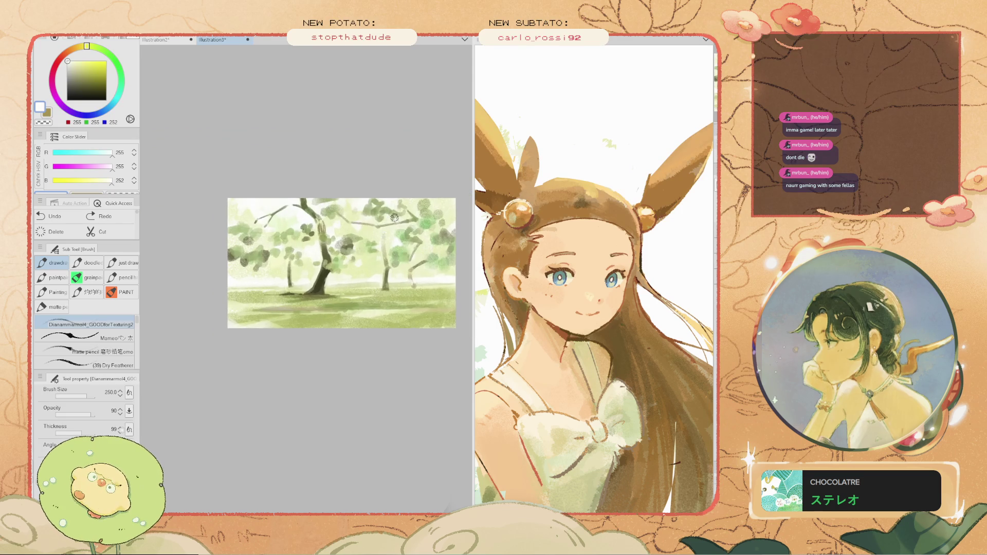
scroll(429, 298, "up", 2)
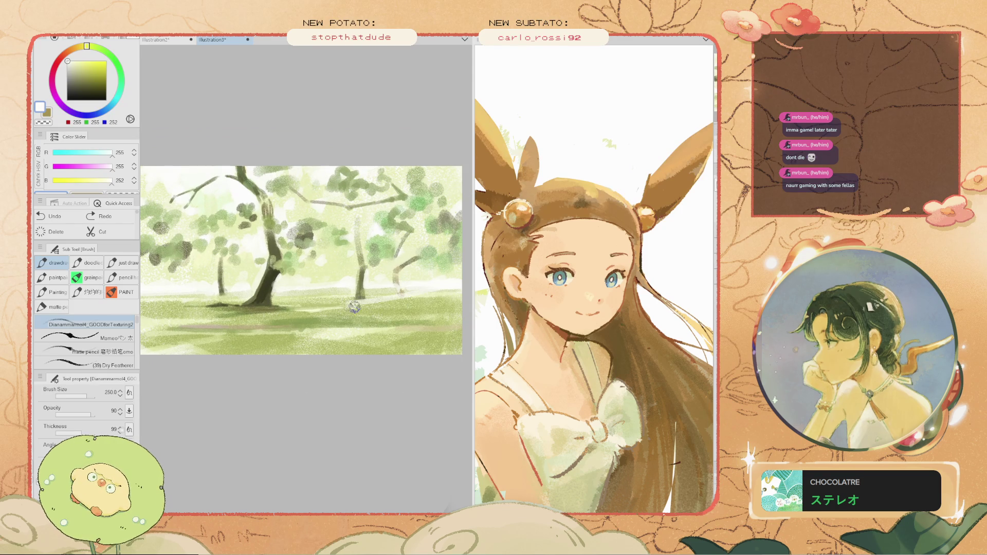
key("ctrl+z")
left_click_drag(453, 317, 164, 304)
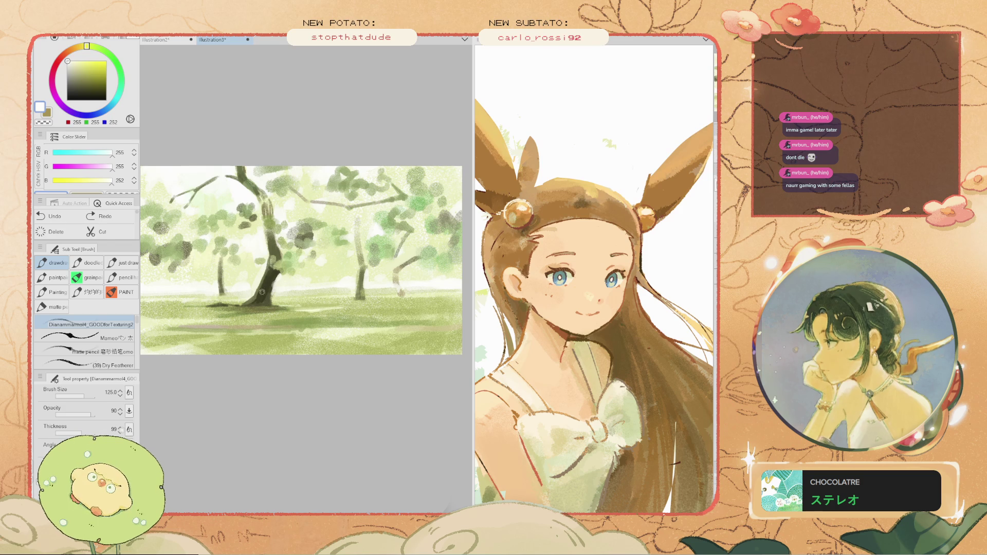
key("i")
left_click(288, 283)
key("b")
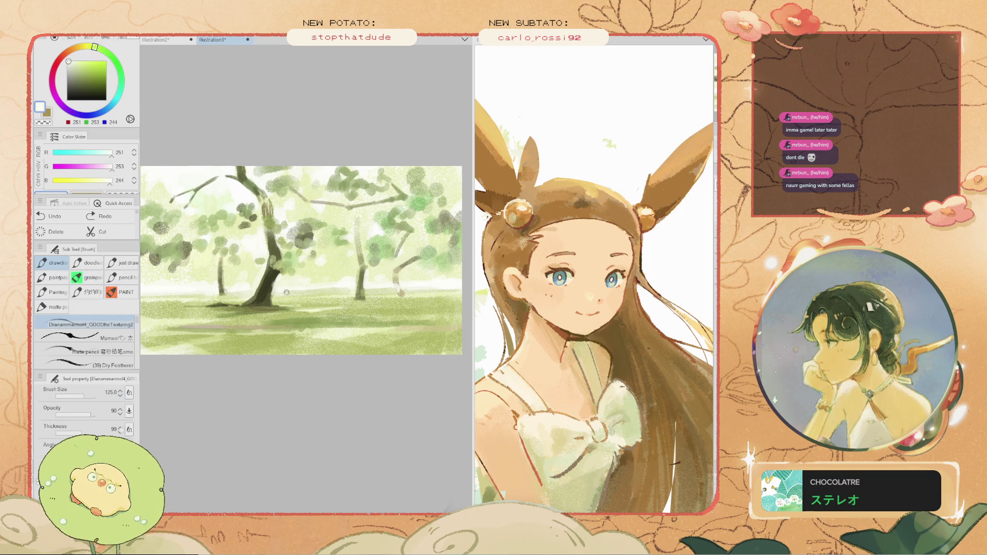
key("h")
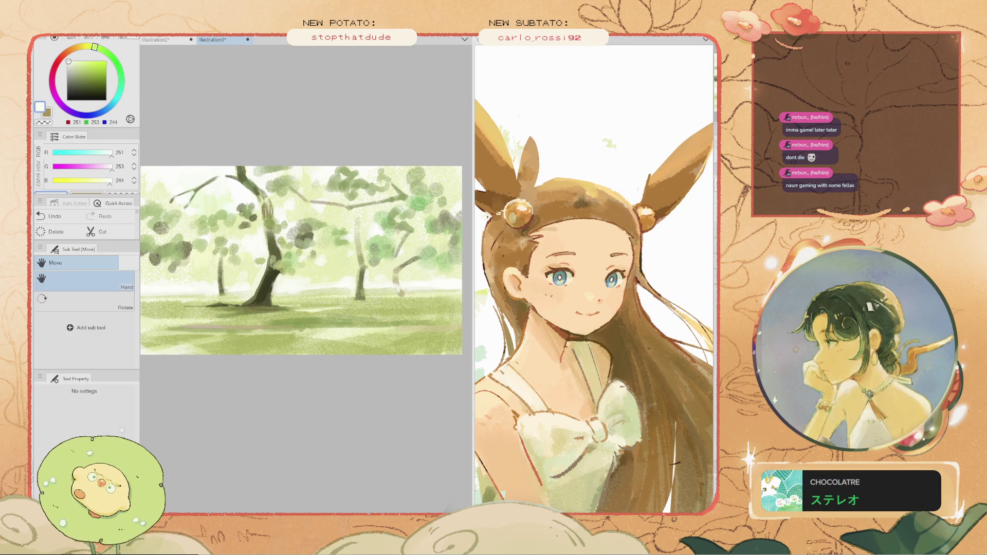
mouse_move(301, 260)
left_mouse_down()
mouse_move(308, 266)
mouse_move(300, 262)
left_mouse_up()
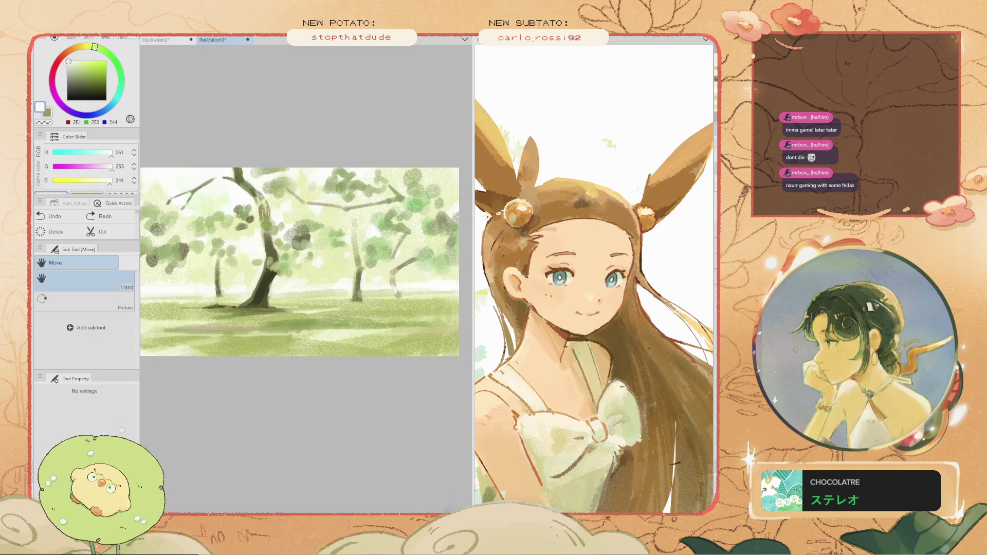
- Try pale yellow light on the grass and foliage left of the central tree, then undo it
key("i")
left_click(299, 261)
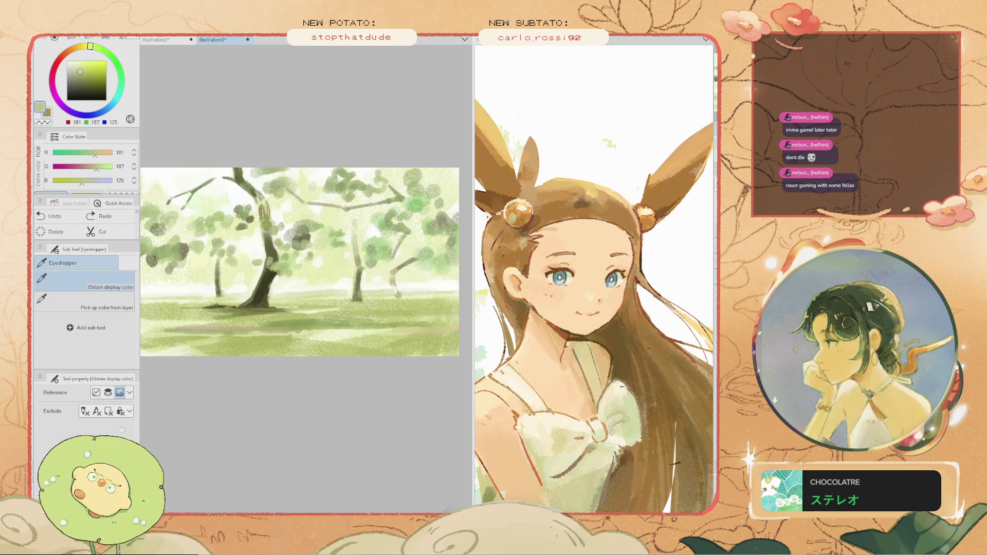
left_click(420, 329)
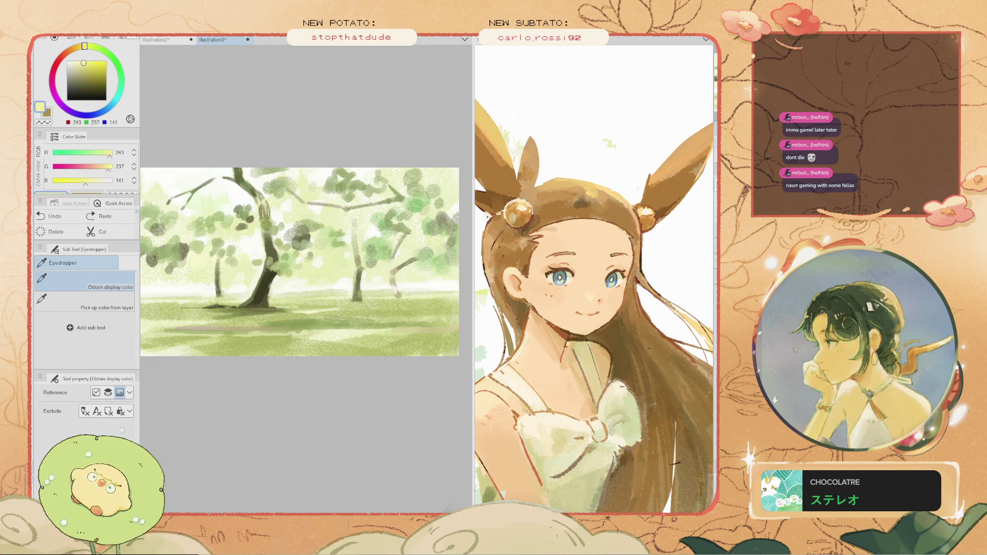
key("b")
mouse_move(430, 319)
left_mouse_down()
mouse_move(370, 293)
mouse_move(432, 300)
mouse_move(312, 314)
left_mouse_up()
key("ctrl+z")
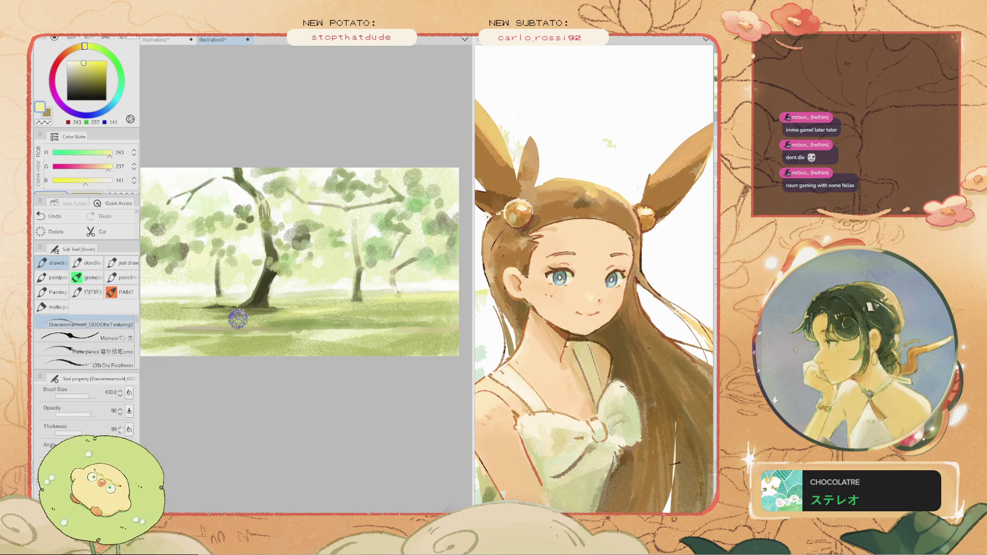
mouse_move(309, 258)
left_mouse_down()
mouse_move(278, 234)
mouse_move(291, 254)
left_mouse_up()
key("ctrl+z")
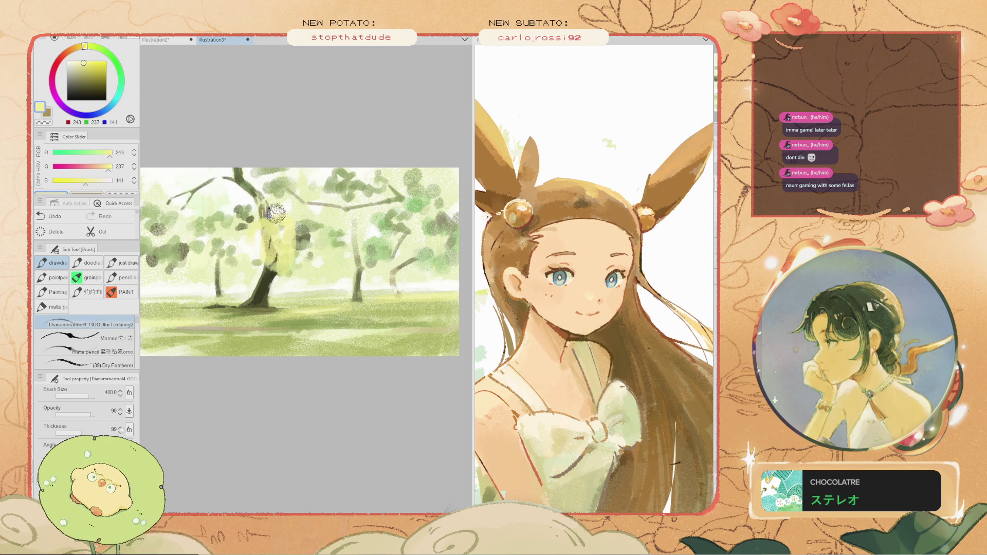
key("ctrl+z")
- Darken the central trunk and its upper branch with dark teal strokes
left_click_drag(251, 186, 265, 206)
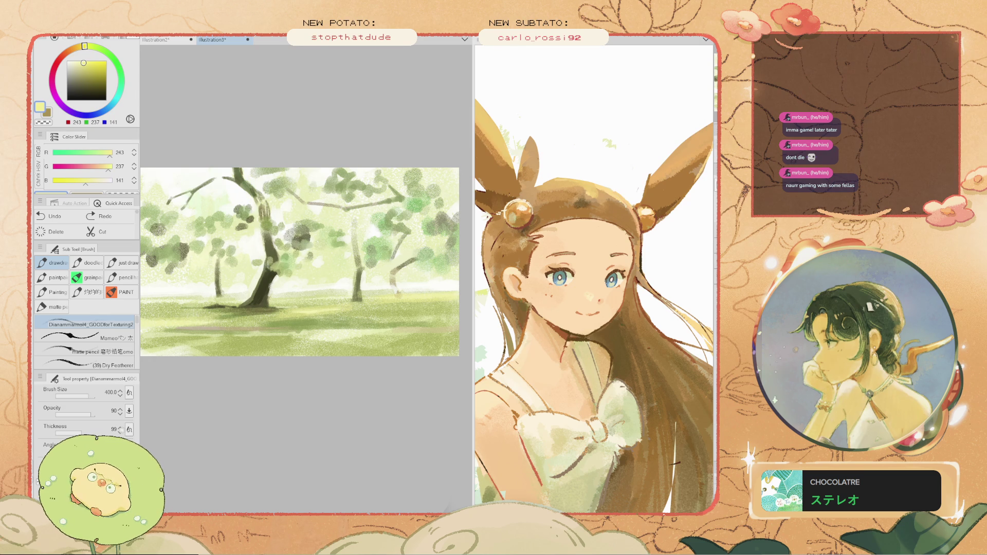
left_click(259, 216, "alt")
scroll(270, 195, "up", 1)
key("bracketleft")
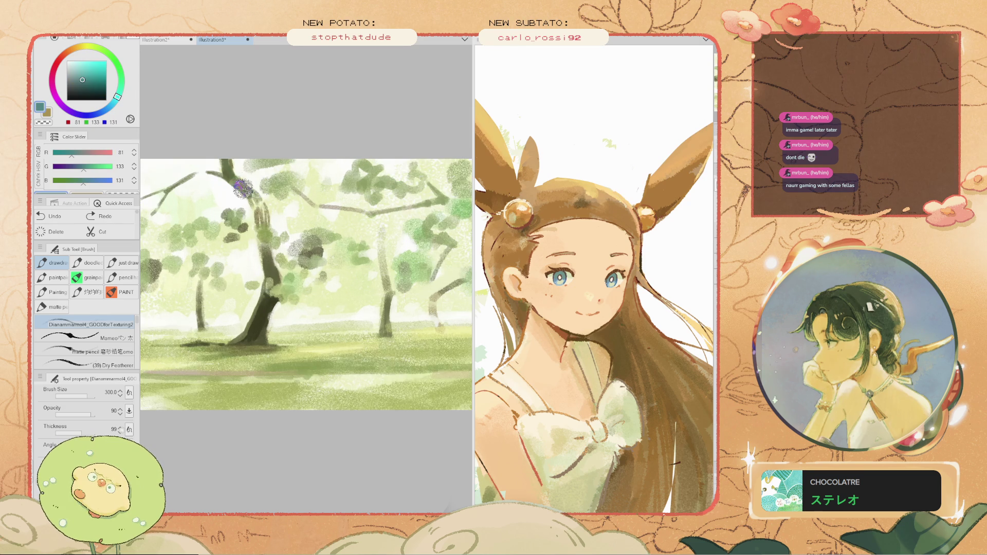
scroll(248, 205, "up", 1)
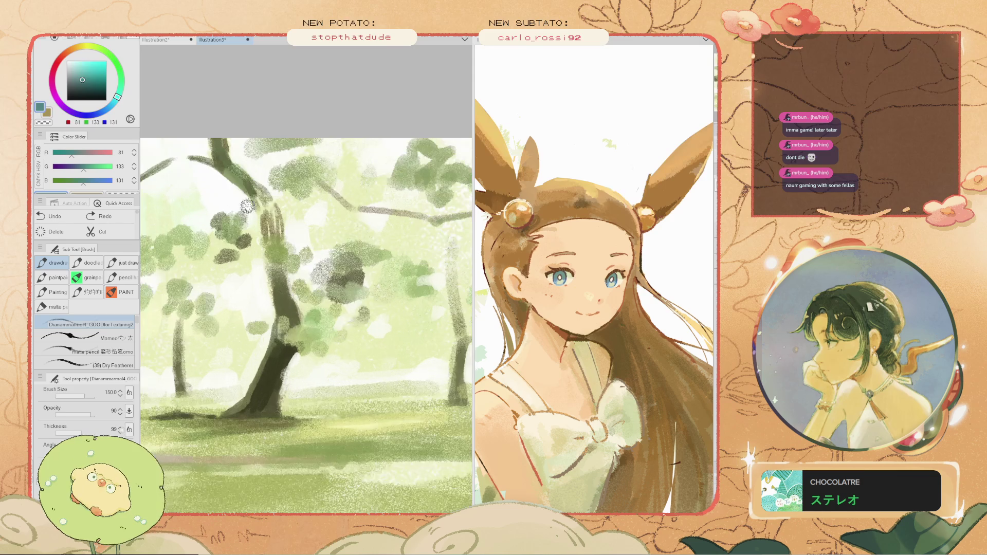
mouse_move(263, 211)
left_mouse_down()
mouse_move(245, 179)
mouse_move(264, 221)
mouse_move(273, 217)
left_mouse_up()
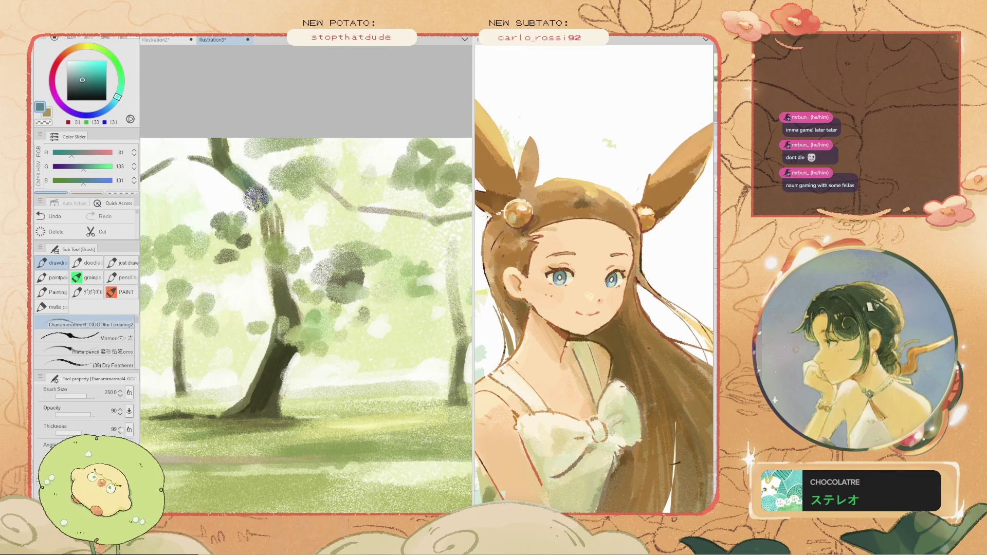
scroll(209, 183, "down", 3)
scroll(267, 261, "up", 2)
key("bracketright")
left_click_drag(257, 288, 248, 329)
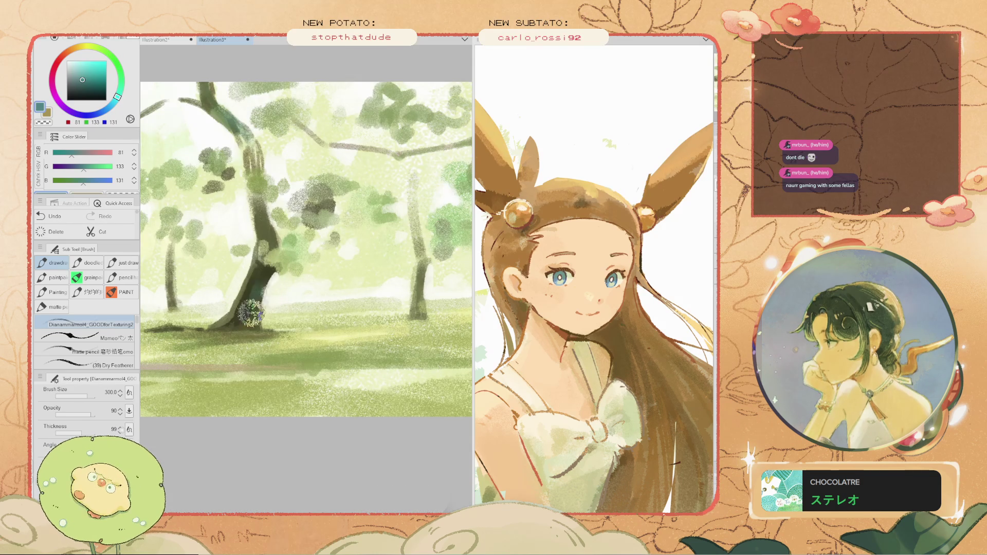
key("ctrl+z")
mouse_move(254, 282)
left_mouse_down()
mouse_move(264, 309)
mouse_move(252, 313)
left_mouse_up()
- Darken the trunk base and smooth the upper trunk with sampled dark olive greens
left_click(256, 282, "alt")
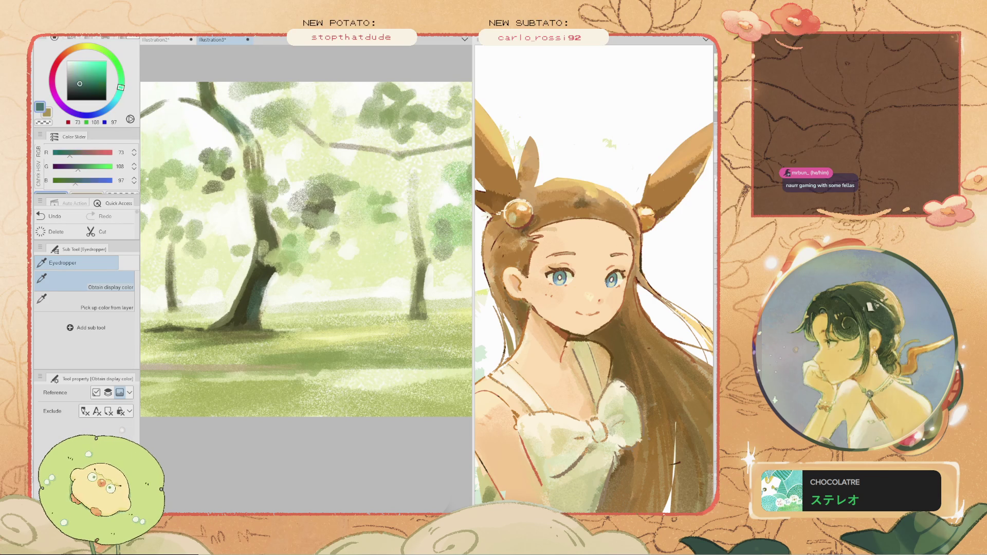
left_click_drag(235, 320, 226, 322)
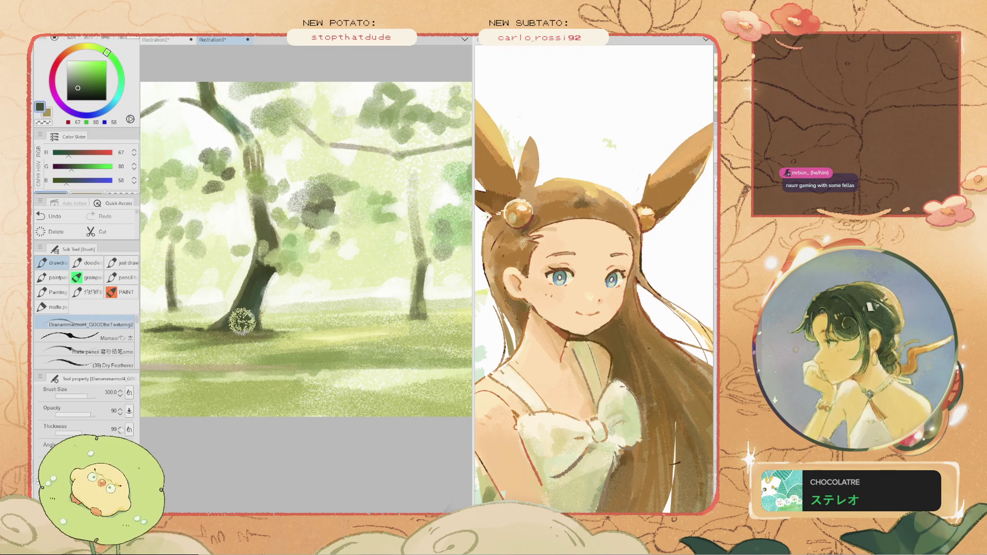
key("bracketleft")
left_click(253, 287, "alt")
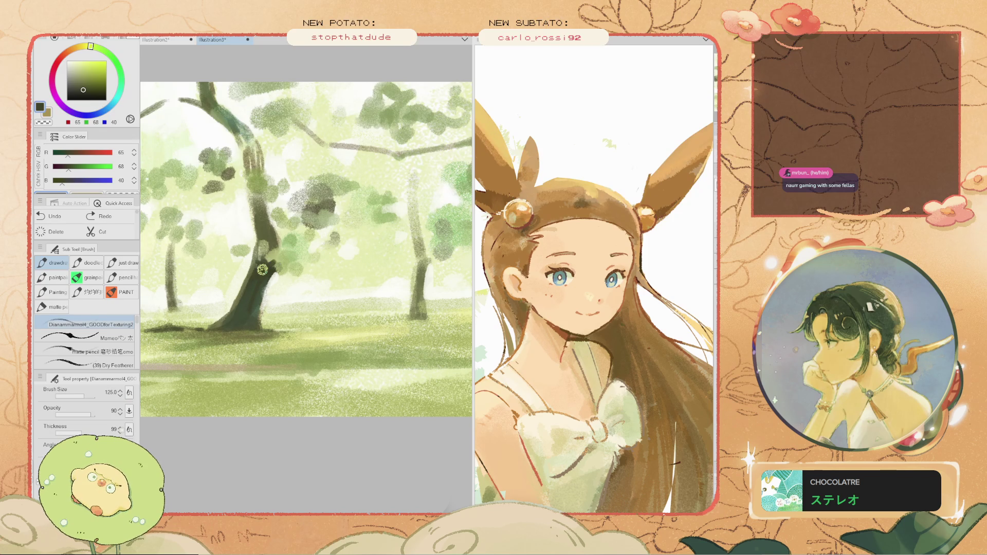
scroll(256, 268, "down", 1)
scroll(257, 280, "up", 3)
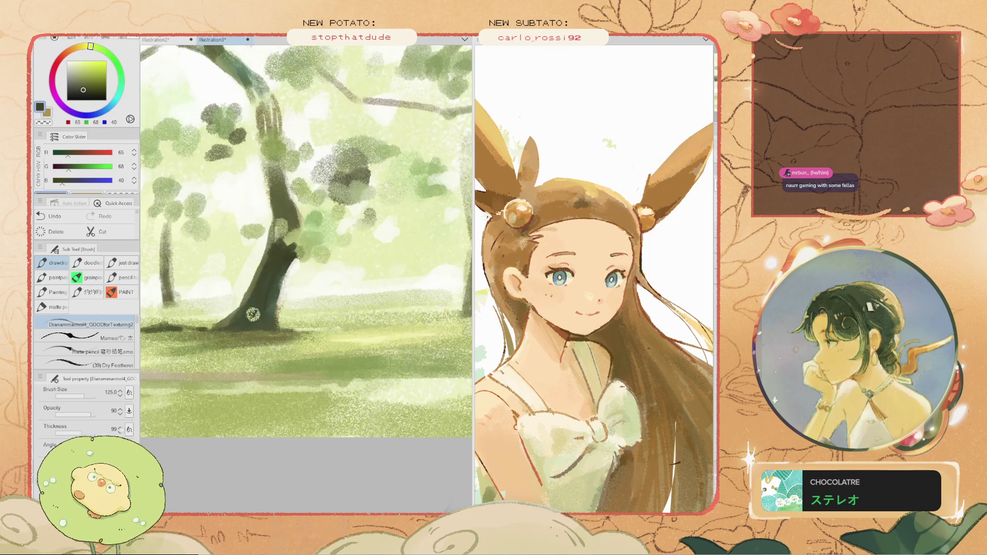
key("ctrl+z")
left_click(275, 276, "alt")
key("bracketright")
mouse_move(268, 298)
left_mouse_down()
mouse_move(269, 254)
mouse_move(235, 326)
mouse_move(245, 311)
mouse_move(222, 326)
left_mouse_up()
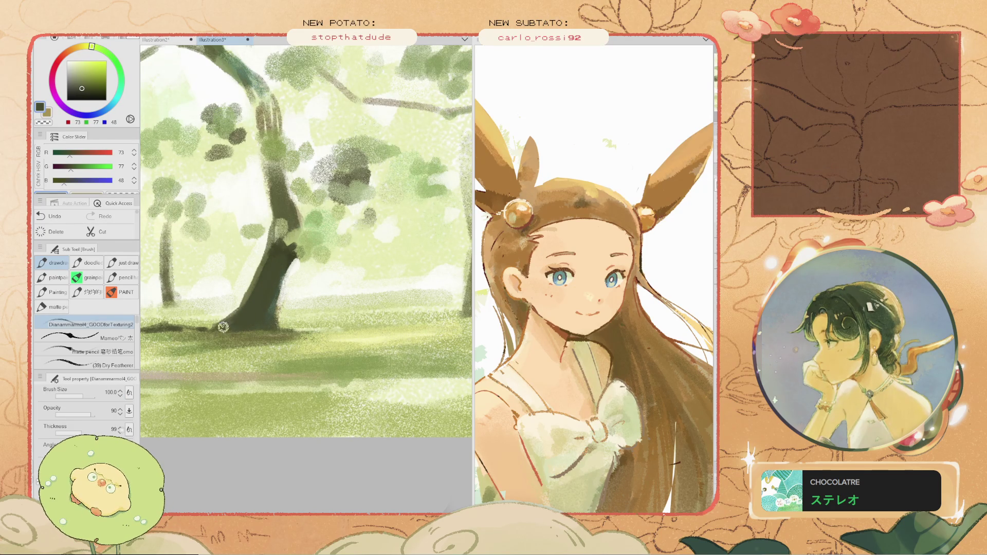
- Brush near-white haze just left of the trunk with a large brush
key("bracketleft")
key("bracketleft")
scroll(205, 332, "down", 2)
scroll(215, 313, "up", 2)
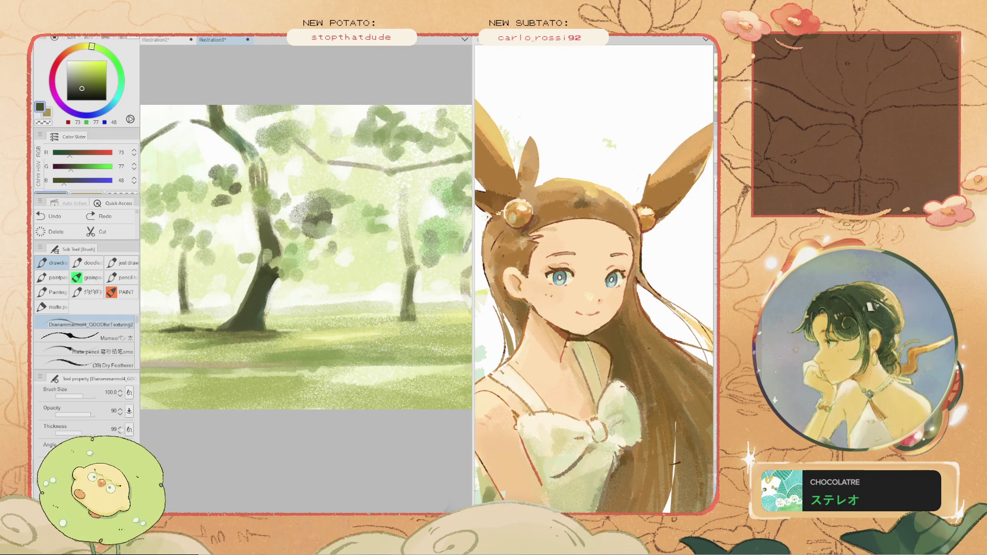
left_click(235, 310, "alt")
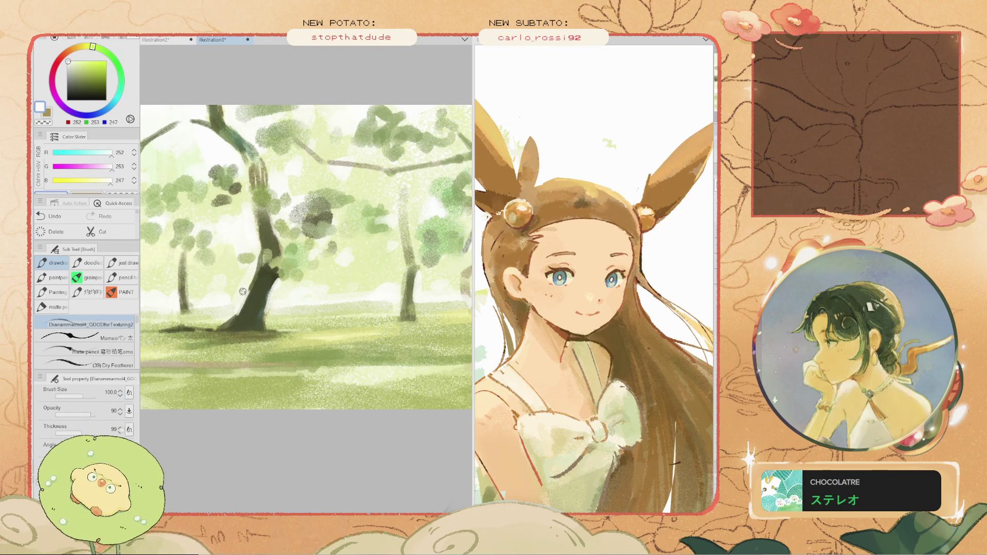
scroll(240, 292, "up", 2)
key("bracketright")
key("bracketright")
key("bracketright")
scroll(257, 274, "down", 1)
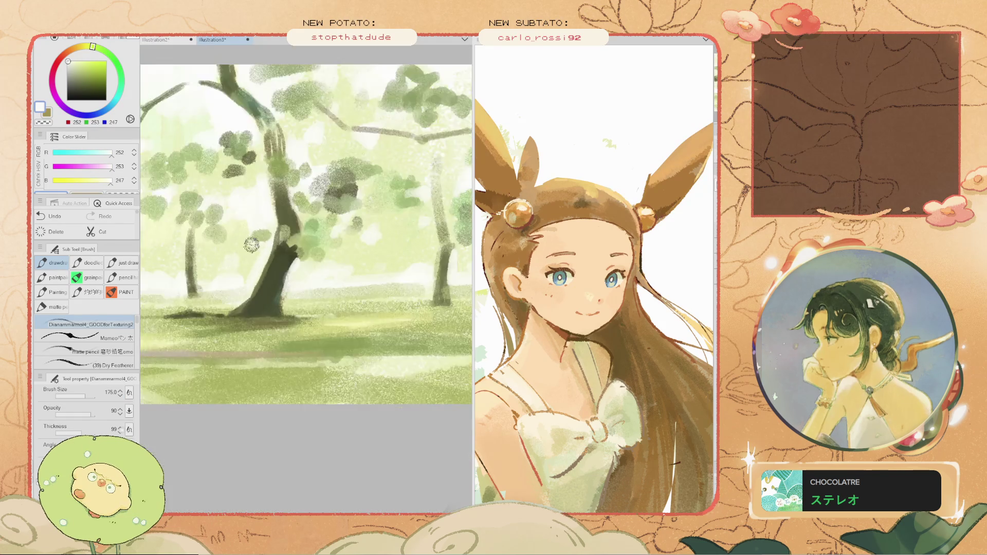
scroll(257, 274, "up", 1)
mouse_move(258, 276)
left_mouse_down()
mouse_move(227, 288)
mouse_move(247, 275)
mouse_move(228, 273)
mouse_move(265, 273)
mouse_move(223, 276)
mouse_move(284, 258)
mouse_move(283, 267)
mouse_move(279, 247)
mouse_move(279, 264)
left_mouse_up()
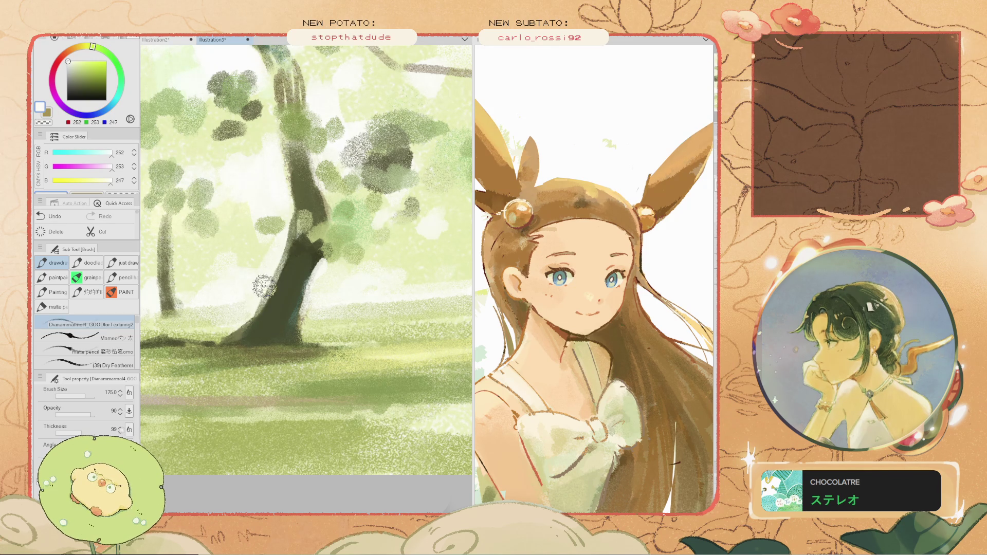
- Fit the painting in view and try lightening the area right of the trunk, then undo
key("ctrl+0")
scroll(239, 272, "up", 3)
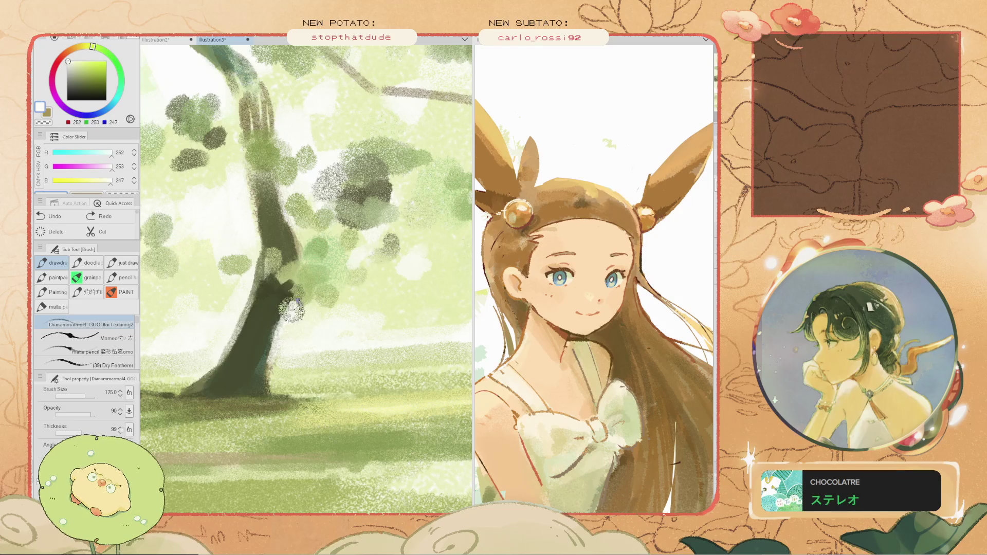
mouse_move(273, 270)
left_mouse_down()
mouse_move(284, 288)
mouse_move(321, 284)
left_mouse_up()
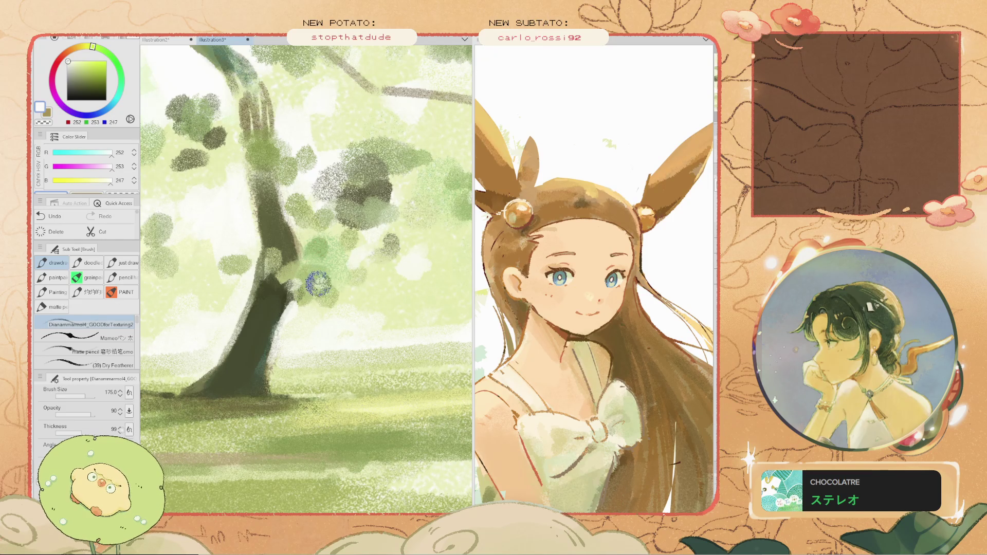
scroll(315, 215, "down", 3)
scroll(306, 268, "up", 2)
key("ctrl+z")
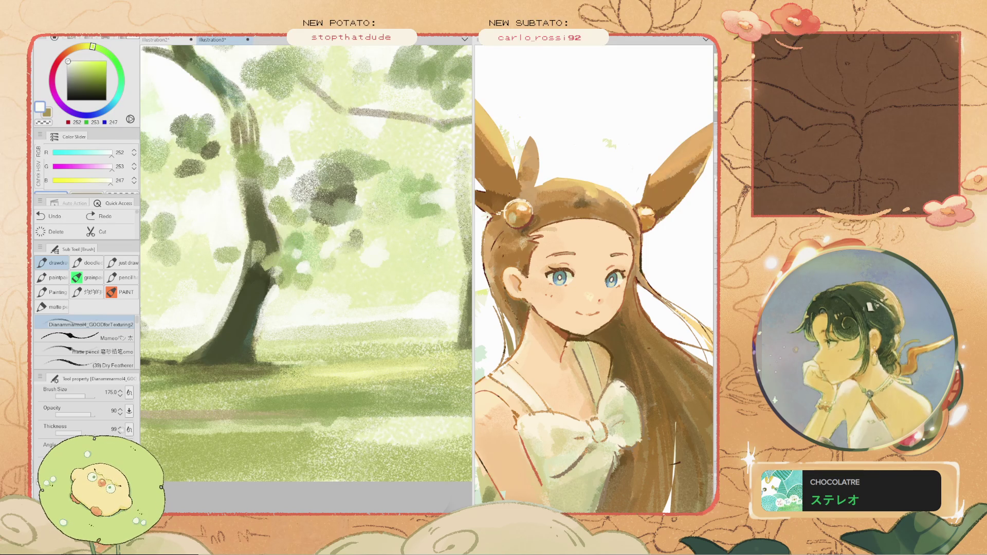
- Sample light leaf greens and add light green leaf dabs to the canopy
left_click(293, 229)
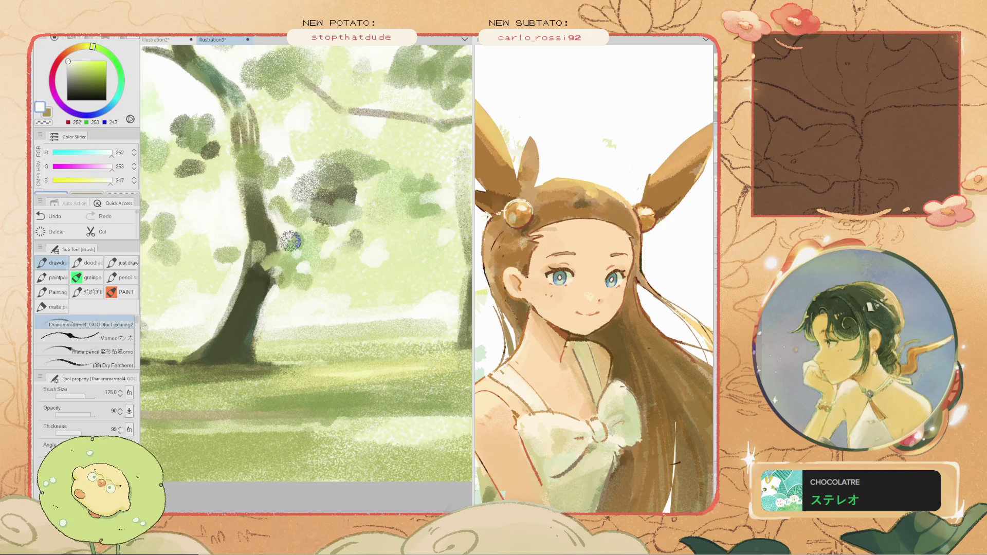
left_click_drag(286, 238, 305, 281)
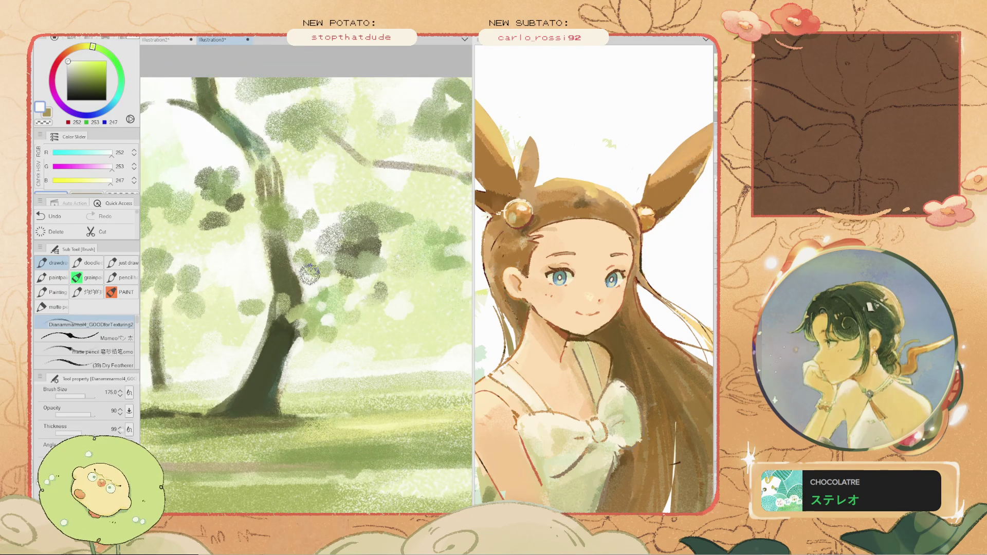
scroll(282, 222, "down", 3)
scroll(293, 231, "up", 1)
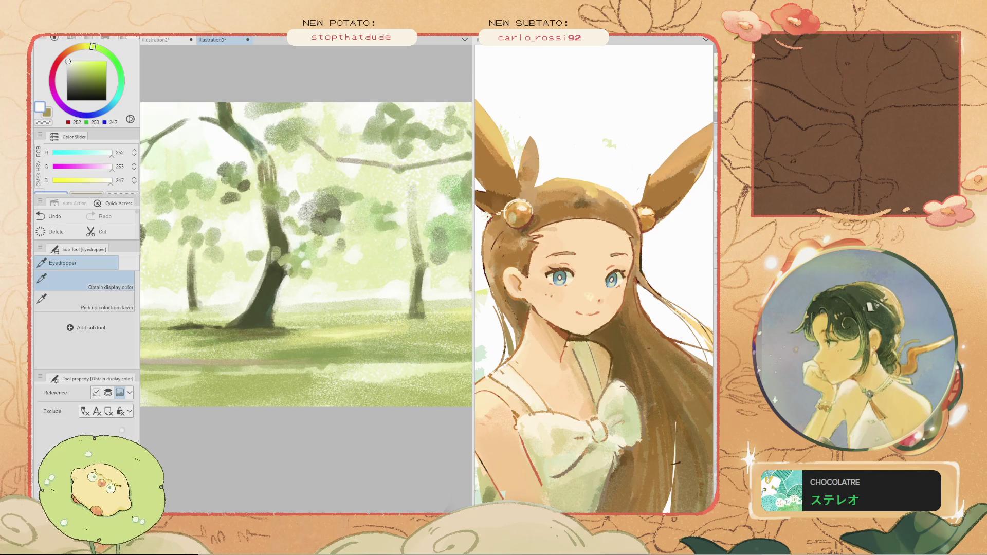
left_click(294, 231, "alt")
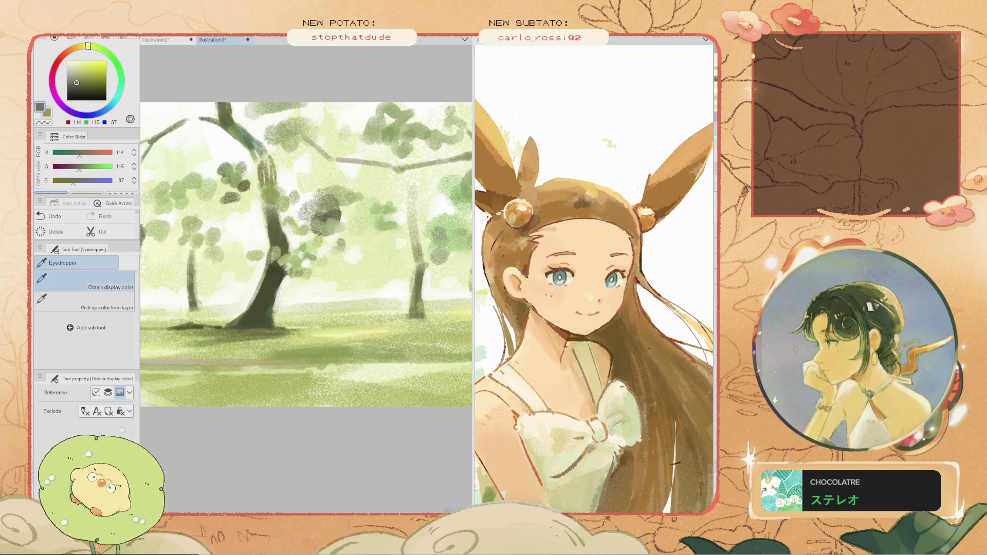
left_click(305, 257, "alt")
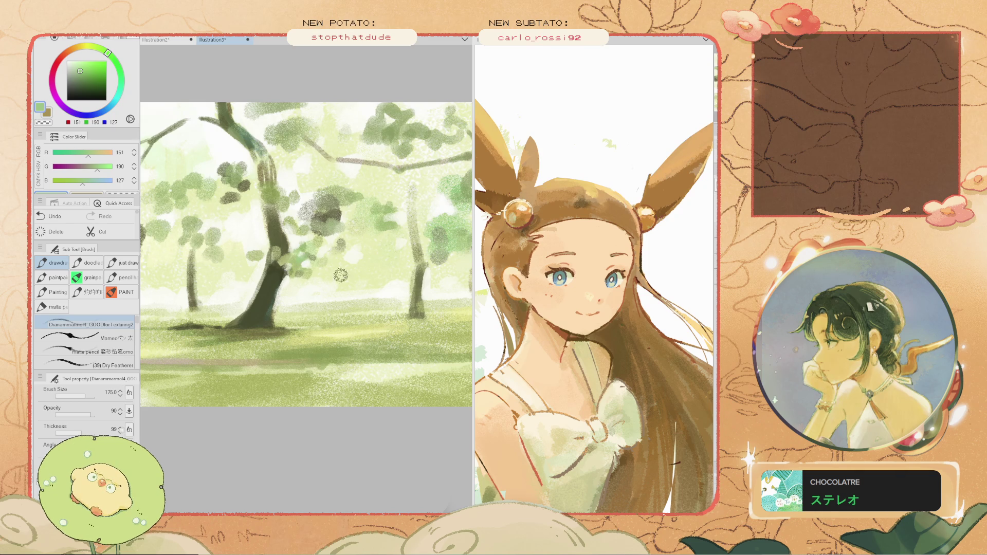
key("ctrl+z")
mouse_move(267, 234)
left_mouse_down()
mouse_move(231, 232)
mouse_move(242, 220)
mouse_move(232, 209)
mouse_move(239, 215)
left_mouse_up()
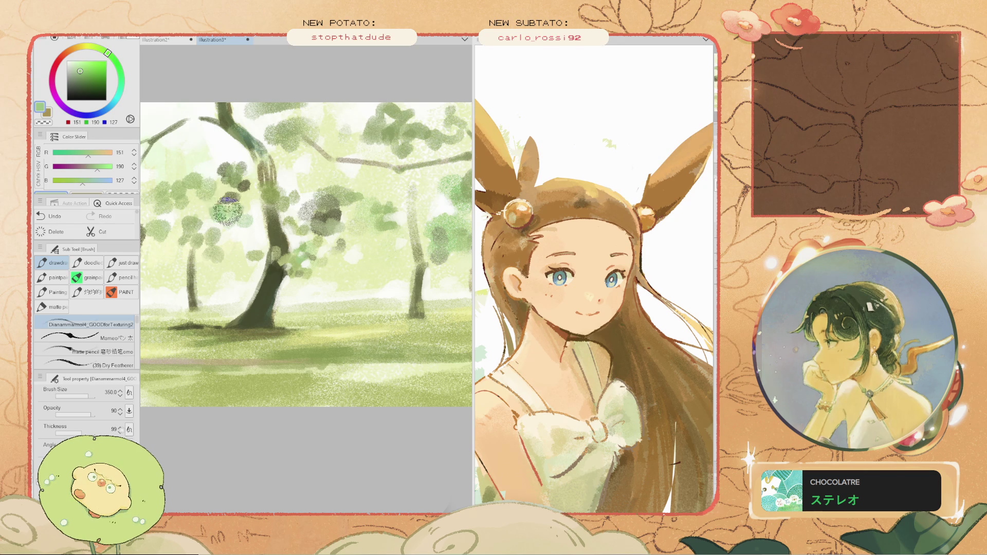
- Paint mid olive leaves on the canopy and a green arc left of the trunk
left_click(232, 201, "alt")
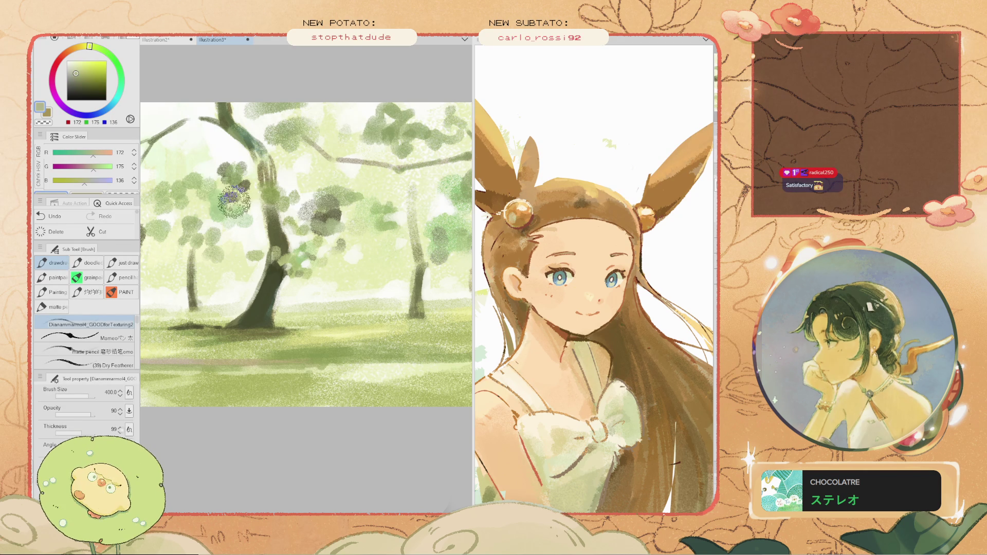
left_click(213, 209, "alt")
left_click_drag(204, 219, 226, 216)
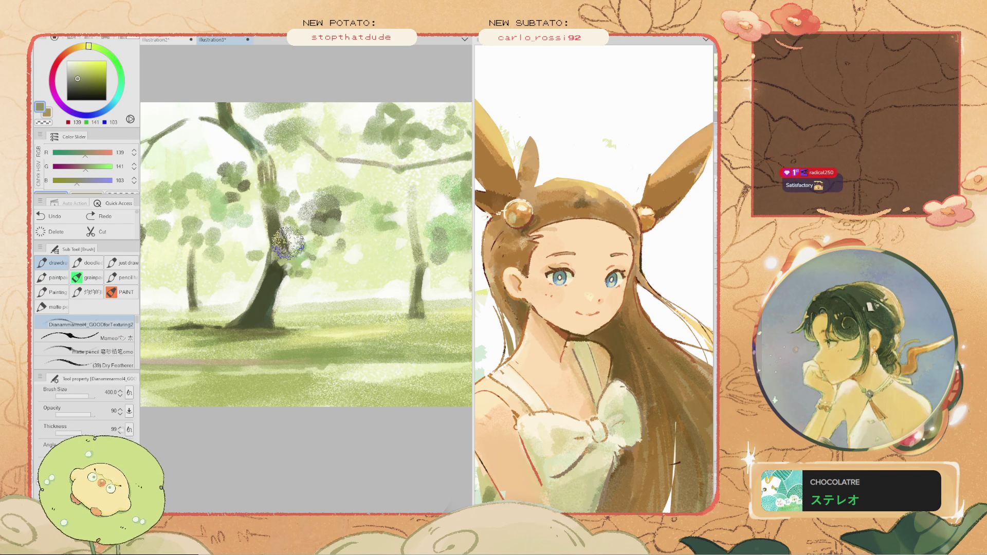
mouse_move(200, 249)
left_mouse_down()
mouse_move(209, 267)
mouse_move(282, 298)
left_mouse_up()
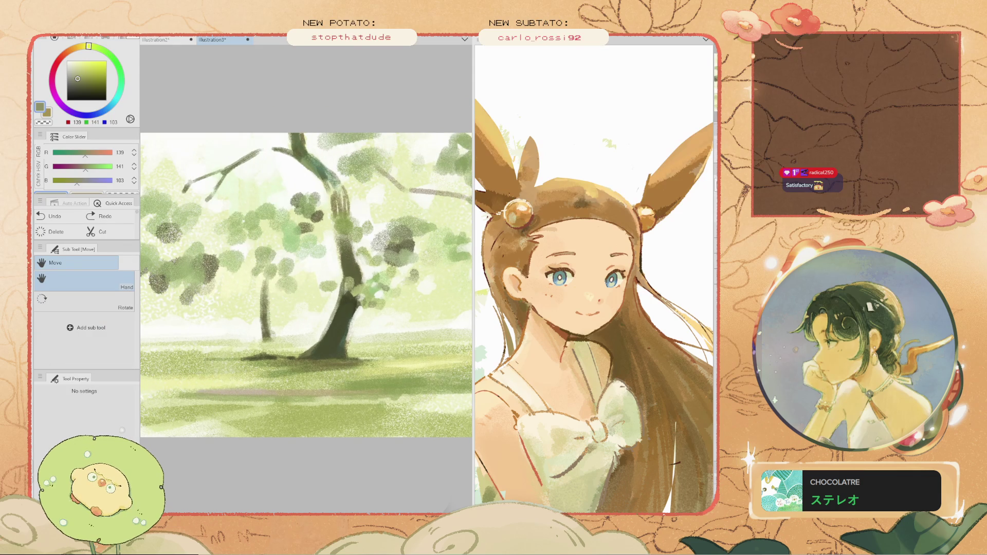
left_click(330, 308, "alt")
- Halve the brush and repaint the curved lower trunk in dark green
key("[")
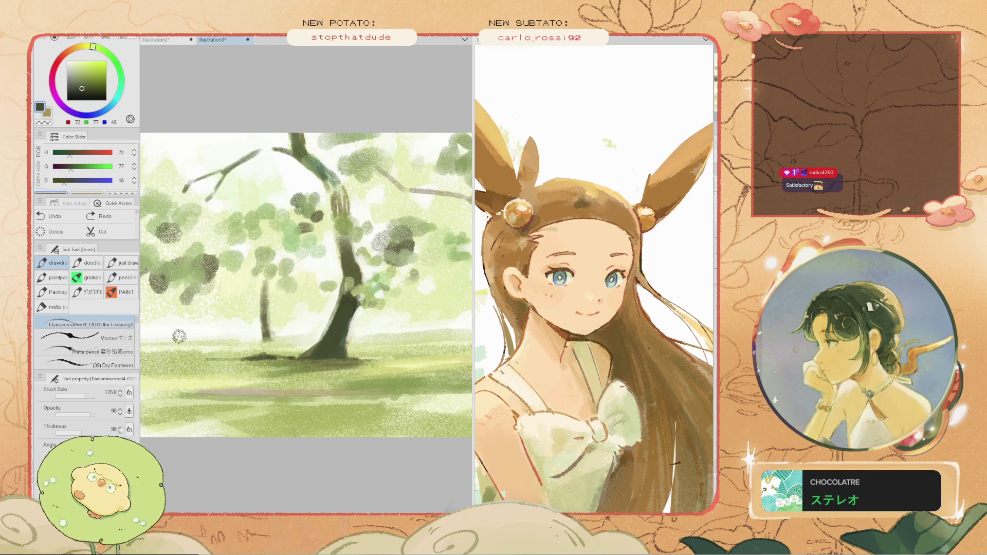
scroll(179, 333, "down", 2)
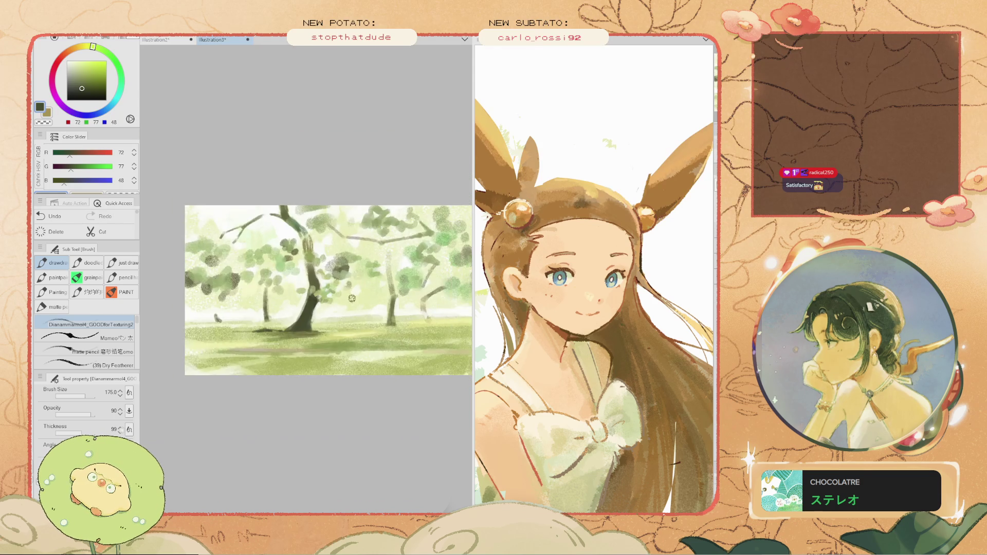
scroll(179, 333, "up", 4)
key("space")
key("ctrl+z")
key("ctrl+z")
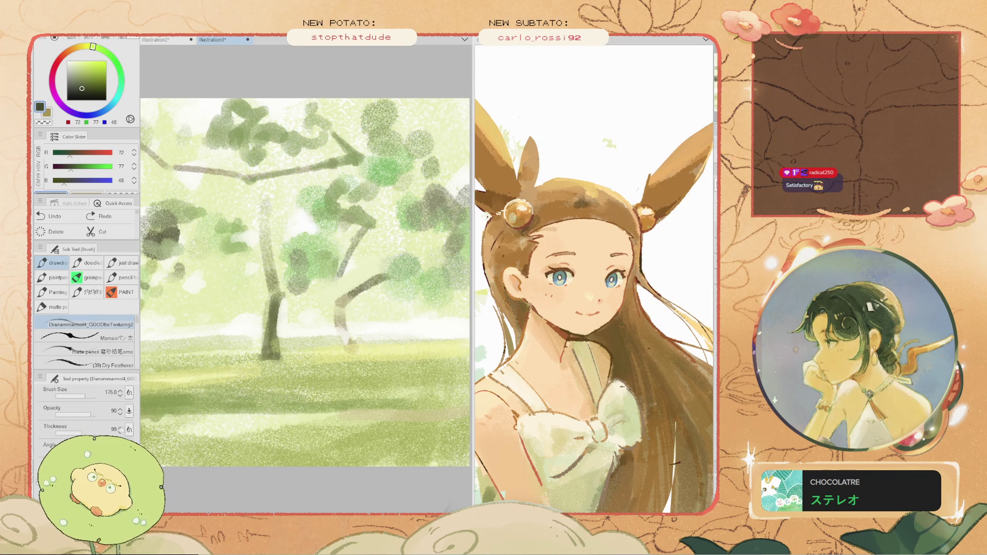
mouse_move(356, 291)
left_mouse_down()
mouse_move(341, 311)
mouse_move(346, 332)
mouse_move(342, 316)
mouse_move(415, 335)
left_mouse_up()
scroll(350, 306, "down", 2)
scroll(335, 307, "up", 3)
key("ctrl+z")
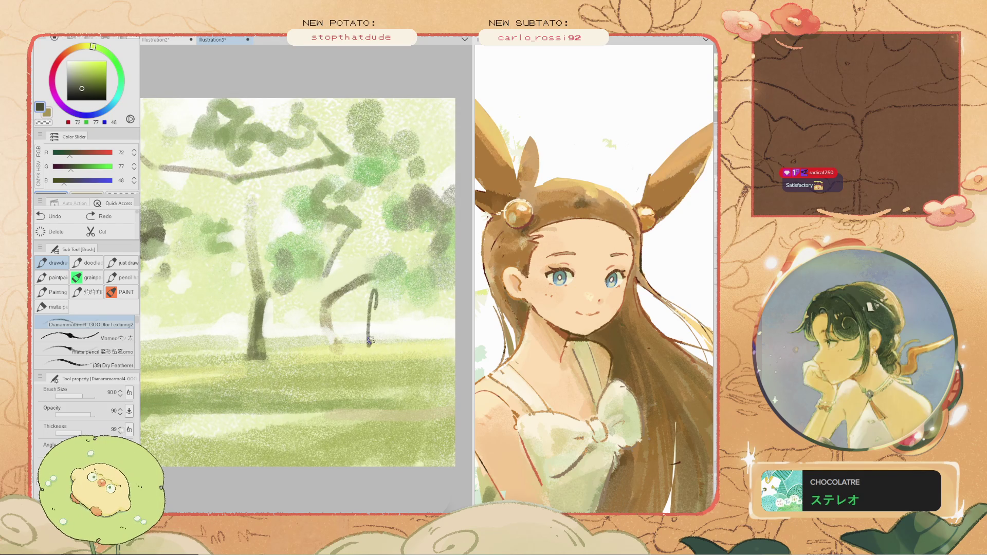
- Try a short olive-grey stroke by the small trunk, then undo it
left_click(360, 326, "alt")
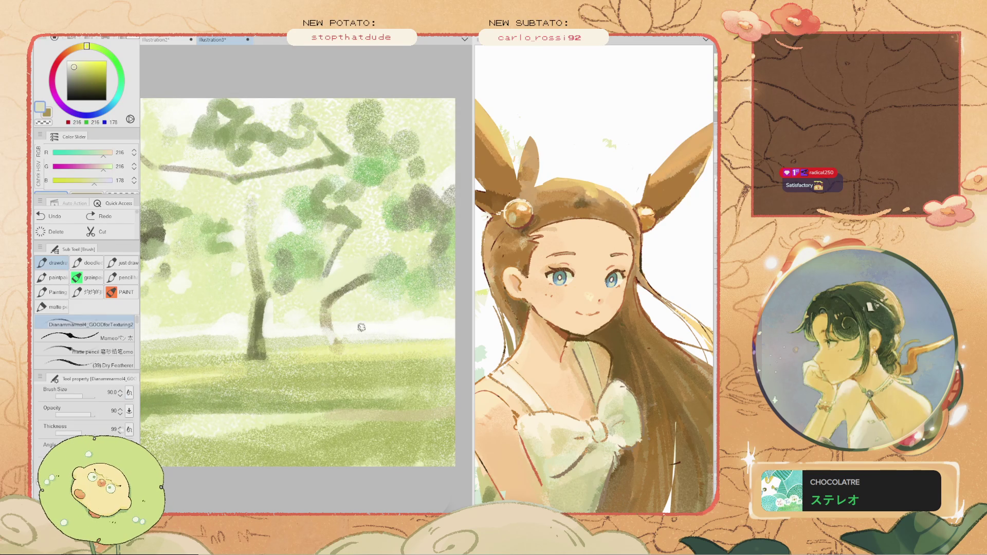
left_click(358, 323, "alt")
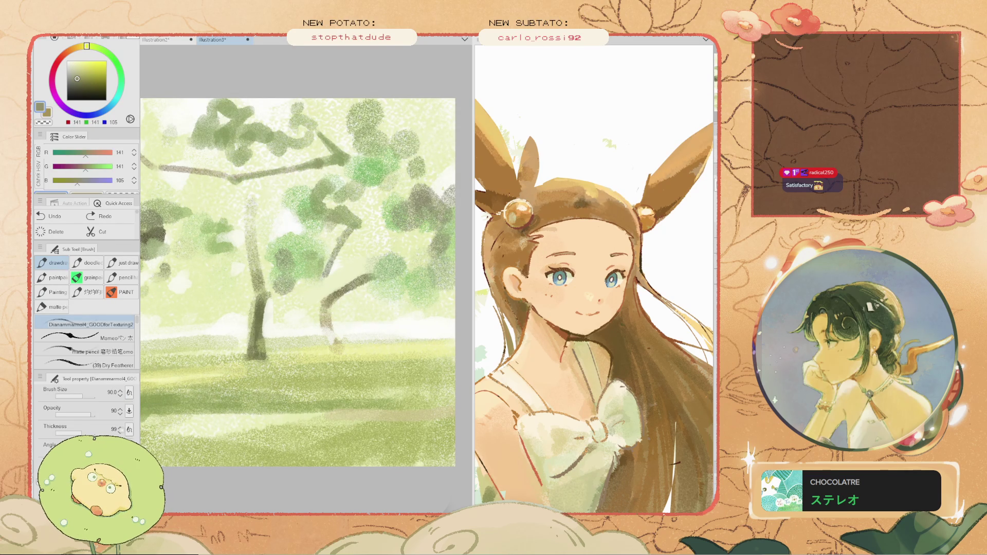
left_click_drag(358, 336, 362, 315)
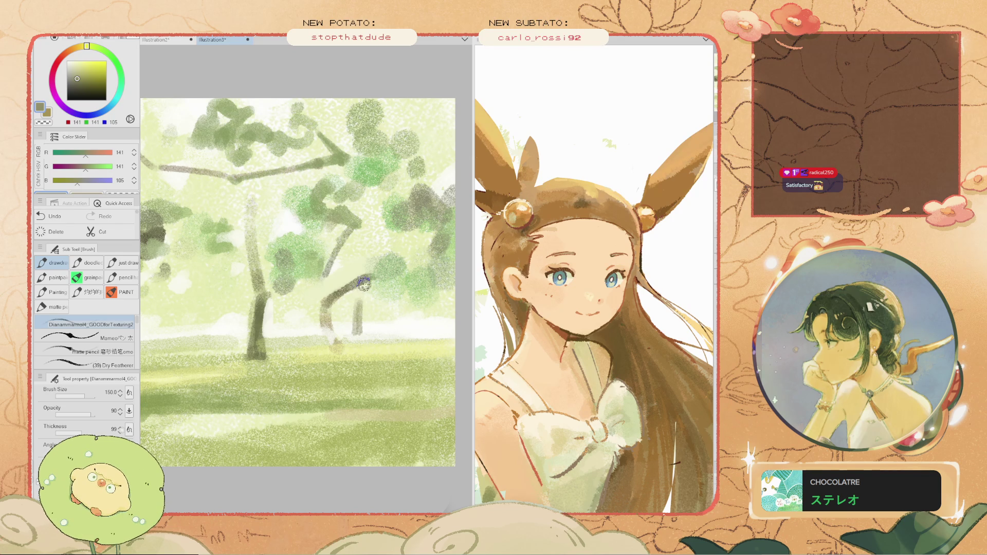
key("ctrl+z")
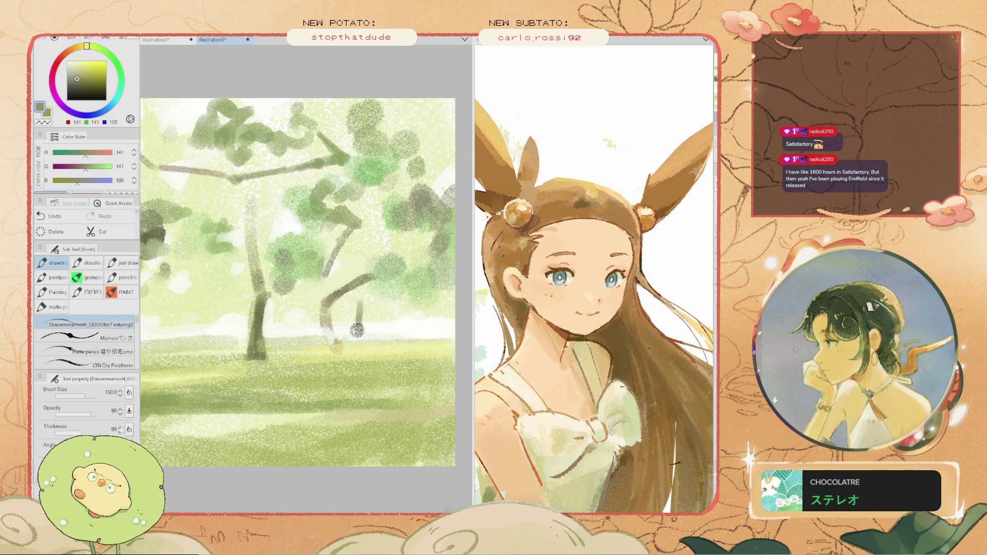
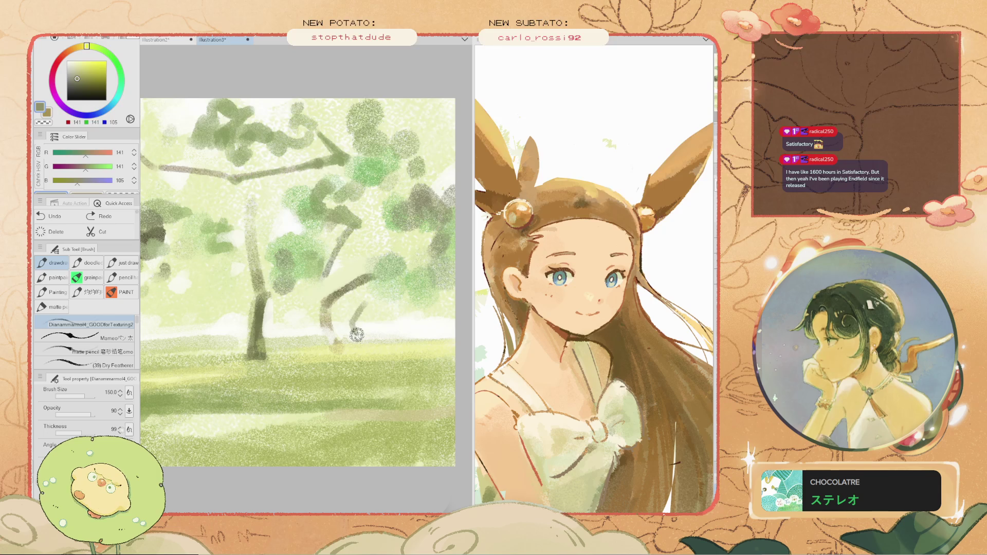
- Undo the stray dark stroke on the tree trunk
scroll(352, 336, "down", 2)
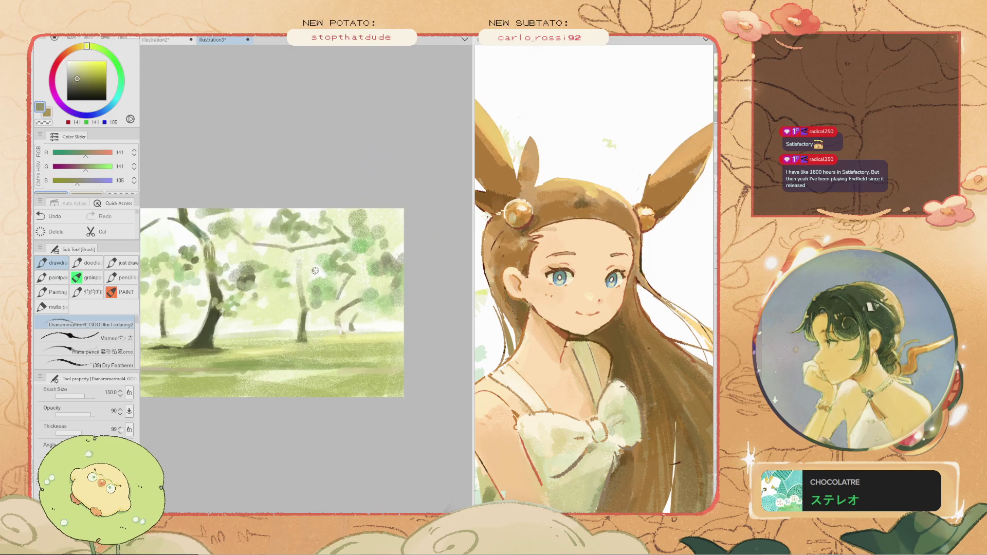
scroll(327, 344, "up", 2)
key("ctrl+z")
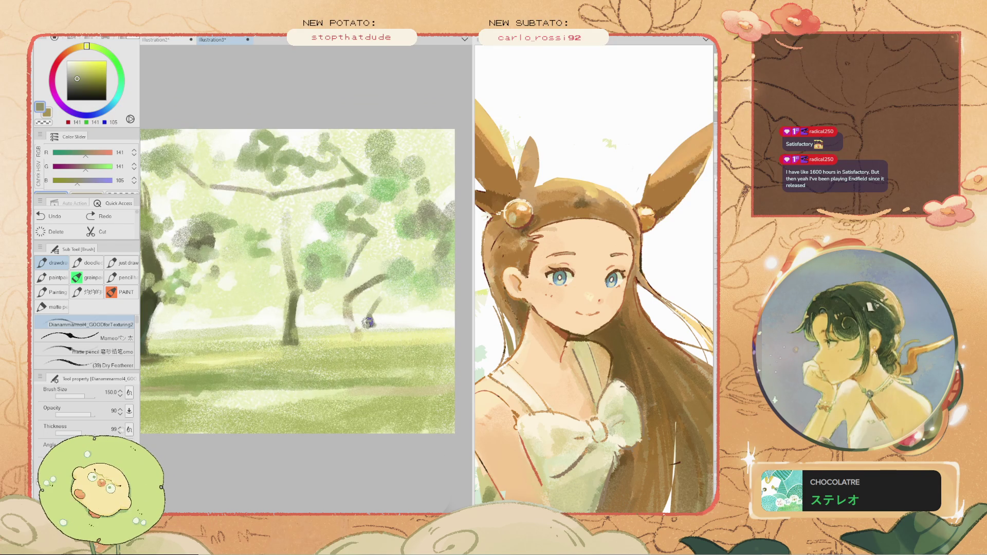
- Sample near-white, muted grey-green and light green tones from the painting
left_click(368, 321, "alt")
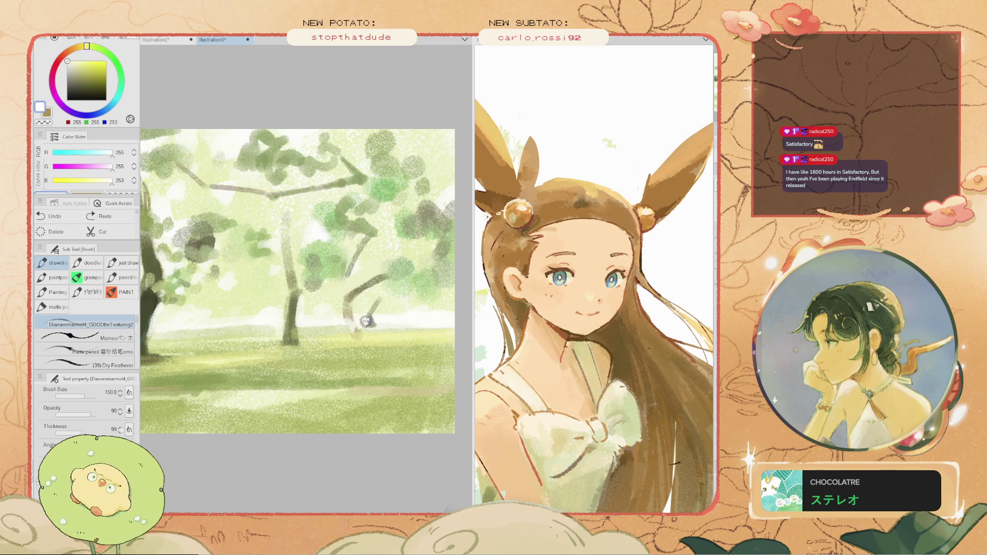
scroll(348, 303, "down", 2)
scroll(355, 304, "up", 5)
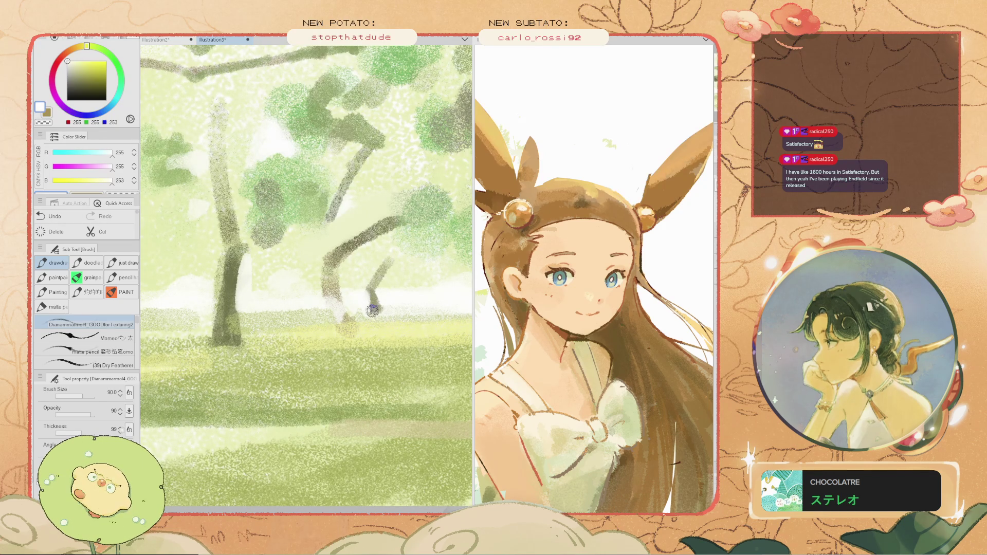
left_click(373, 311, "alt")
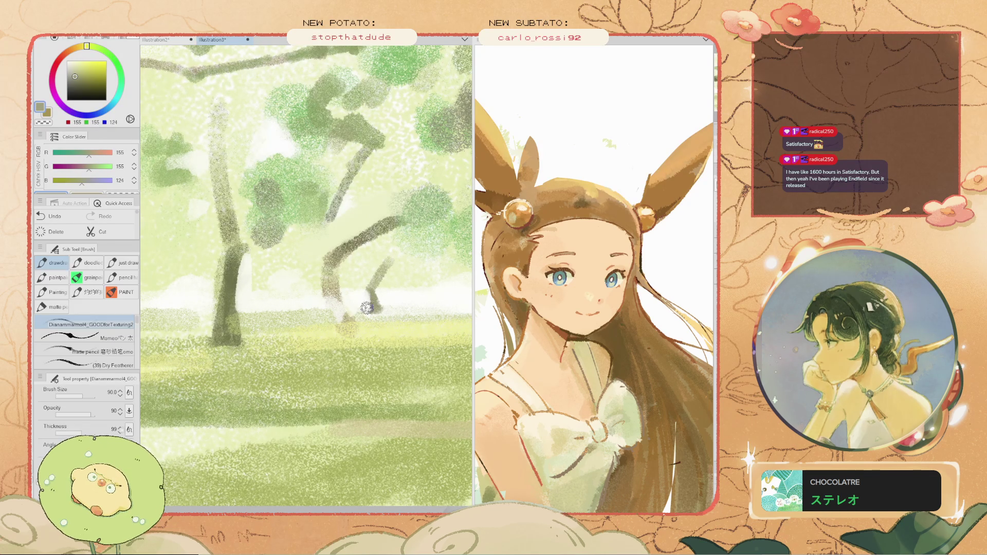
scroll(342, 296, "down", 2)
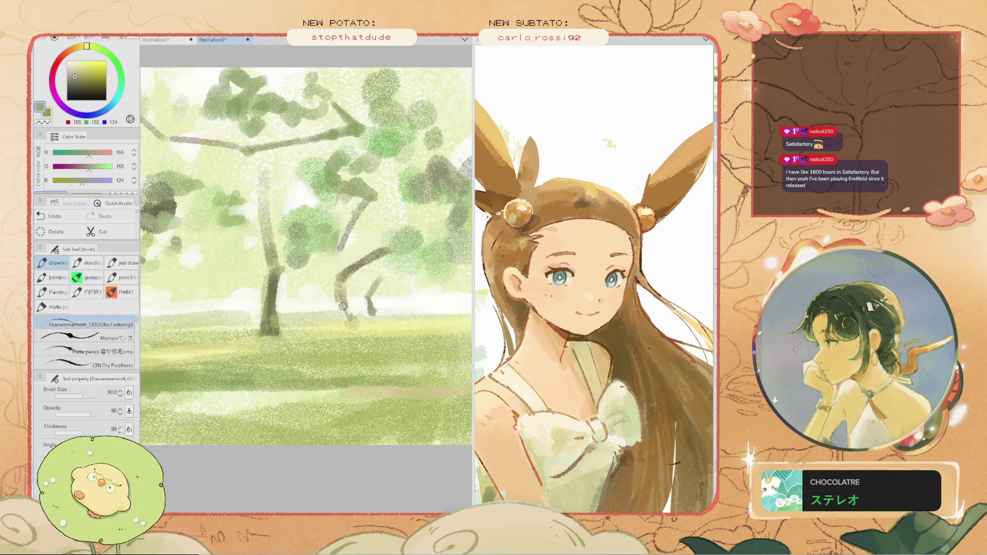
scroll(345, 302, "down", 3)
scroll(350, 307, "up", 2)
left_click(352, 305, "alt")
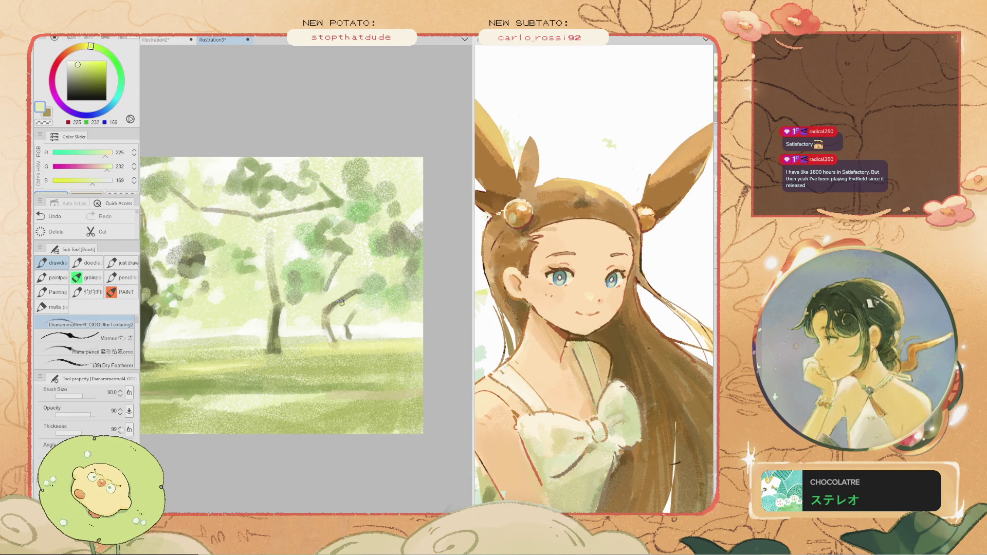
- Eyedrop dark olive green from the trees and paint over the trunk's light gap
scroll(333, 313, "down", 3)
scroll(355, 307, "up", 3)
scroll(354, 305, "up", 1)
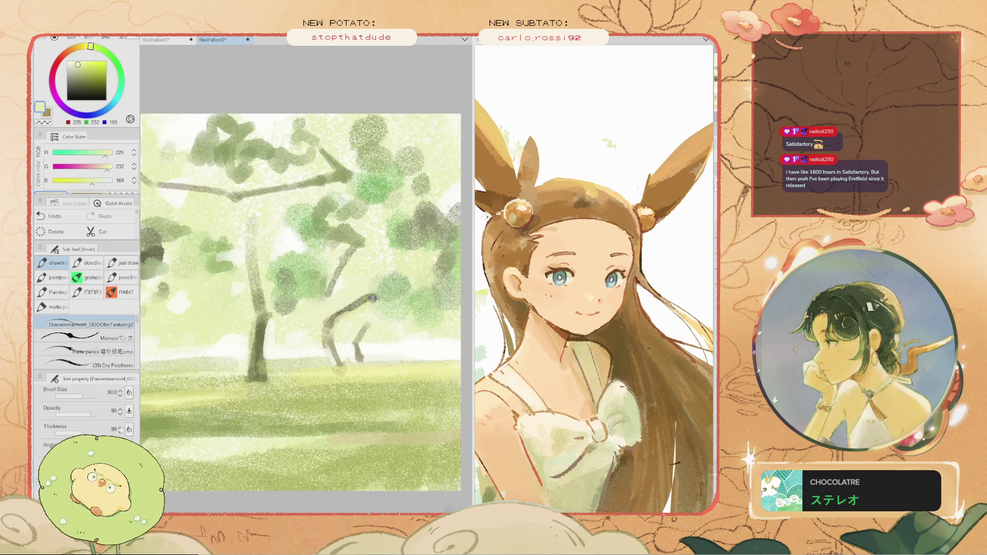
scroll(370, 302, "down", 2)
scroll(370, 303, "up", 2)
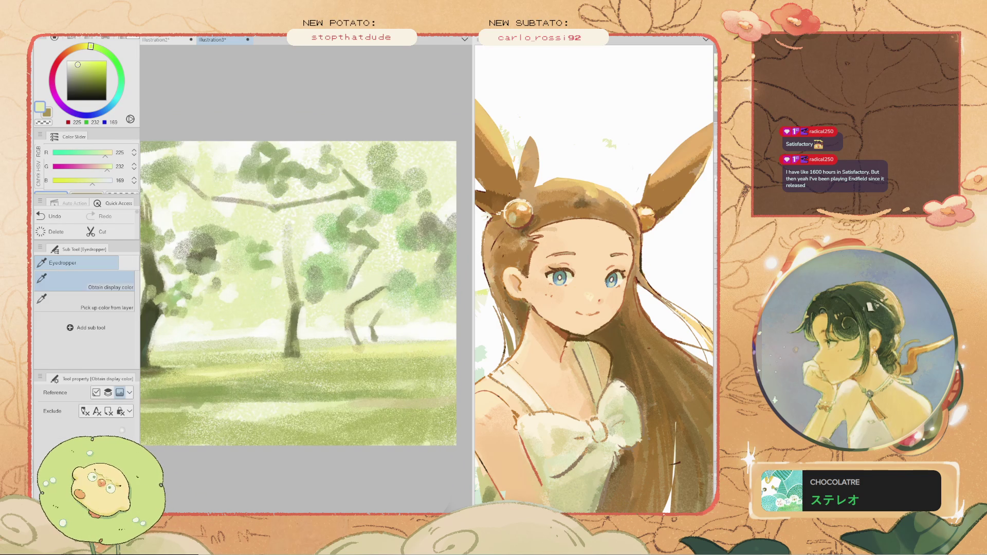
left_click(377, 317, "alt")
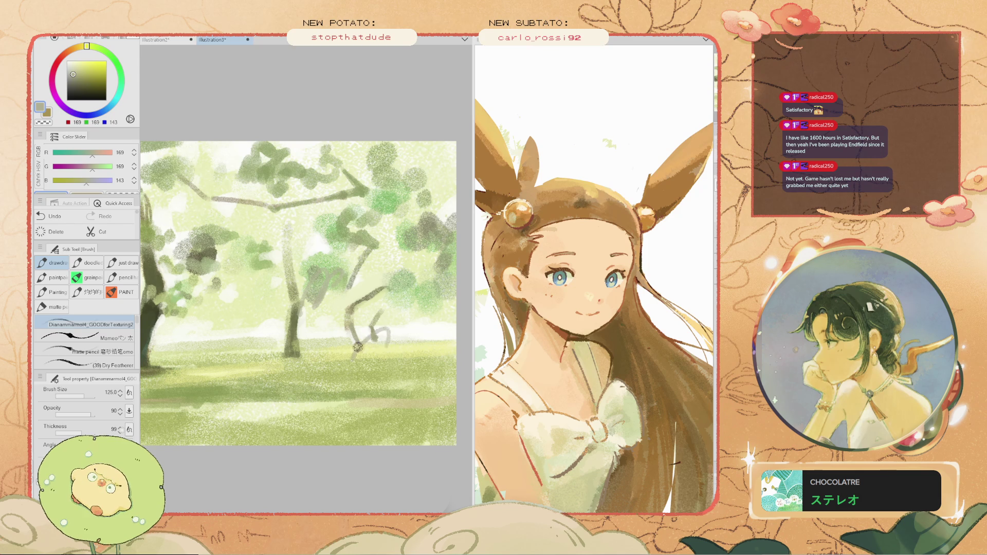
scroll(360, 340, "up", 2)
left_click(252, 319, "alt")
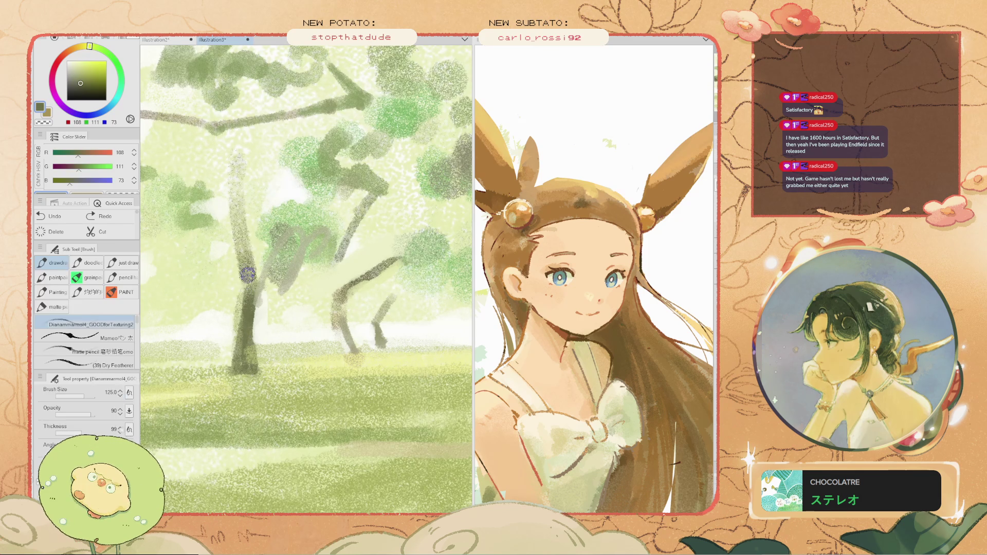
mouse_move(264, 274)
left_mouse_down()
mouse_move(253, 323)
mouse_move(255, 273)
mouse_move(272, 250)
mouse_move(259, 286)
mouse_move(304, 285)
left_mouse_up()
- Pick a pale green, enlarge the brush to 250, and fit the painting in the window
left_click(304, 285, "alt")
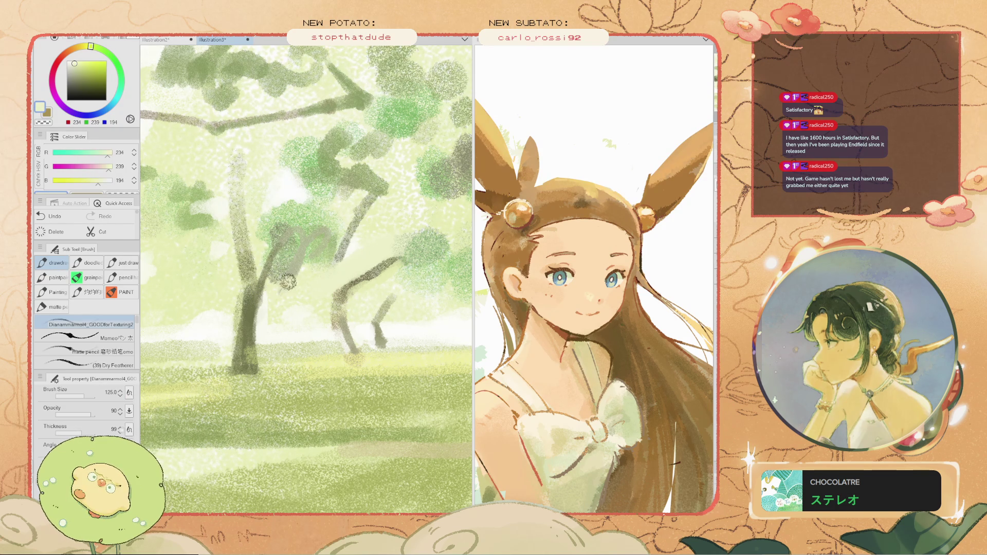
key("bracketright")
scroll(289, 257, "down", 3)
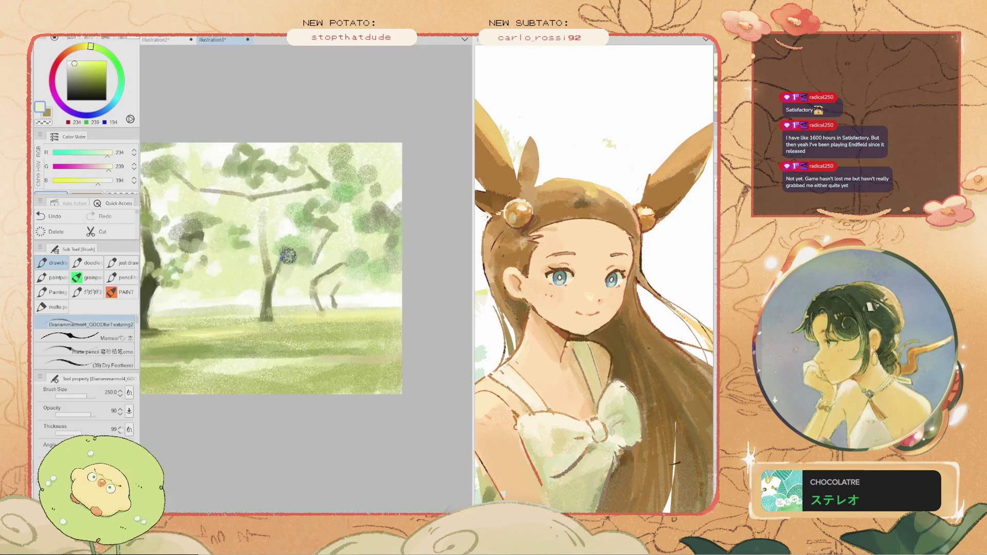
scroll(289, 257, "up", 3)
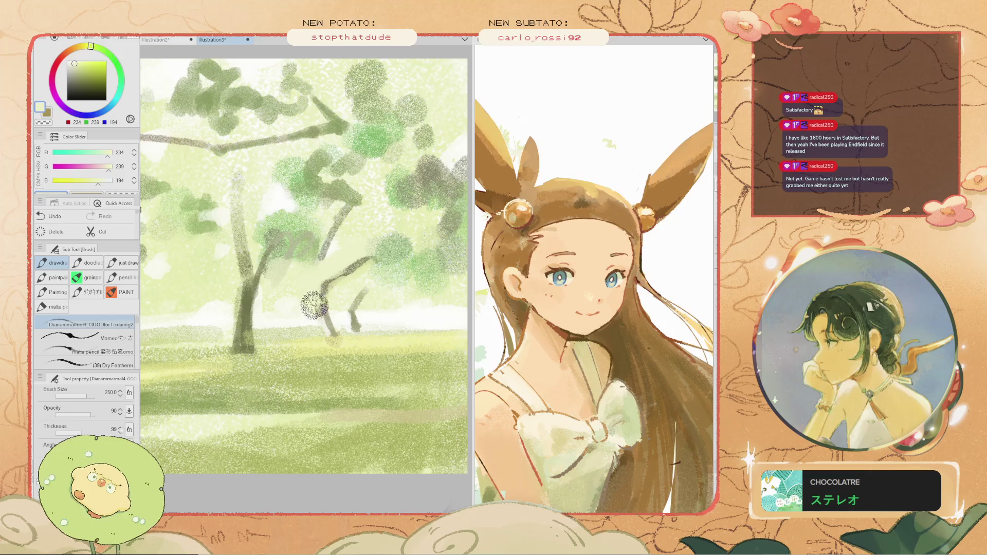
scroll(314, 304, "down", 3)
scroll(317, 306, "up", 2)
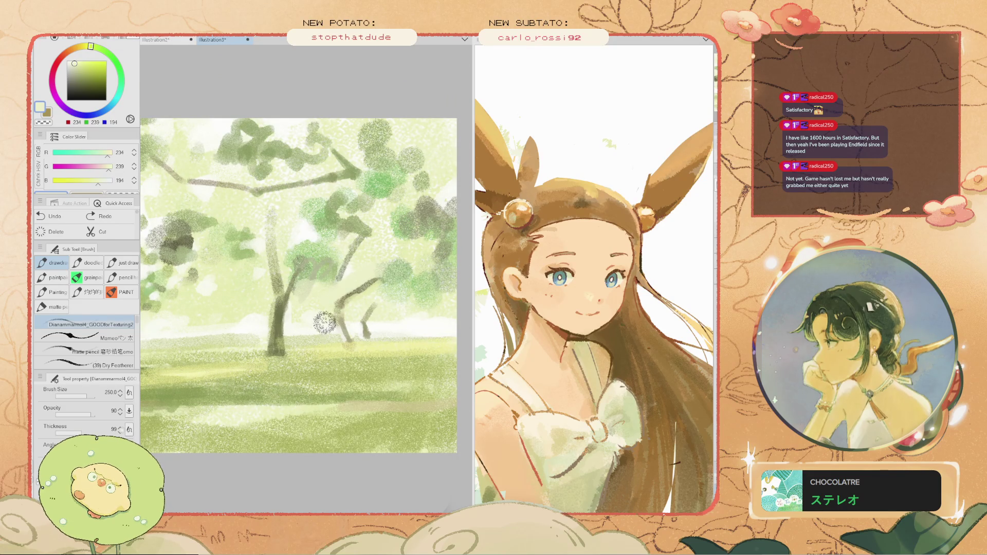
key("h")
key("ctrl+0")
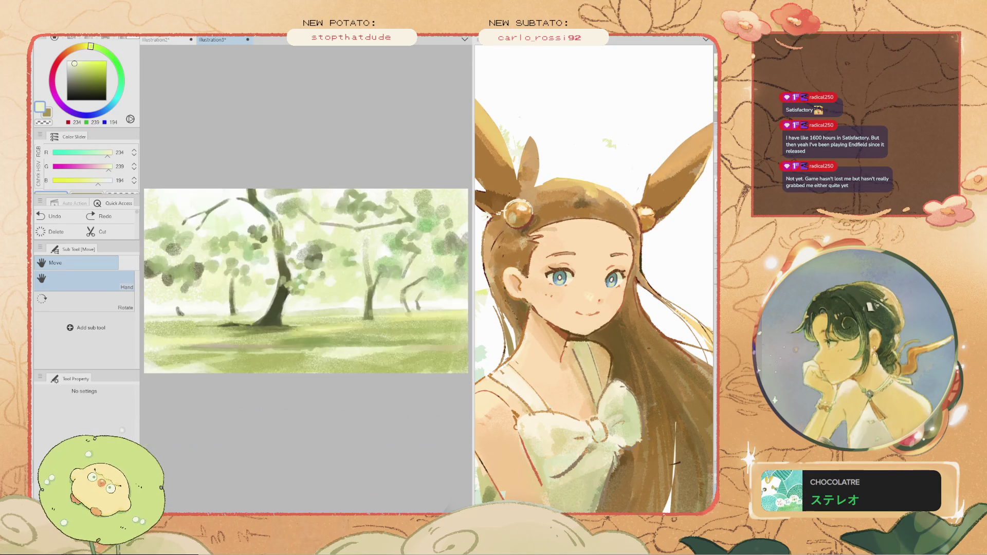
- Sample dark green, shrink the brush to size 100, and undo a dark trunk stroke
key("ctrl+plus")
key("i")
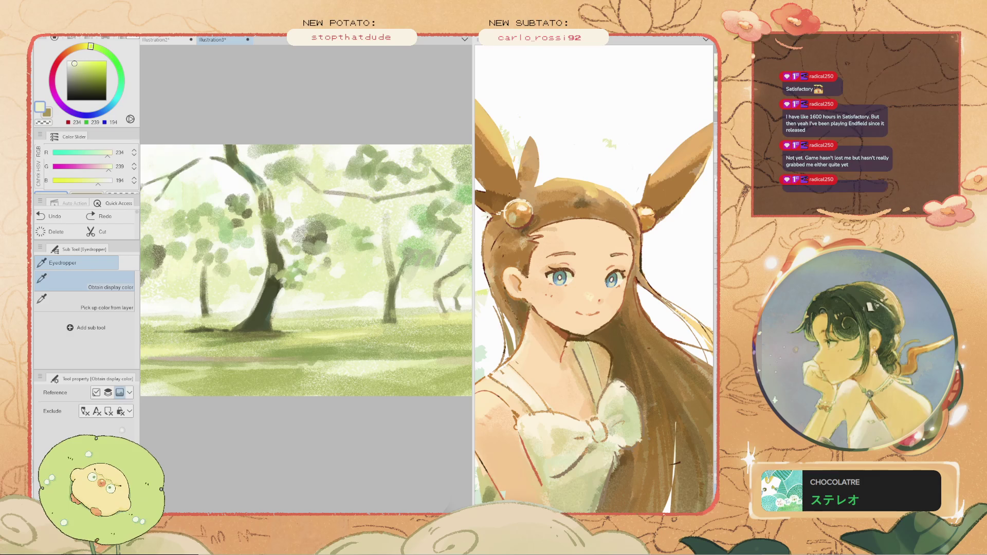
left_click(309, 334)
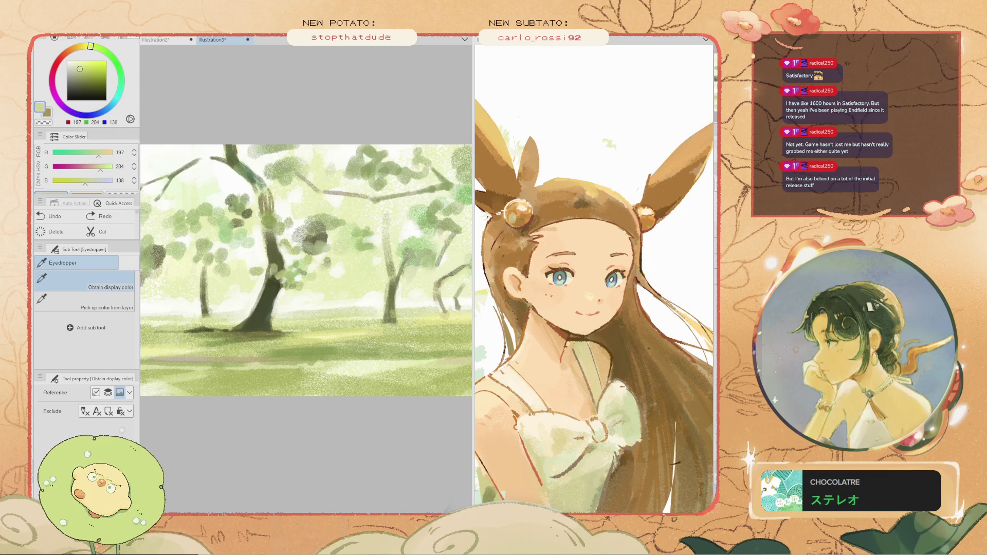
left_click(267, 288)
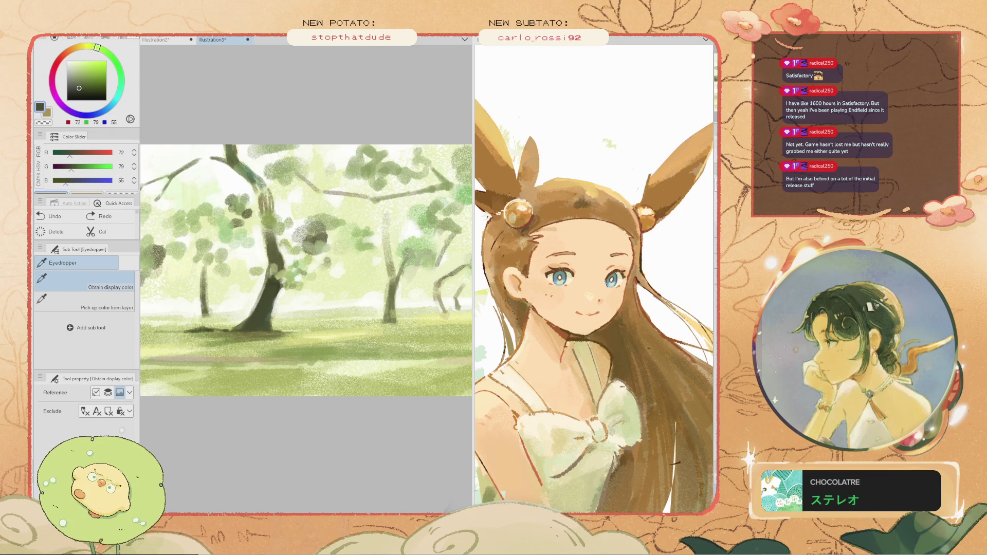
key("b")
scroll(285, 283, "up", 2)
key("bracketleft")
key("bracketleft")
key("bracketleft")
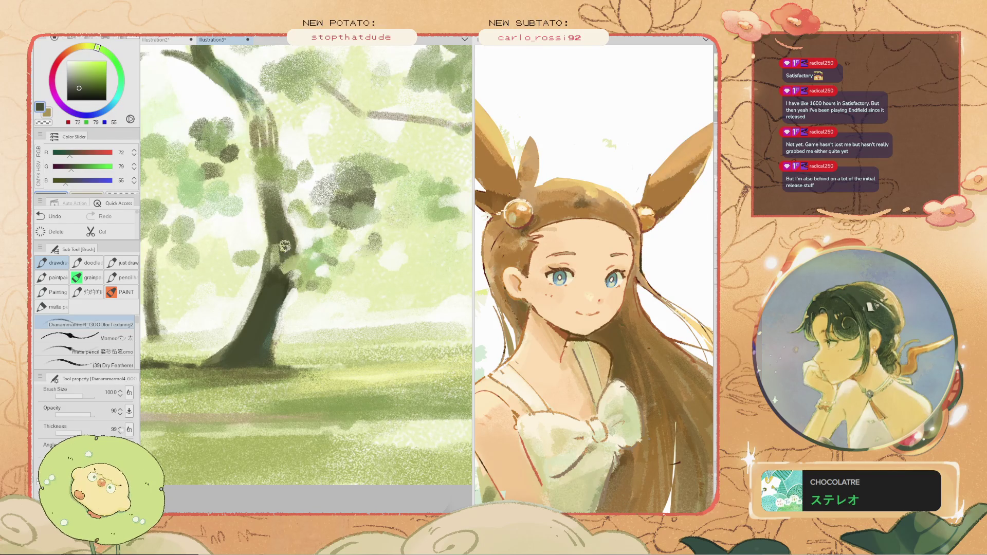
key("ctrl+z")
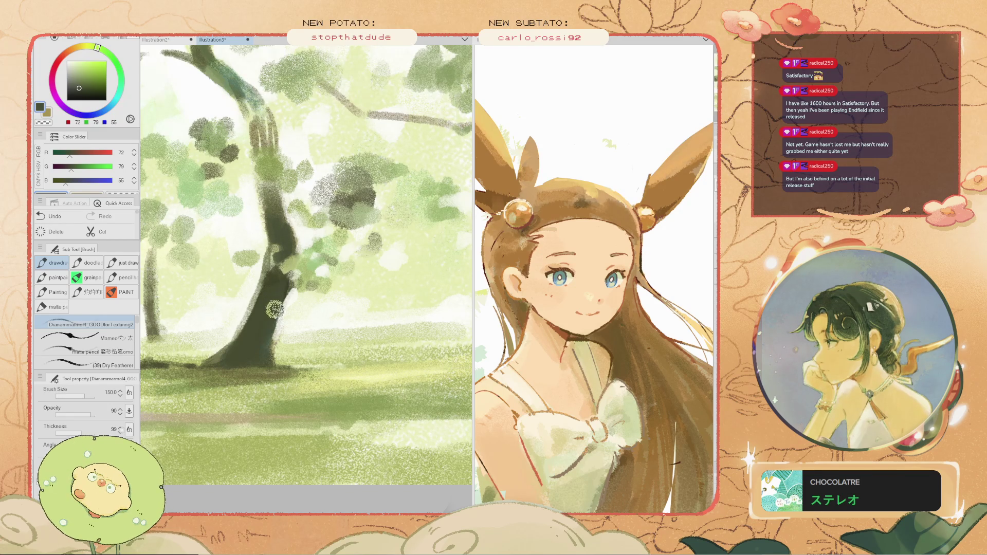
- Paint mid green along the trunk's right edge, then undo a trial darkening stroke
left_click(277, 283, "alt")
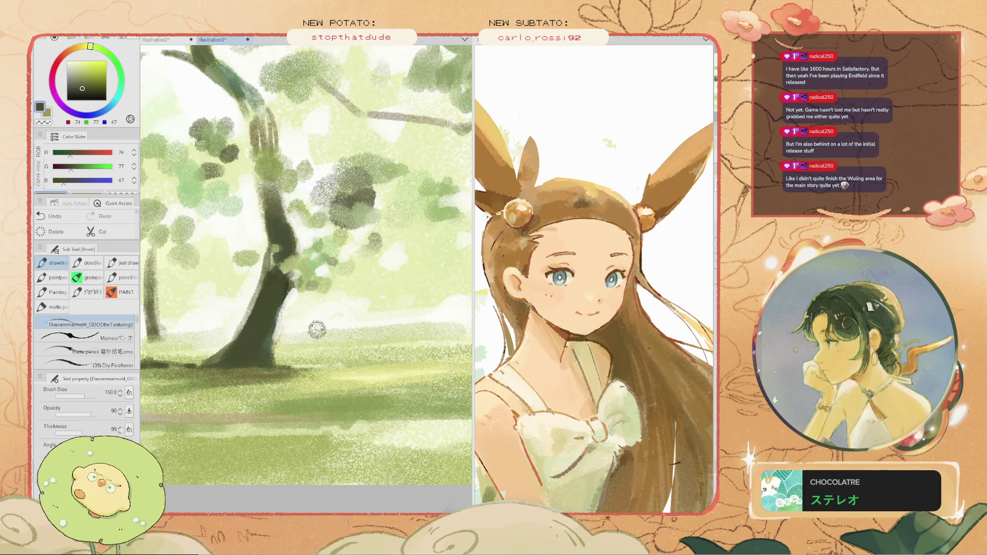
key("i")
left_click(252, 350)
key("b")
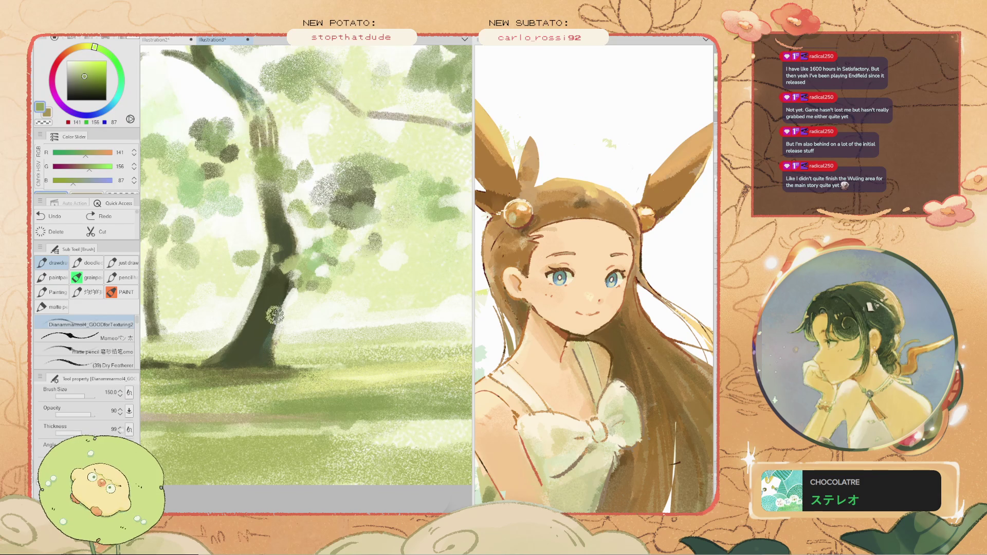
left_click_drag(269, 357, 275, 327)
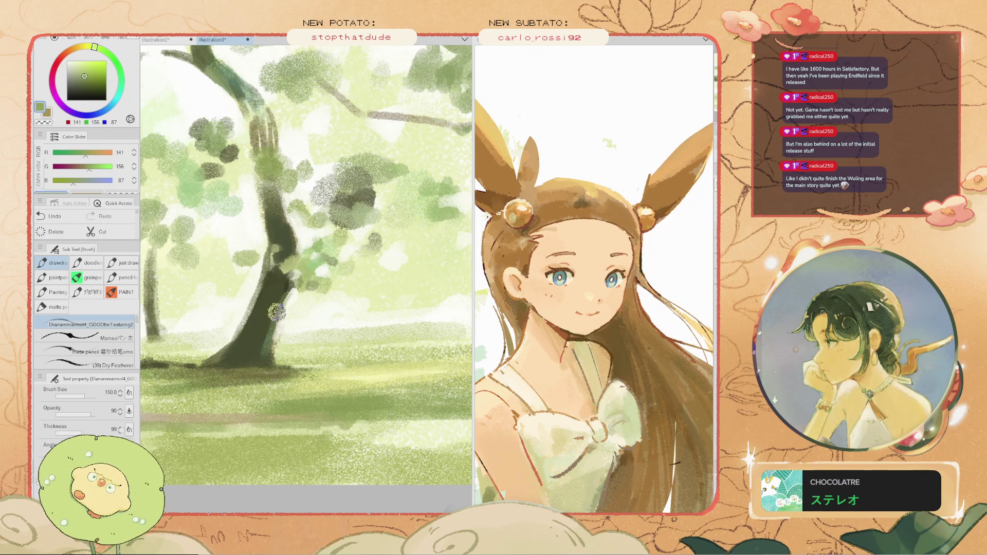
key("ctrl+0")
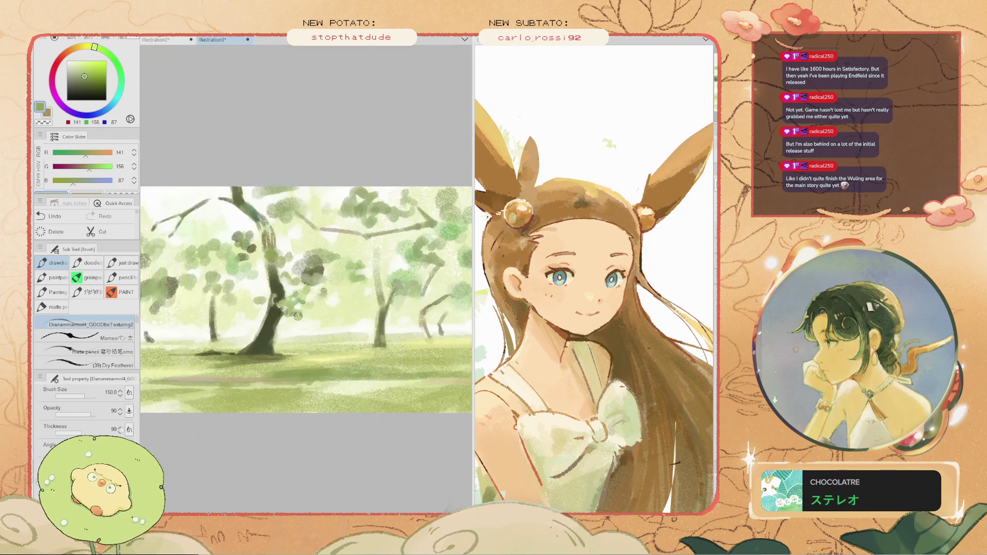
scroll(261, 355, "up", 2)
scroll(274, 354, "up", 3)
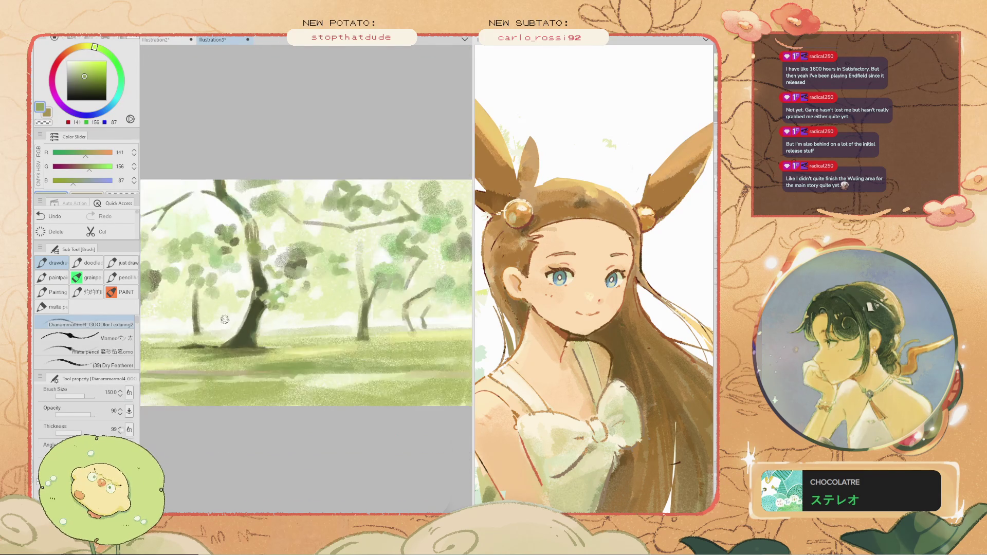
mouse_move(245, 319)
left_mouse_down()
mouse_move(235, 331)
mouse_move(288, 292)
mouse_move(278, 252)
mouse_move(262, 283)
left_mouse_up()
key("ctrl+z")
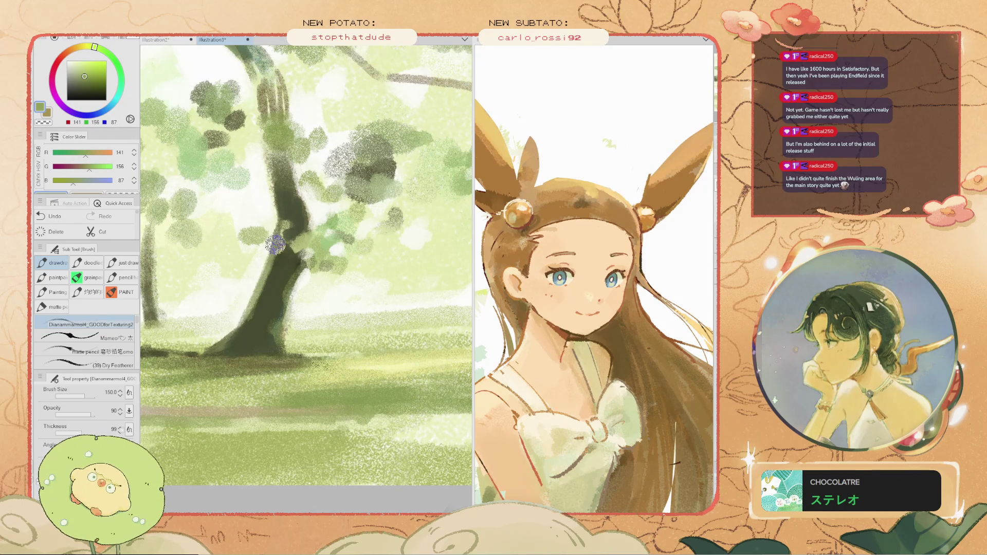
- Sample a near-white colour and brush soft haze near the tree base and over the ground
scroll(247, 282, "down", 3)
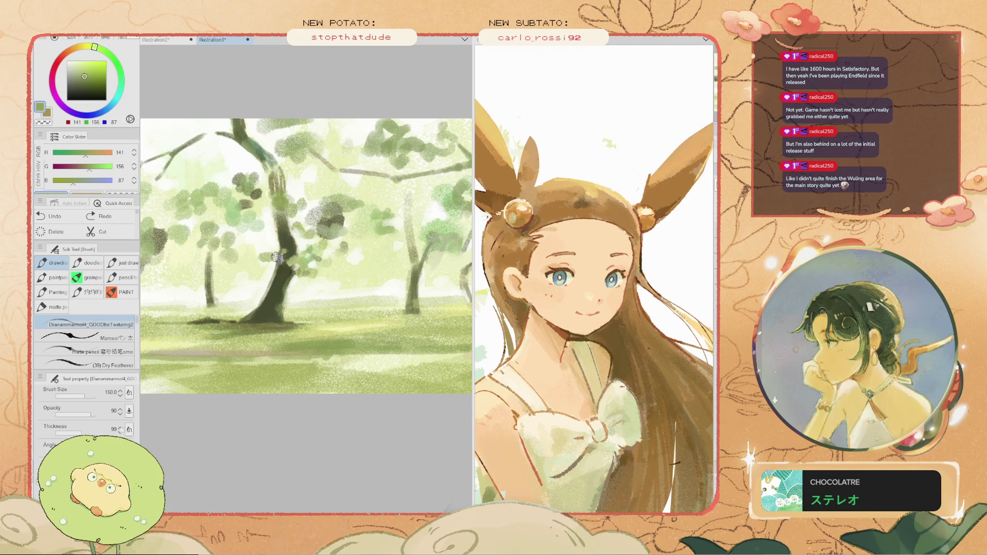
scroll(286, 245, "up", 5)
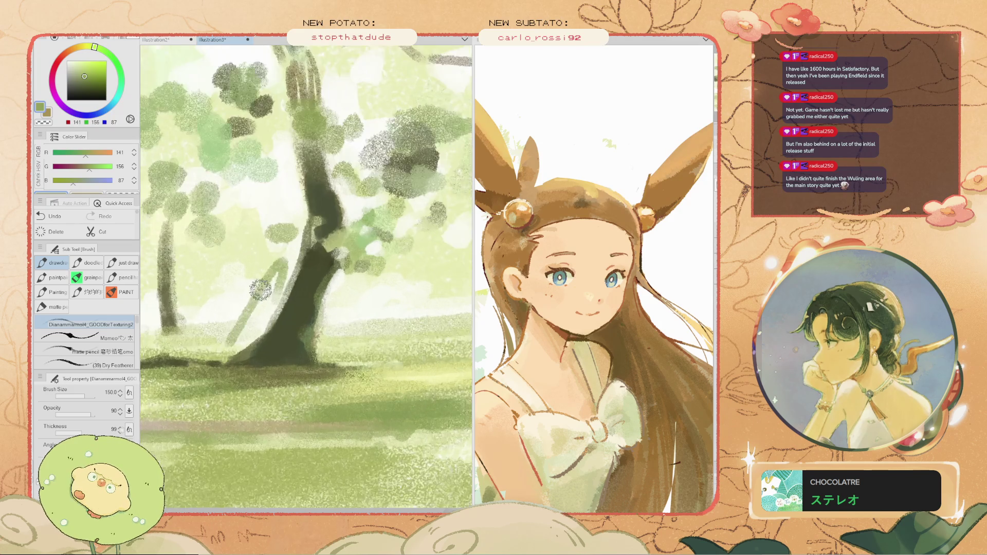
key("i")
left_click(258, 316)
key("b")
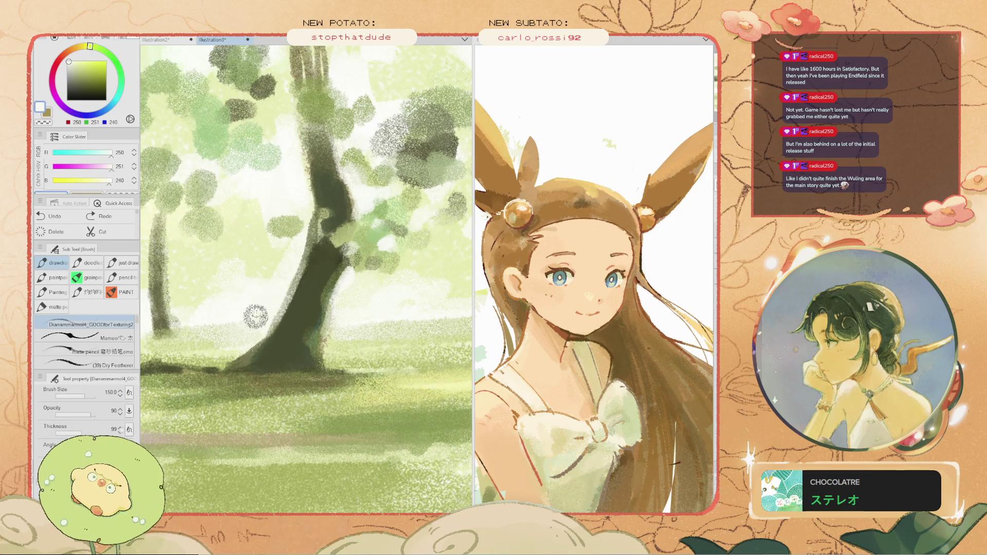
mouse_move(198, 324)
left_mouse_down()
mouse_move(249, 320)
mouse_move(187, 324)
left_mouse_up()
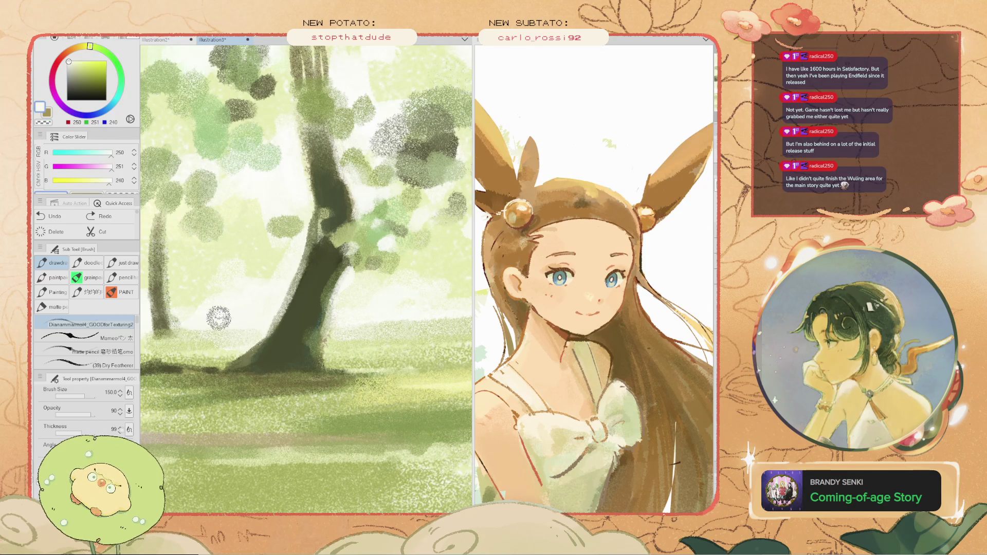
scroll(188, 327, "down", 4)
scroll(254, 318, "up", 4)
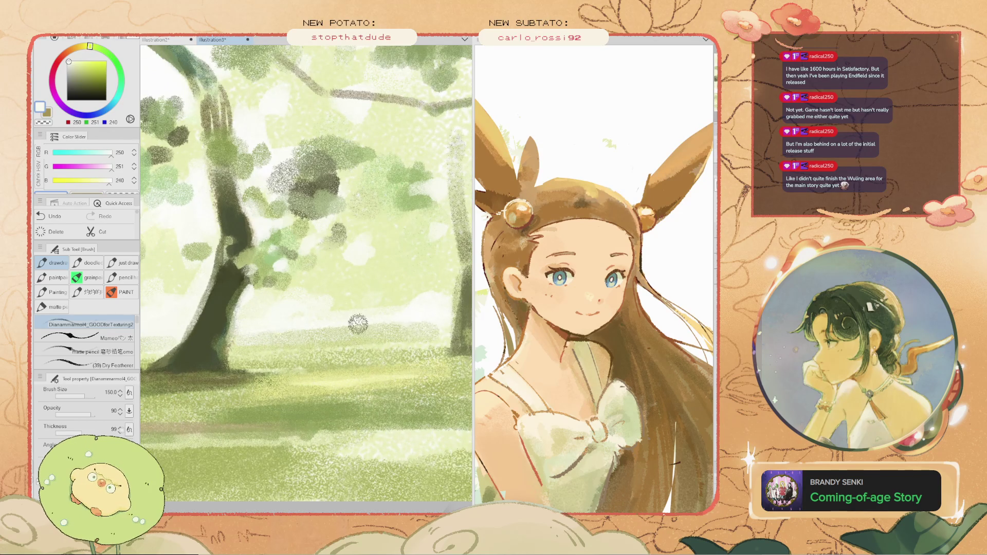
mouse_move(390, 324)
left_mouse_down()
mouse_move(422, 317)
mouse_move(355, 329)
mouse_move(426, 324)
mouse_move(395, 323)
left_mouse_up()
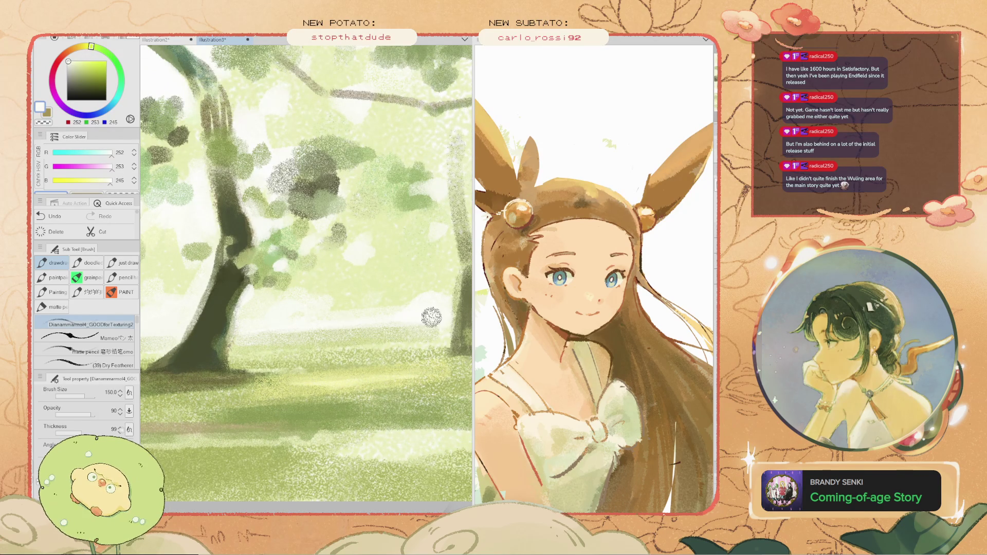
scroll(447, 315, "down", 6)
scroll(301, 283, "up", 5)
- Undo the oversized haze stroke and repaint a short, smaller haze stroke on the grass
key("bracketright")
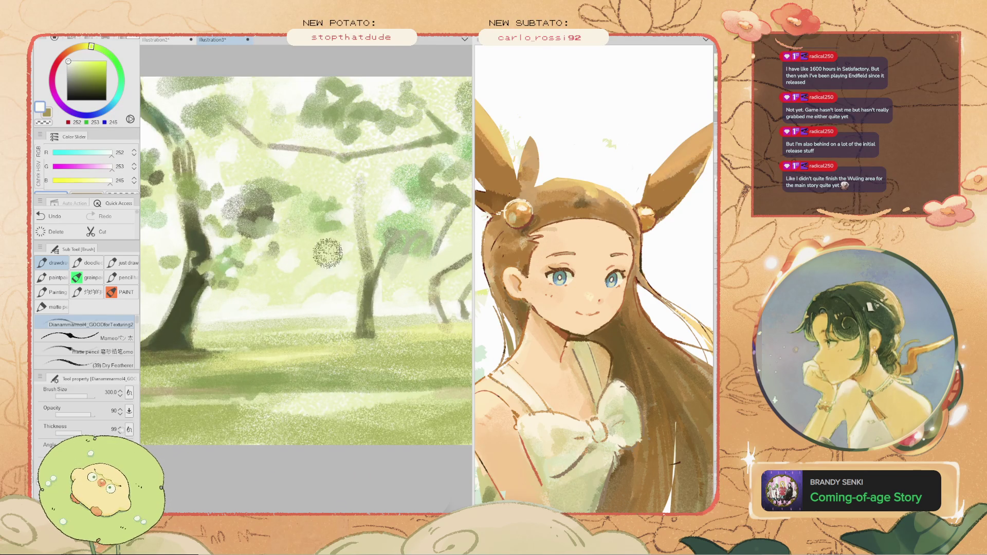
scroll(340, 257, "up", 2)
key("ctrl+z")
key("bracketleft")
left_click_drag(353, 342, 360, 335)
key("bracketleft")
scroll(259, 349, "down", 2)
scroll(260, 349, "down", 2)
scroll(272, 273, "up", 4)
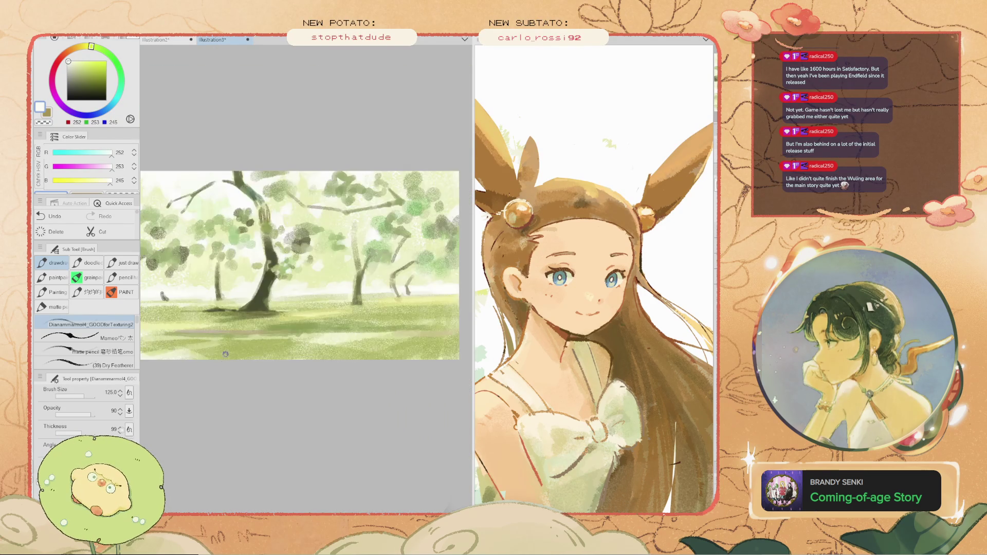
- Pick pale yellow-green and paint a broad stroke along the lower grass with a larger brush
left_click(402, 311, "alt")
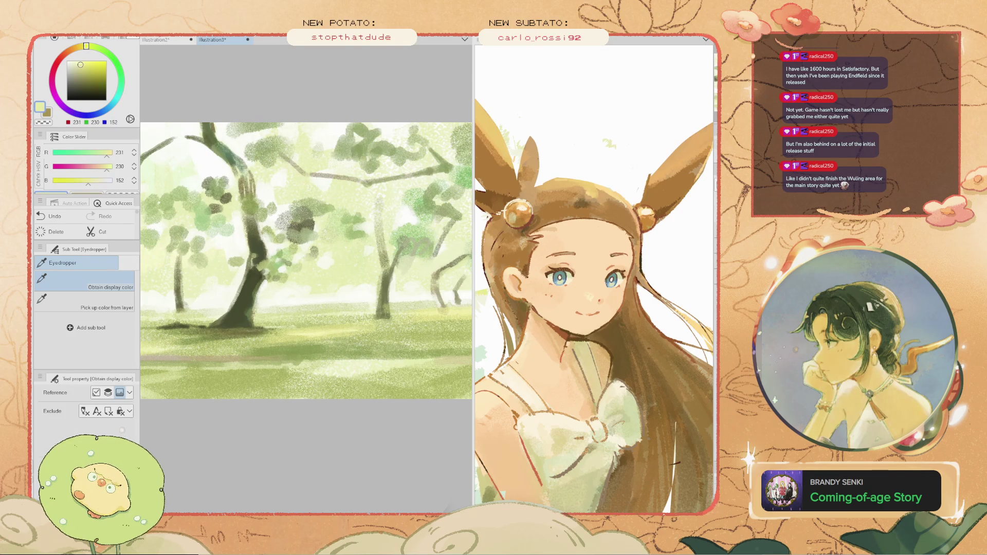
key("bracketright")
key("bracketright")
left_click_drag(334, 361, 212, 380)
key("ctrl+z")
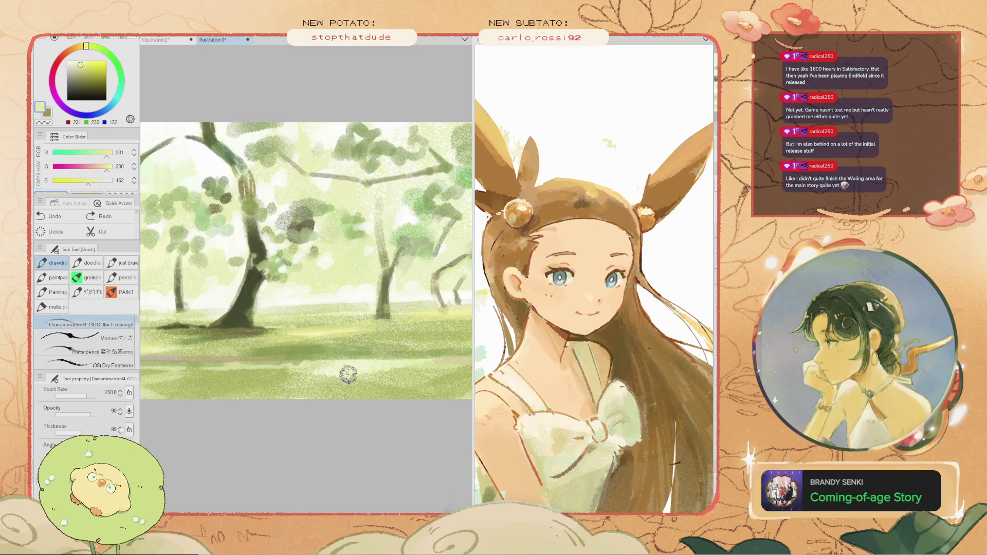
key("bracketright")
key("bracketright")
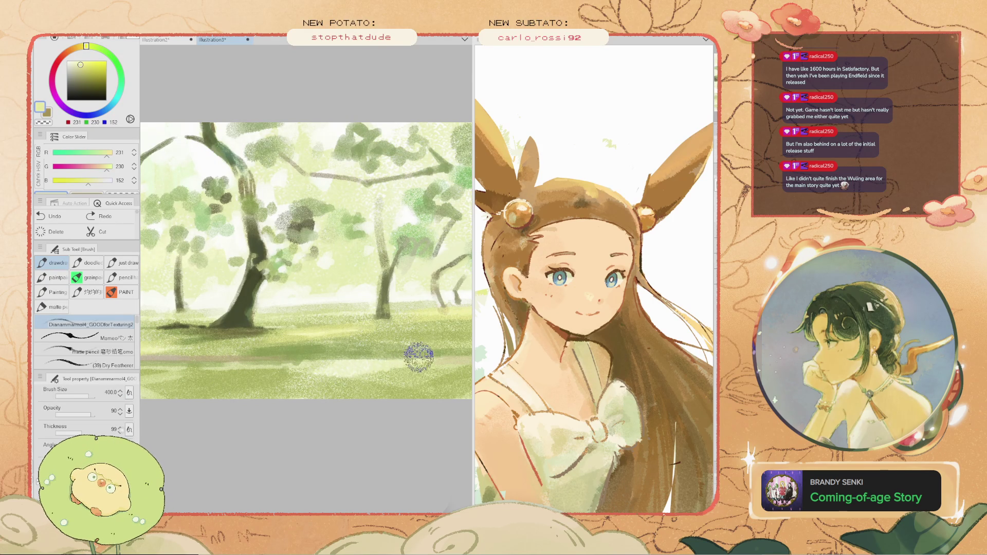
mouse_move(278, 370)
left_mouse_down()
mouse_move(313, 370)
mouse_move(257, 368)
left_mouse_up()
scroll(257, 368, "down", 1)
scroll(257, 367, "down", 1)
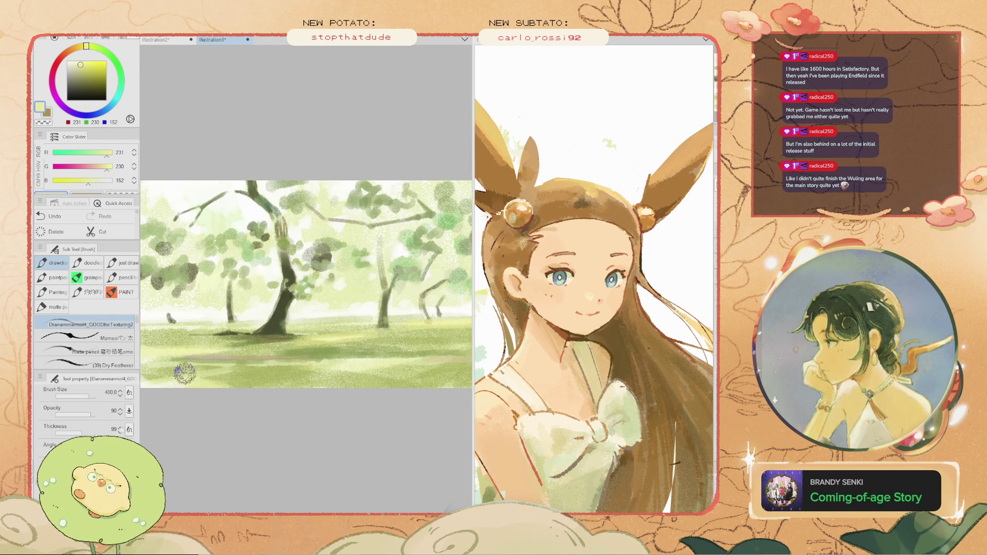
- Pan the painting right, back left, and slightly up to reframe the lower grass
key("space")
left_click_drag(185, 349, 230, 351)
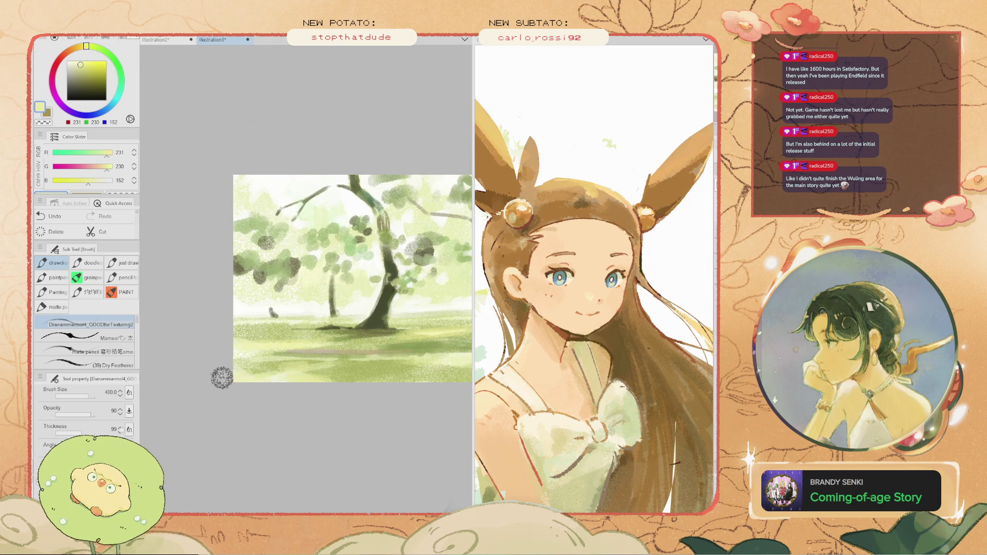
key("space")
left_click_drag(440, 360, 327, 359)
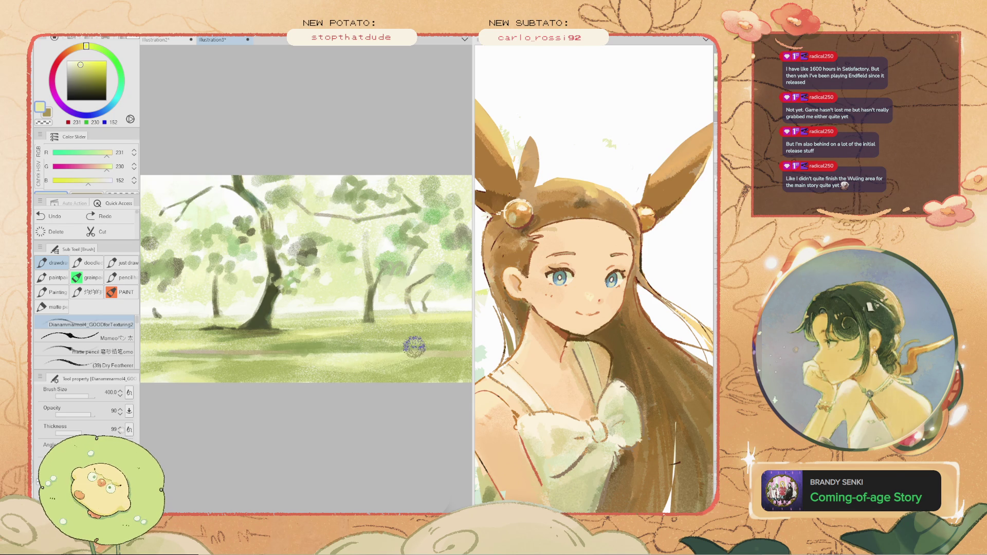
left_click_drag(332, 319, 325, 297)
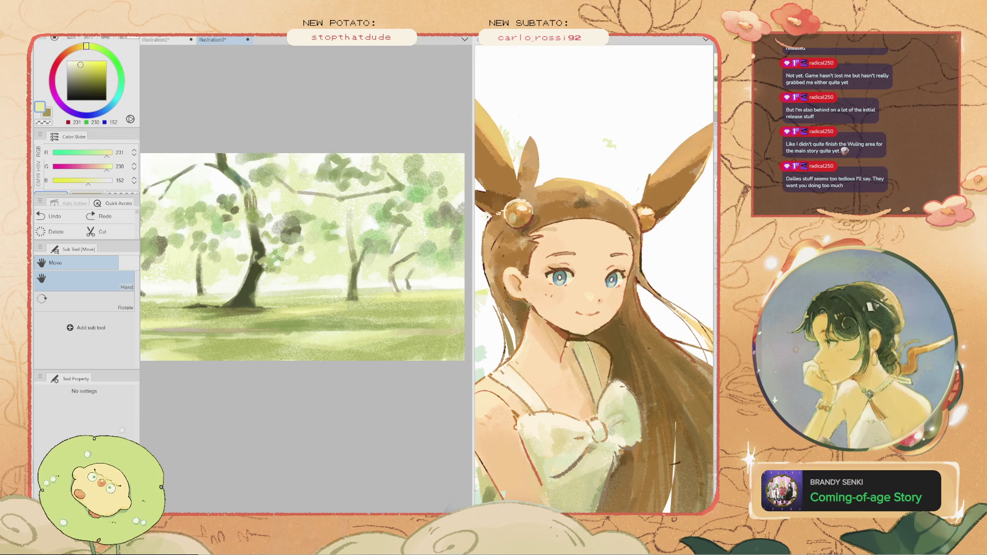
- Shrink the brush and sample dark green from the tree trunk
key("i")
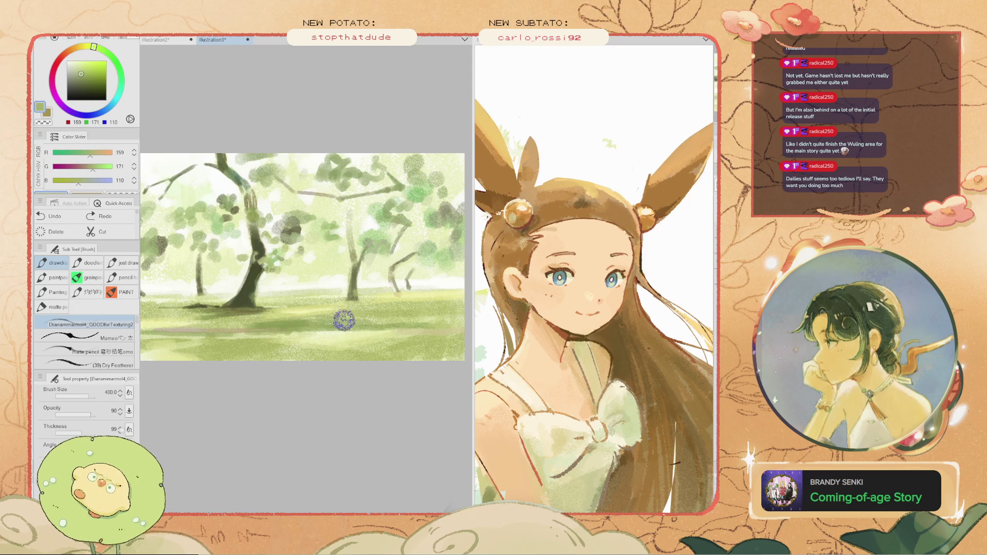
key("bracketleft")
key("bracketleft")
key("bracketleft")
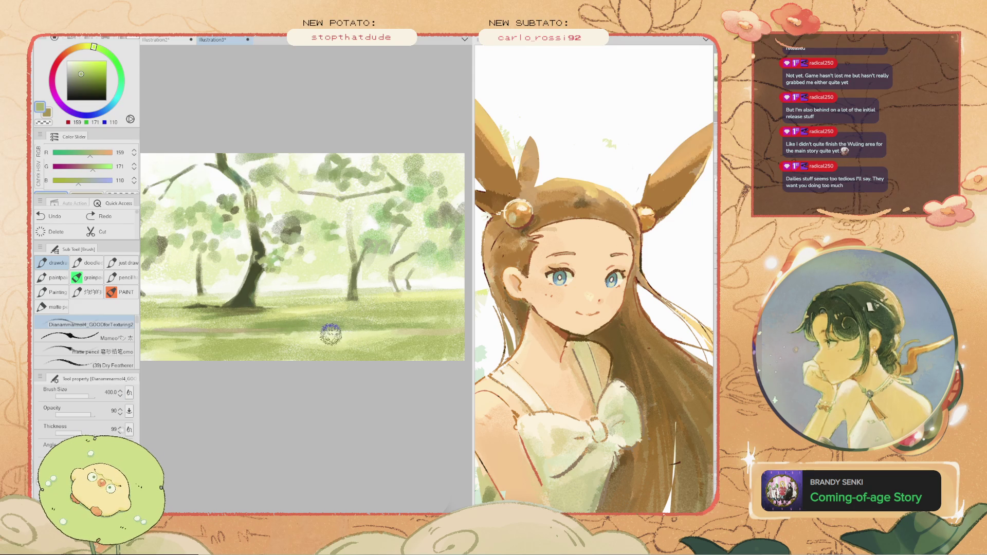
left_click(249, 309, "alt")
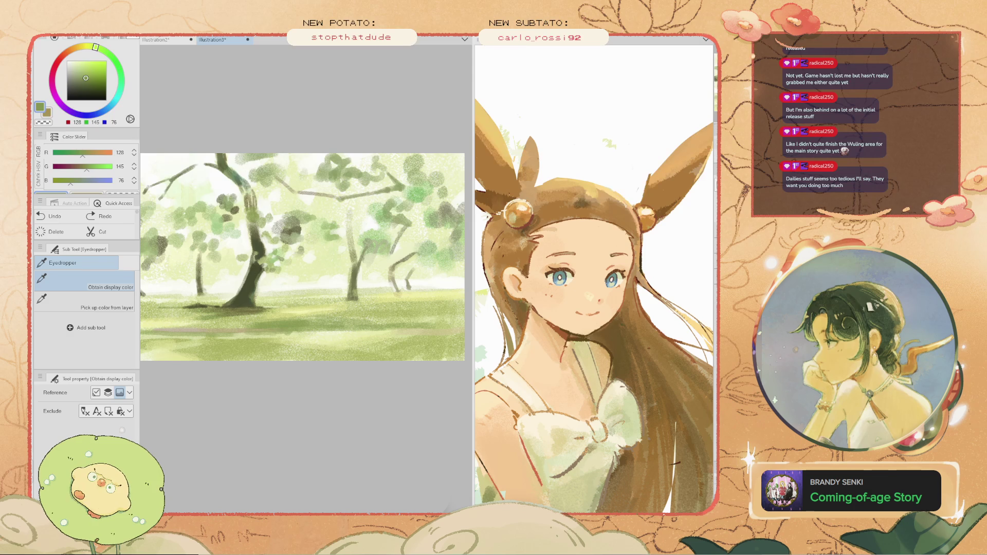
scroll(249, 309, "up", 4)
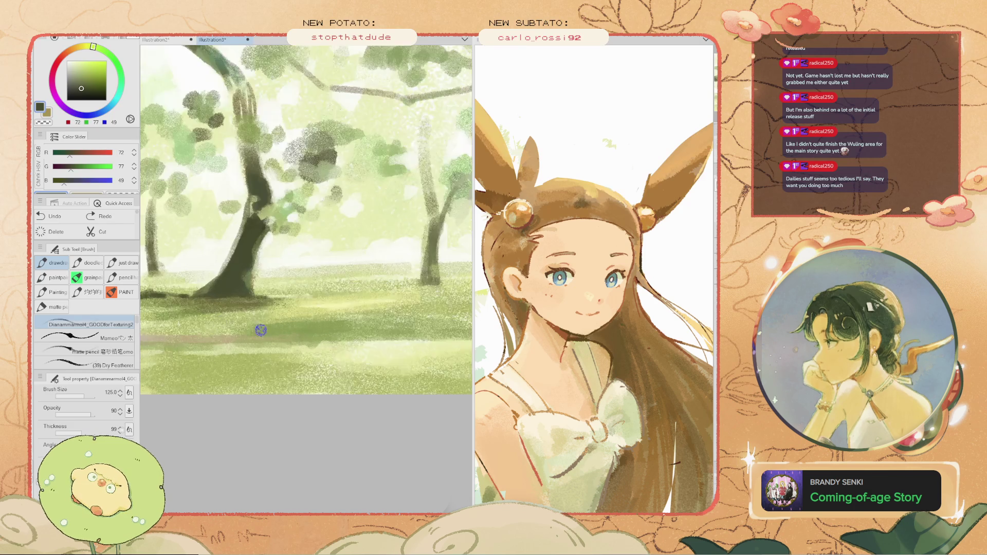
left_click_drag(190, 308, 205, 310)
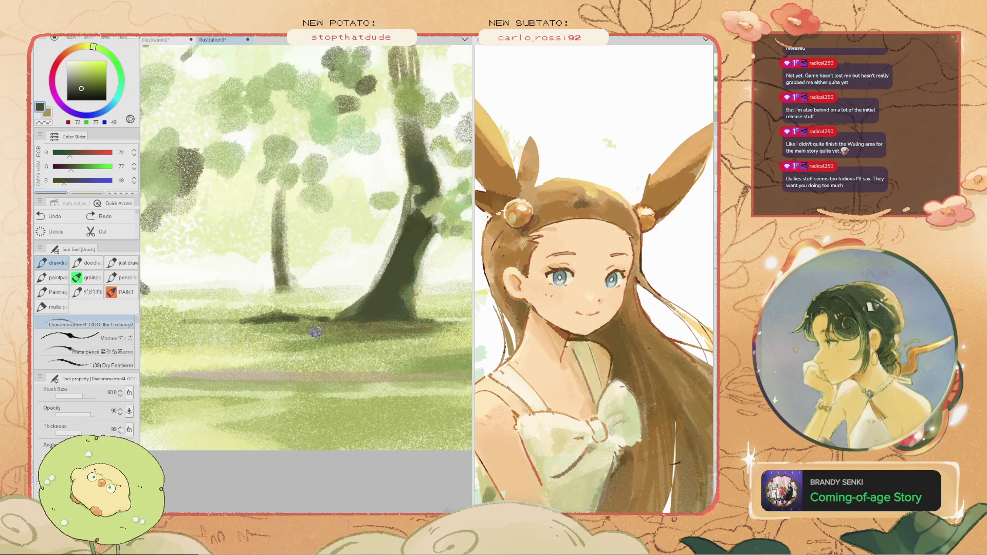
- Undo the rejected dark strokes near the bottom ground and sample a pale yellow-green
key("ctrl+z")
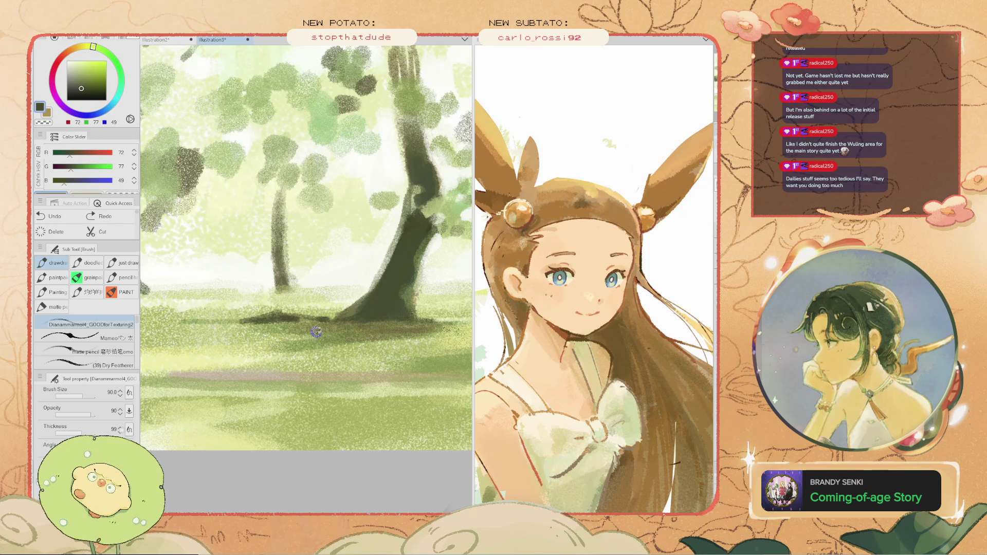
scroll(290, 332, "down", 2)
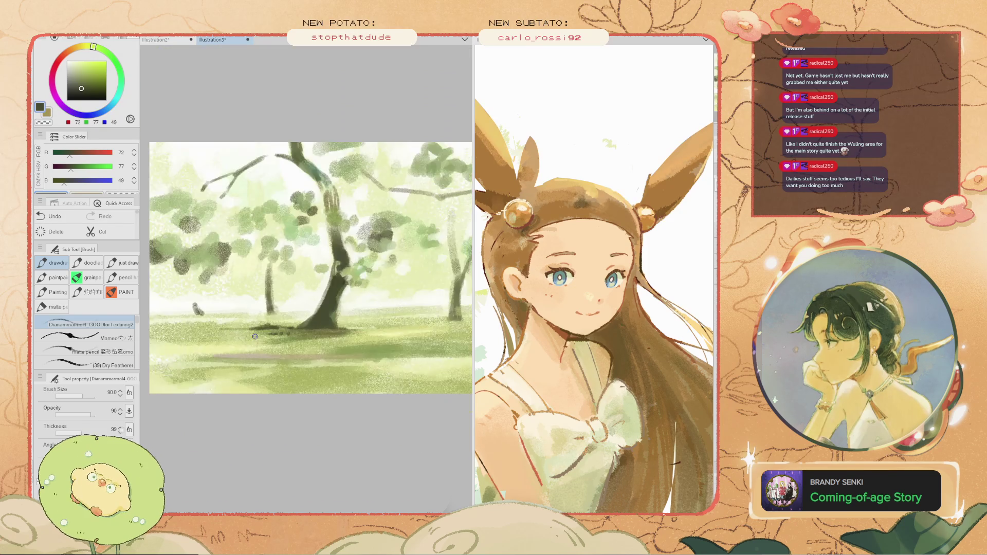
left_click_drag(346, 358, 229, 355)
scroll(288, 354, "down", 3)
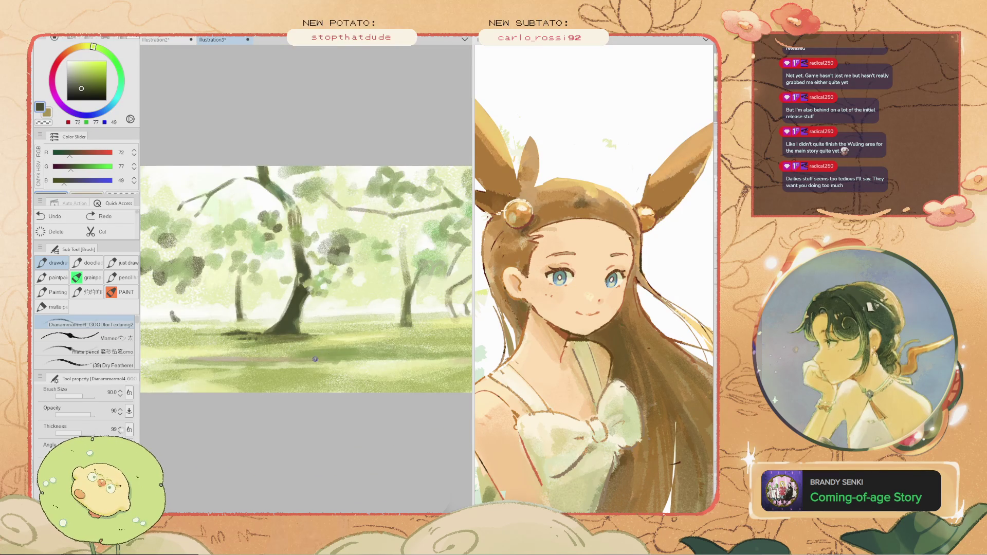
scroll(314, 364, "up", 2)
key("ctrl+z")
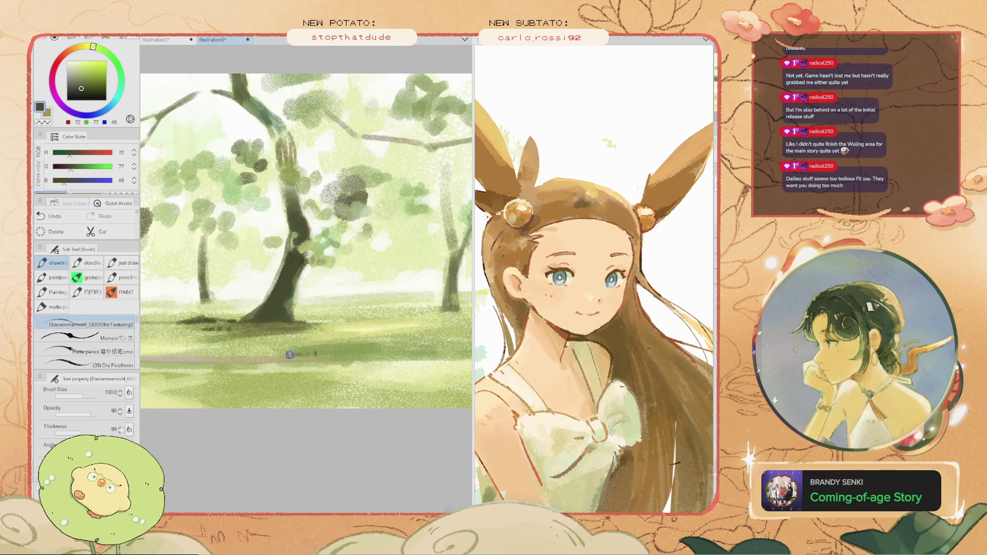
key("ctrl+z")
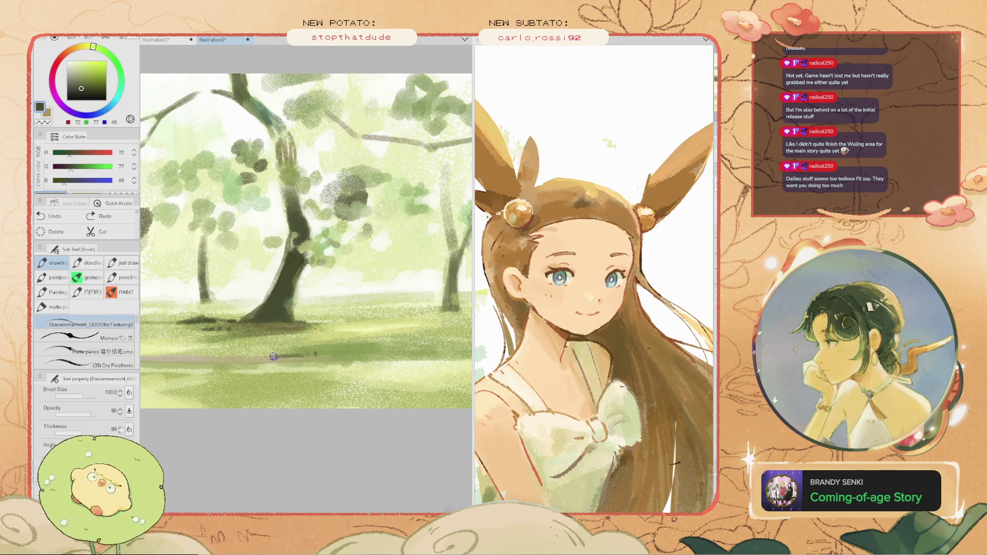
scroll(278, 354, "down", 2)
scroll(218, 360, "up", 1)
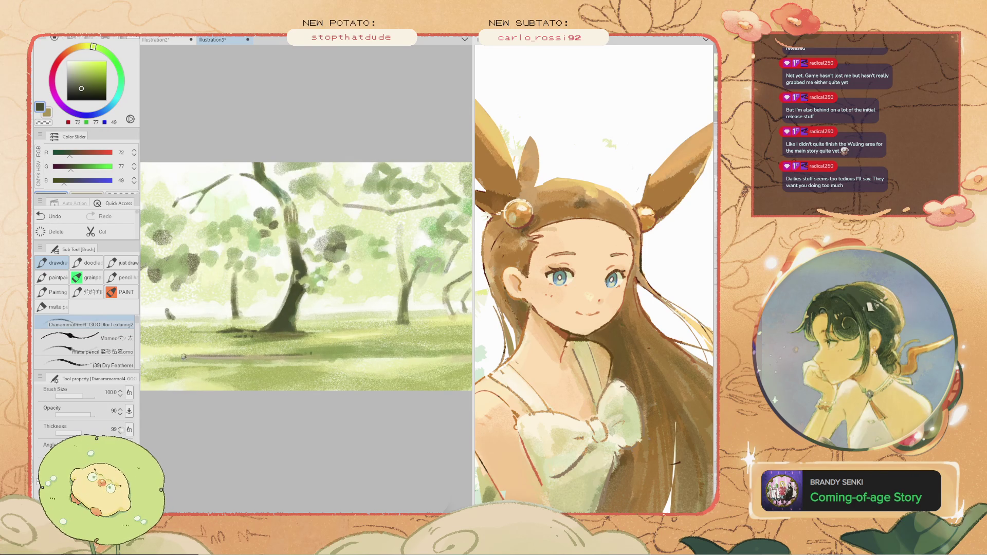
key("ctrl+z")
key("i")
left_click(249, 354)
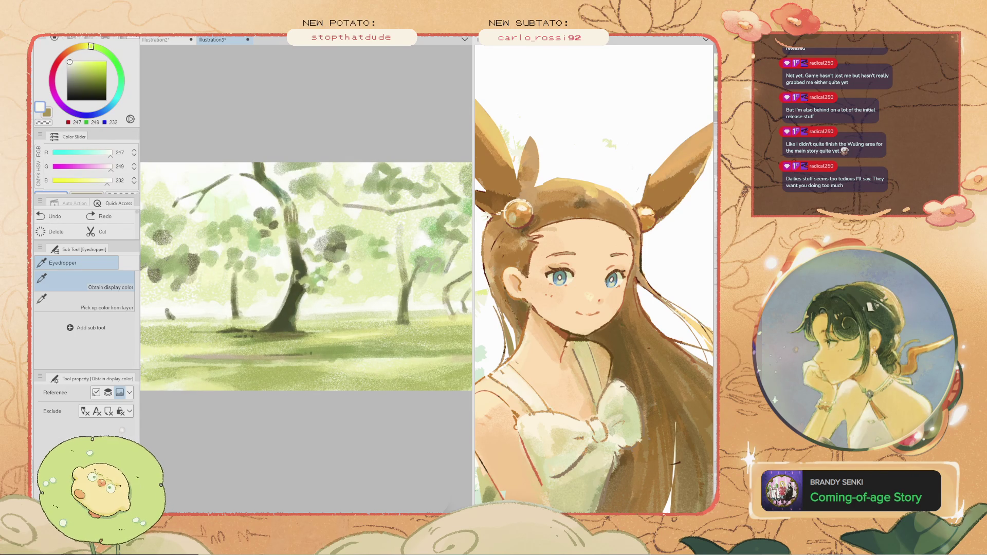
- Try light and pale cooler streaks along the bottom ground, undoing each
key("b")
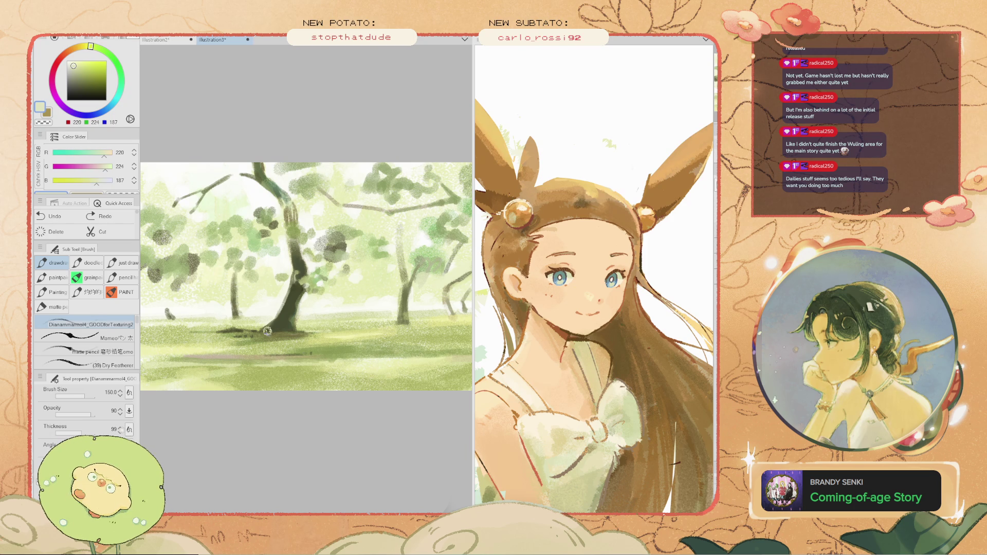
mouse_move(286, 363)
left_mouse_down()
mouse_move(214, 359)
mouse_move(226, 360)
left_mouse_up()
key("ctrl+z")
key("ctrl+y")
key("ctrl+z")
key("ctrl+z")
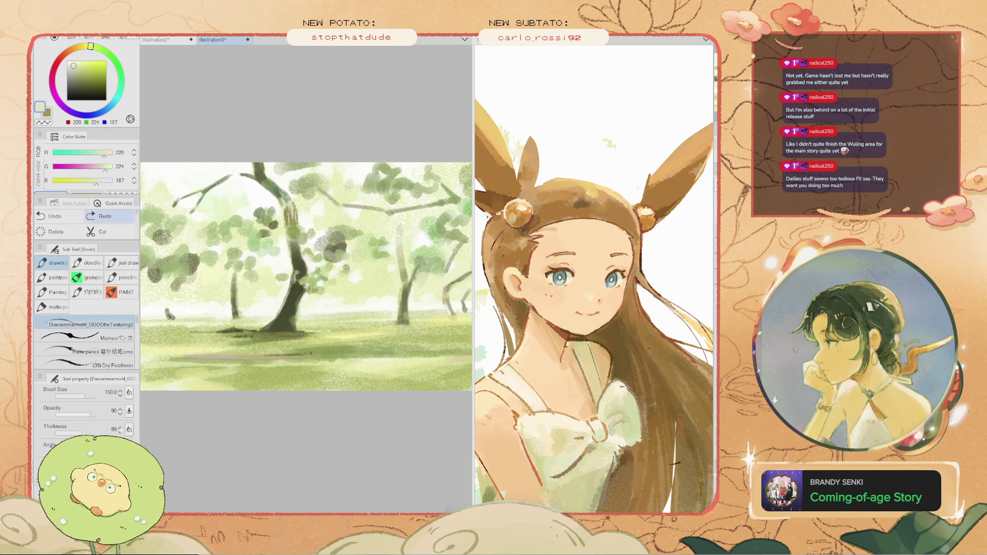
left_click(185, 228, "alt")
left_click_drag(316, 359, 226, 359)
key("ctrl+z")
key("ctrl+z")
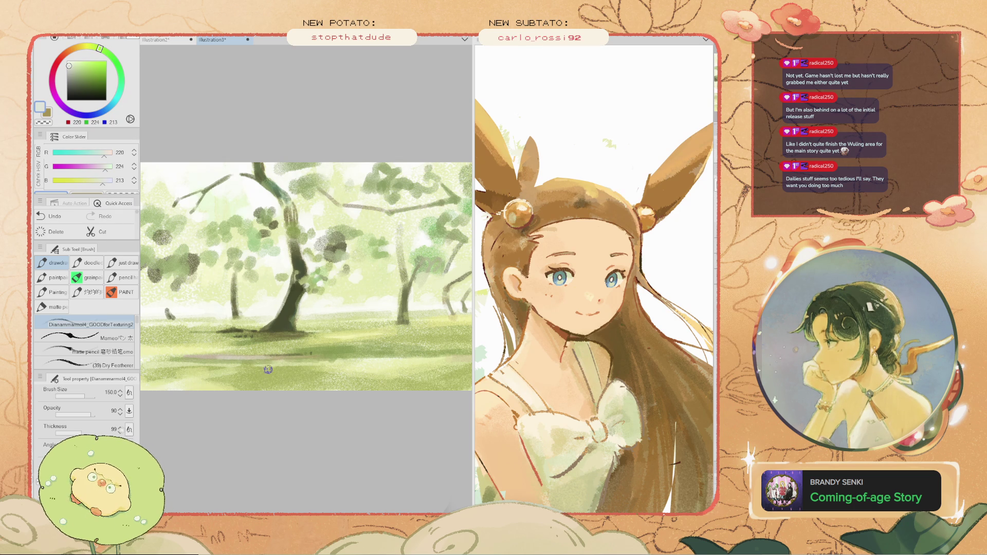
- Sample greyish beige and a darker olive, then paint an olive streak across the foreground ground
left_click(293, 357, "alt")
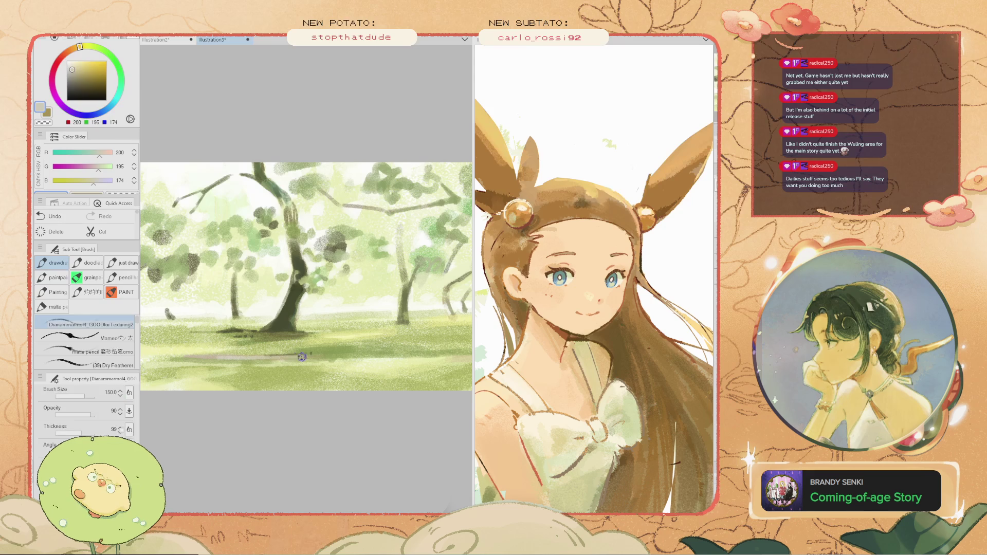
left_click(78, 76)
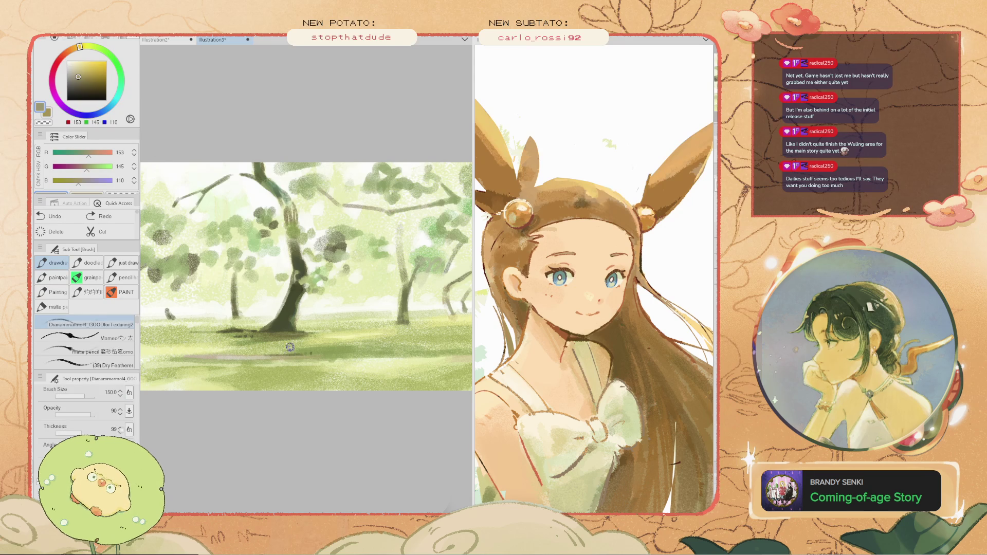
left_click_drag(276, 359, 160, 359)
key("ctrl+minus")
key("ctrl+plus")
mouse_move(332, 360)
left_mouse_down()
mouse_move(392, 367)
mouse_move(371, 362)
left_mouse_up()
scroll(286, 290, "down", 1)
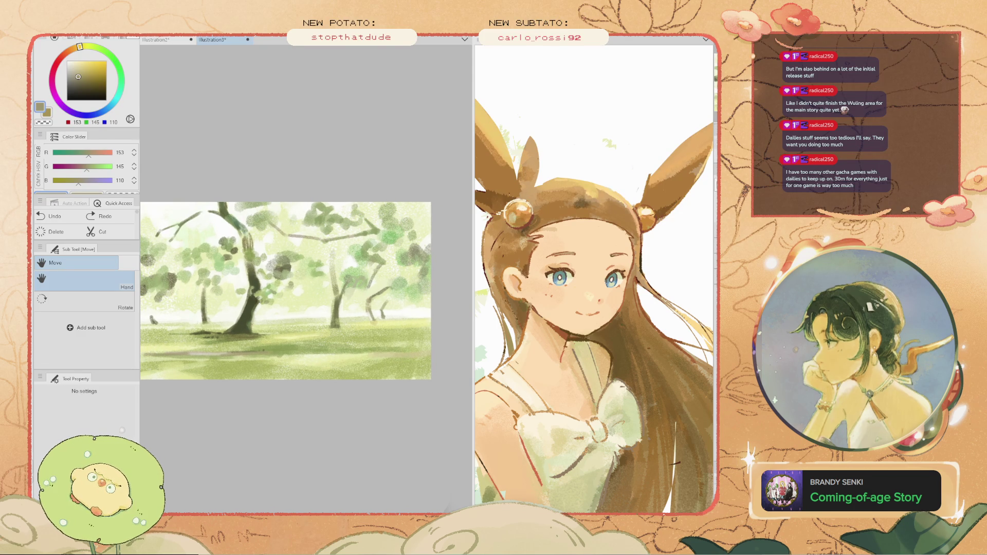
- Remove the faint strokes along the bottom, discarding one more repaint attempt
key("ctrl+z")
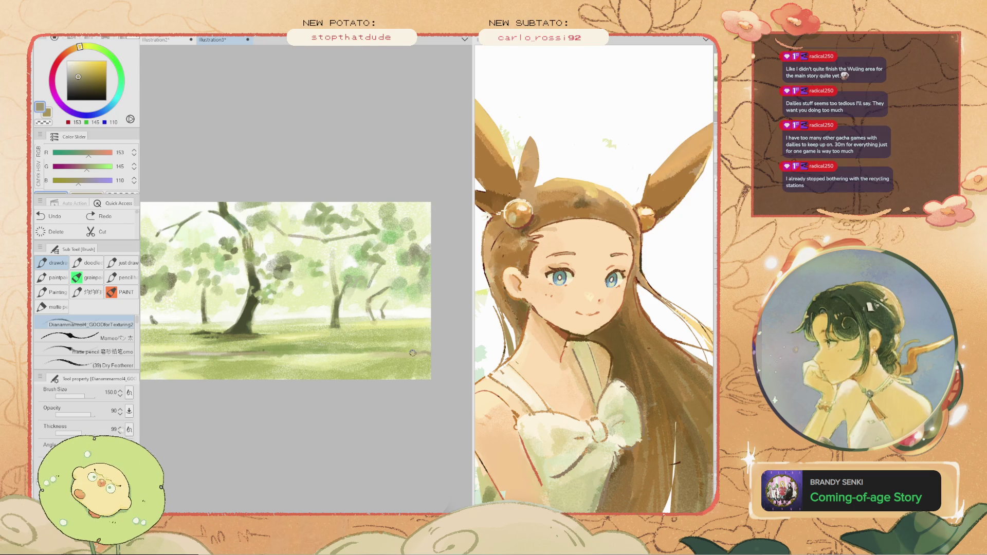
key("ctrl+z")
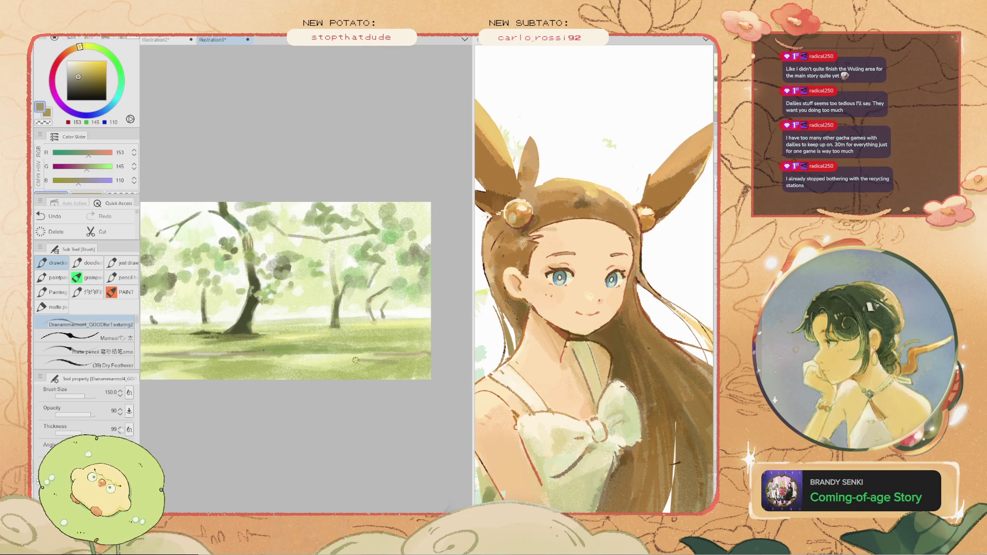
key("ctrl+z")
left_click_drag(252, 353, 458, 362)
key("ctrl+z")
scroll(249, 362, "down", 3)
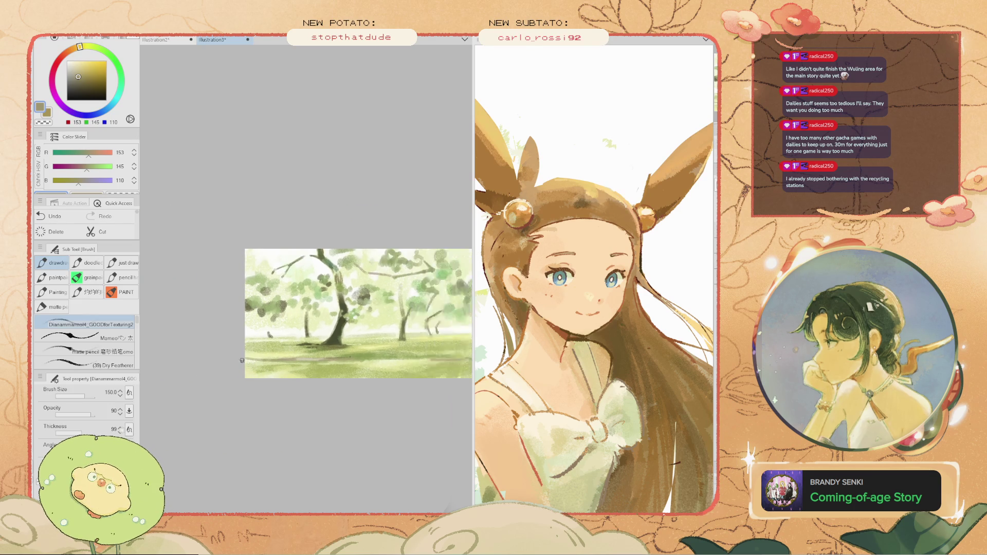
scroll(239, 361, "up", 2)
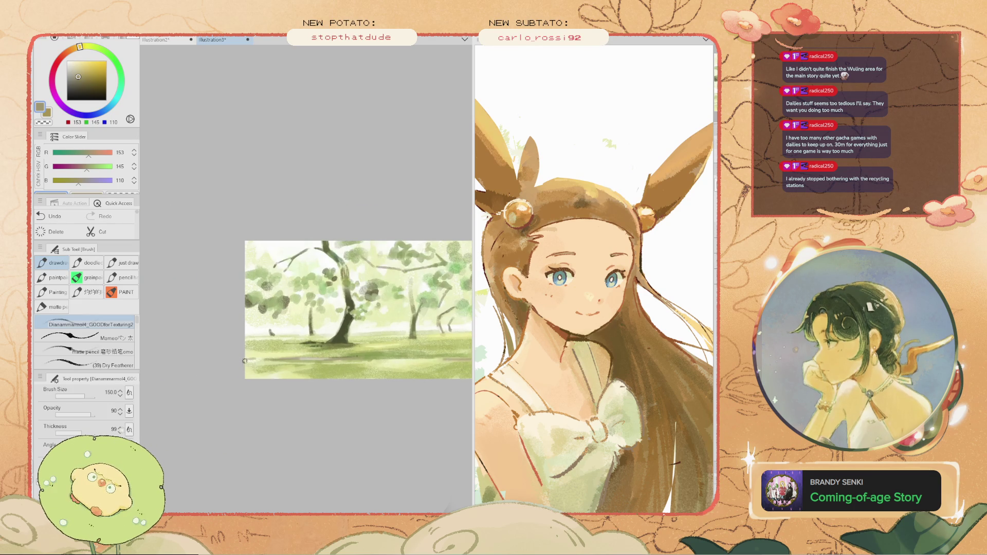
scroll(280, 365, "up", 2)
scroll(325, 283, "up", 2)
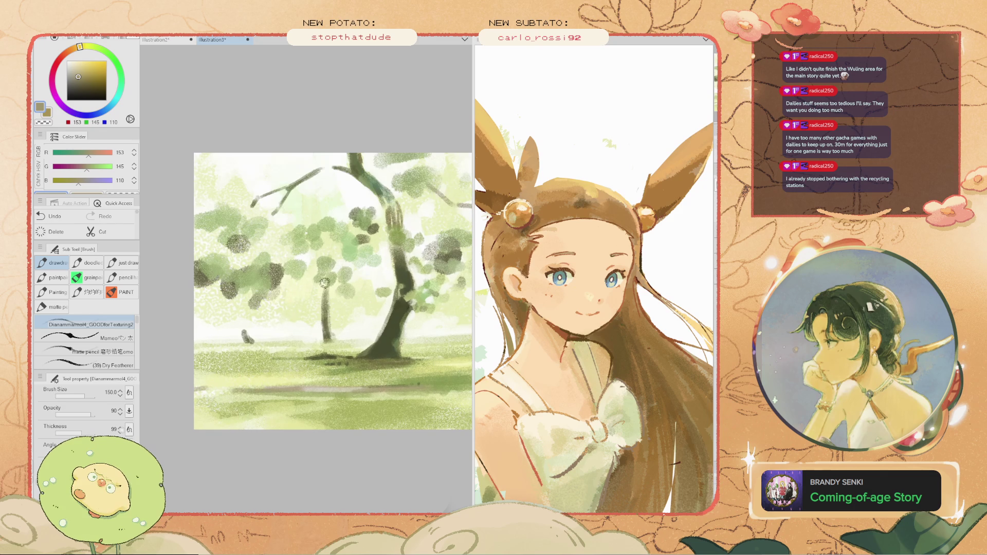
- With the brush at 300, dab a soft light green into the canopy's left side, then sample olive and set size 250
left_click(242, 335, "alt")
key("ctrl+z")
key("bracketright")
left_click(234, 314, "alt")
left_click_drag(239, 316, 213, 316)
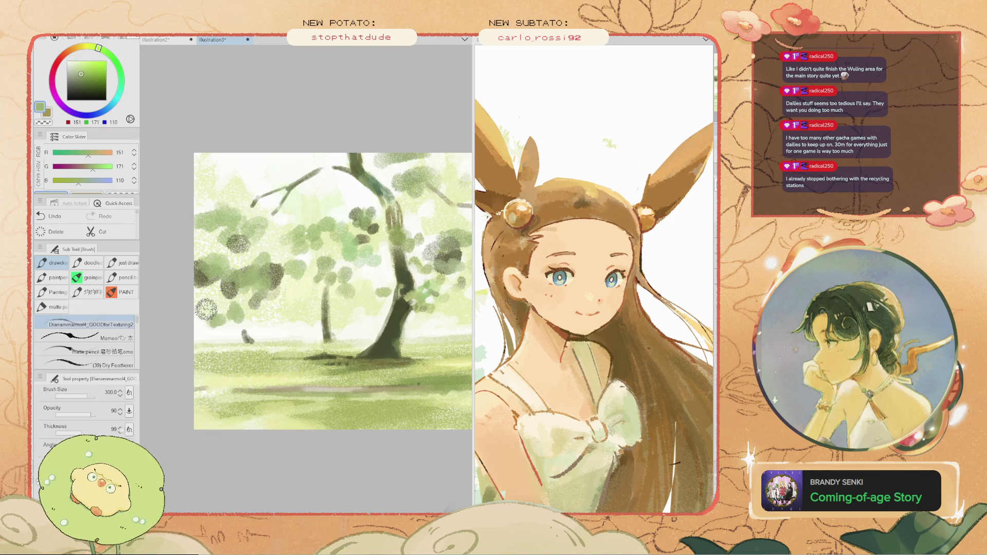
left_click(203, 295, "alt")
key("bracketright")
key("bracketright")
scroll(200, 303, "down", 3)
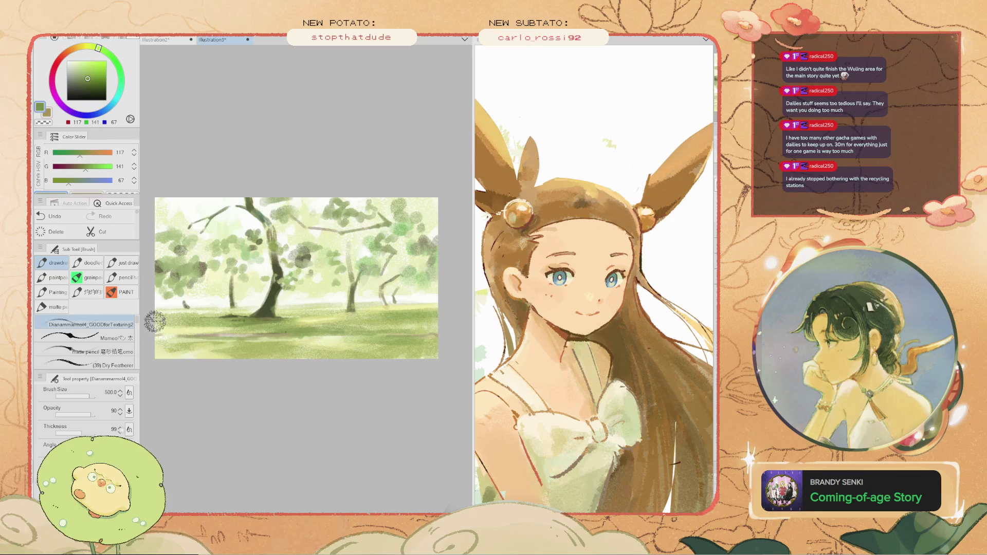
key("bracketleft")
key("bracketleft")
key("bracketleft")
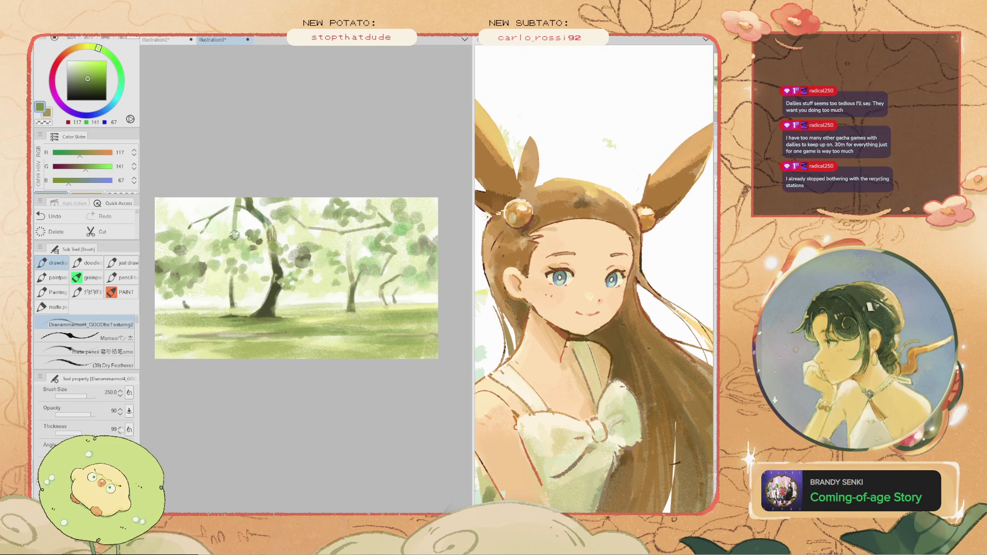
- Tilt the canvas view, reset it to fit, and undo a stray stroke near the top edge
scroll(235, 207, "up", 2)
left_click_drag(227, 169, 248, 243)
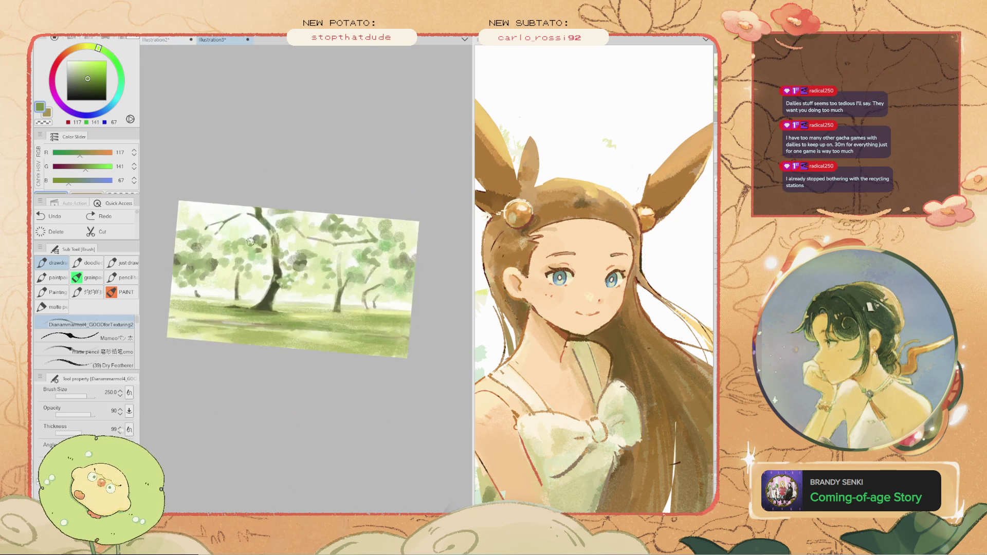
key("ctrl+0")
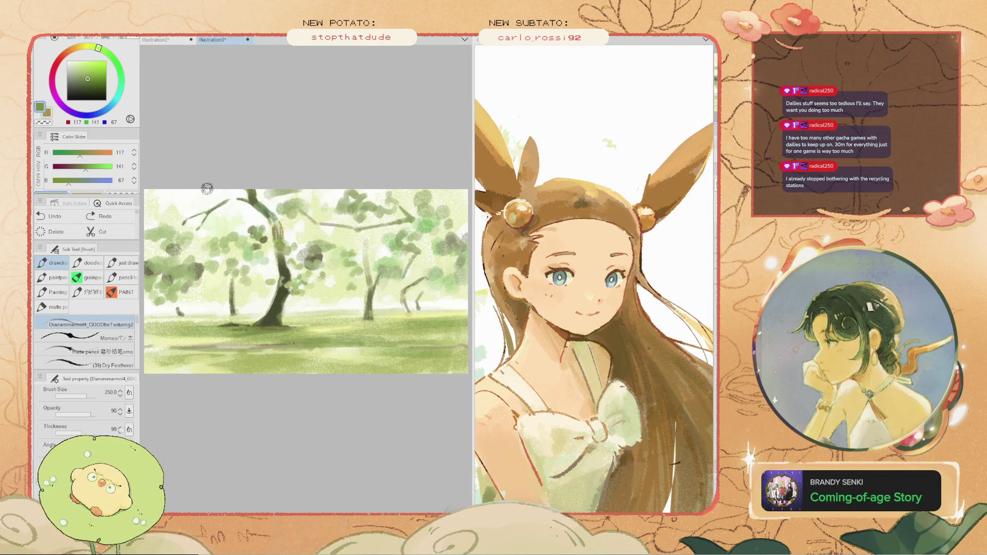
left_click_drag(205, 185, 190, 184)
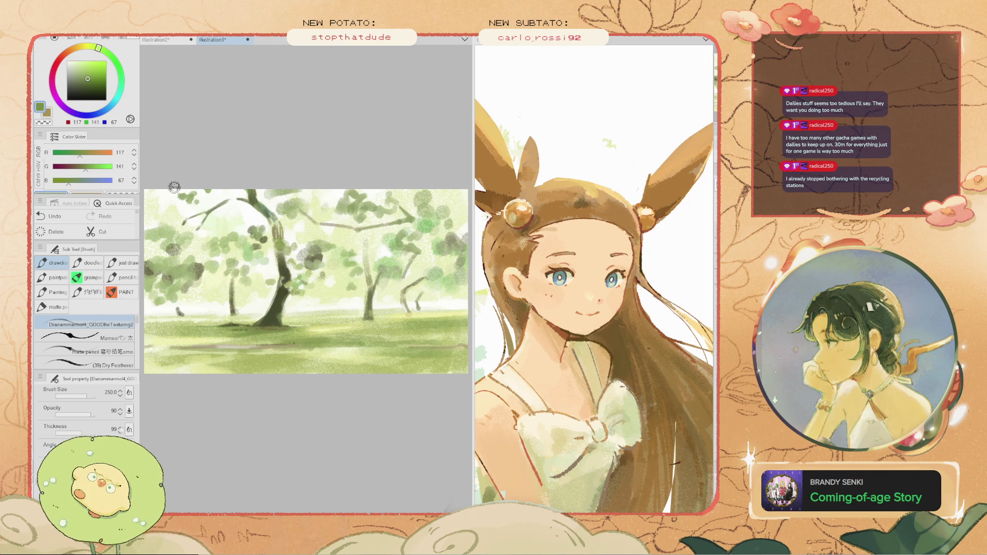
key("ctrl+z")
- Enlarge the brush to 350 and dab dark green leaves around the branches, undoing misplaced dabs
key("bracketright")
key("bracketright")
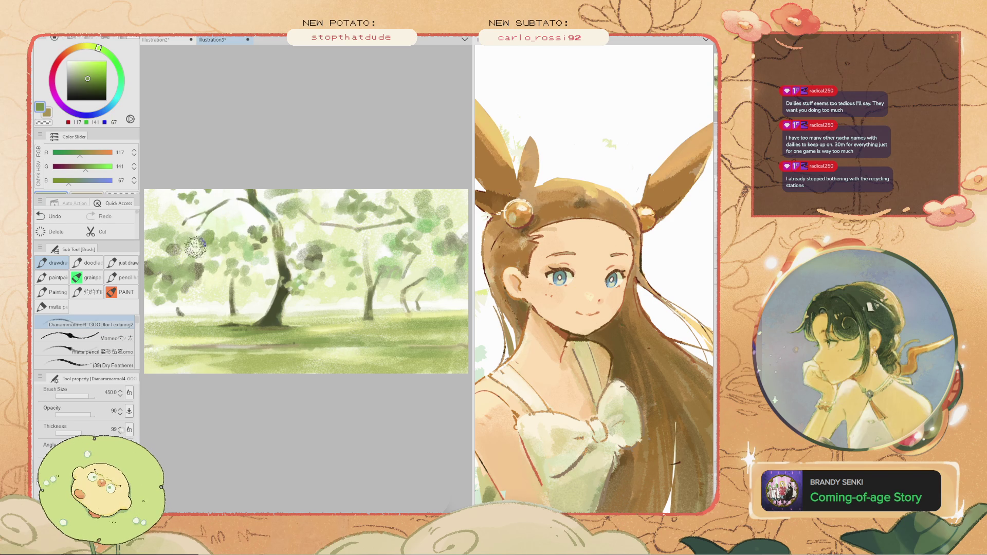
mouse_move(208, 233)
left_mouse_down()
mouse_move(205, 249)
mouse_move(199, 238)
mouse_move(189, 251)
left_mouse_up()
key("ctrl+z")
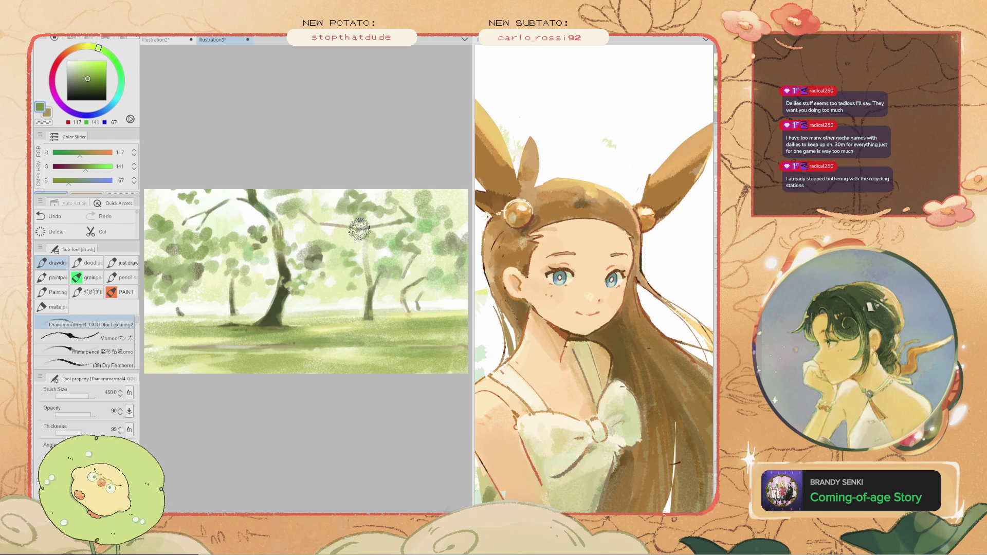
left_click_drag(354, 204, 362, 216)
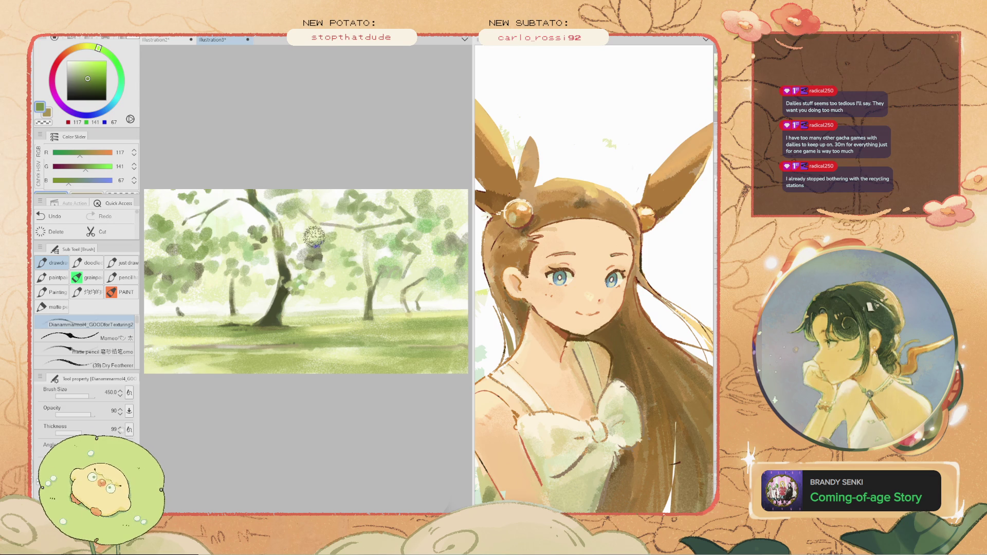
key("ctrl+z")
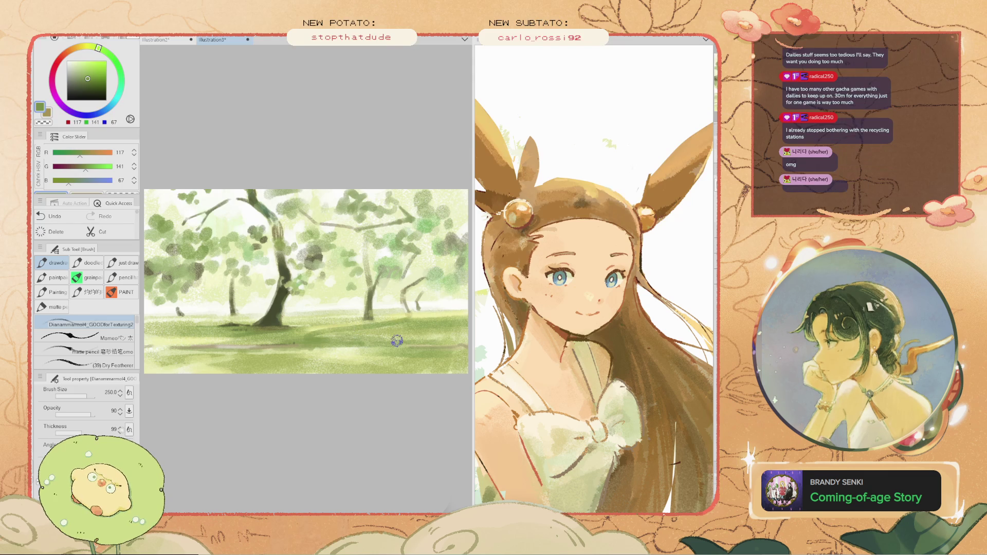
key("space")
left_click_drag(308, 283, 237, 282)
scroll(272, 236, "up", 3)
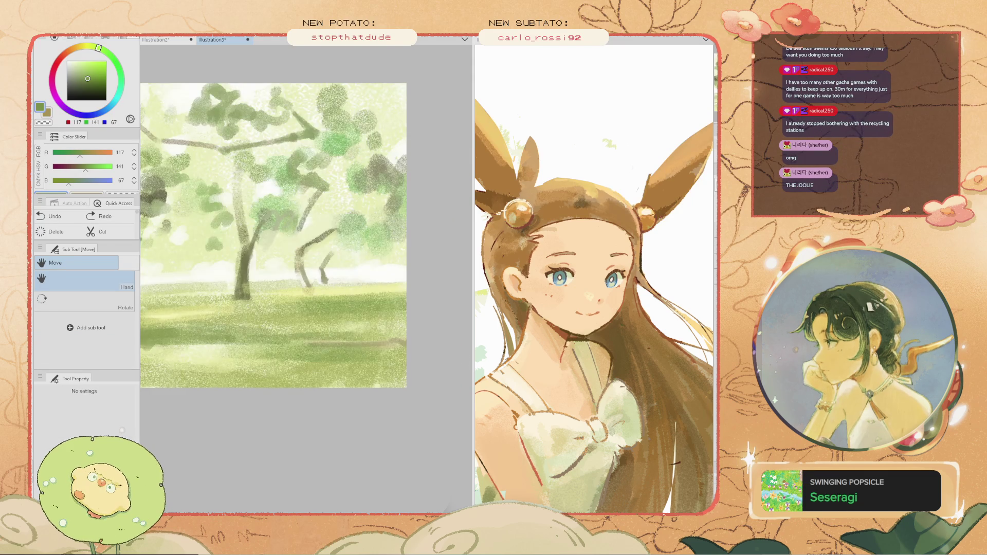
- Sample a dark olive from the canvas and paint a dark branch beside the small tree
key("alt")
left_click(340, 283, "alt")
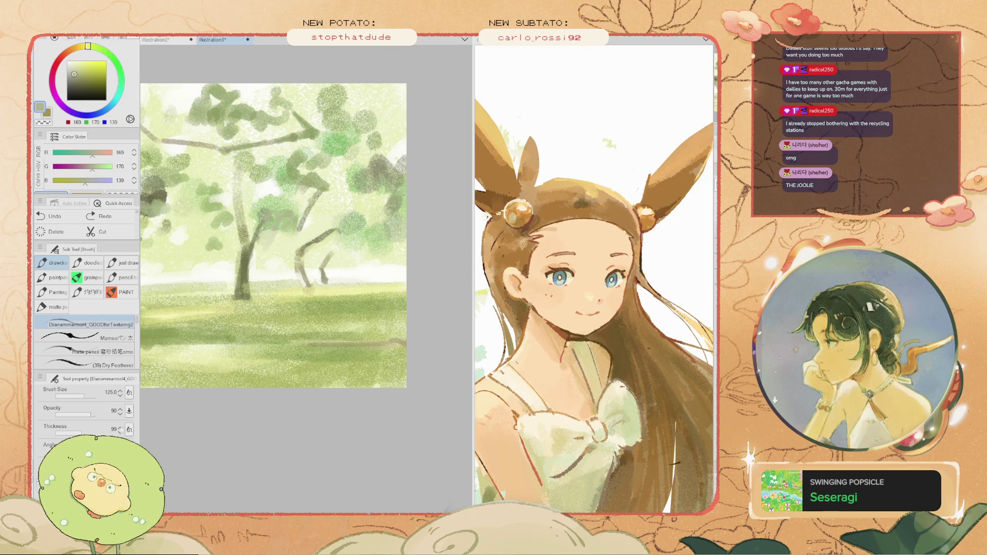
left_click(340, 257, "alt")
left_click_drag(341, 251, 360, 280)
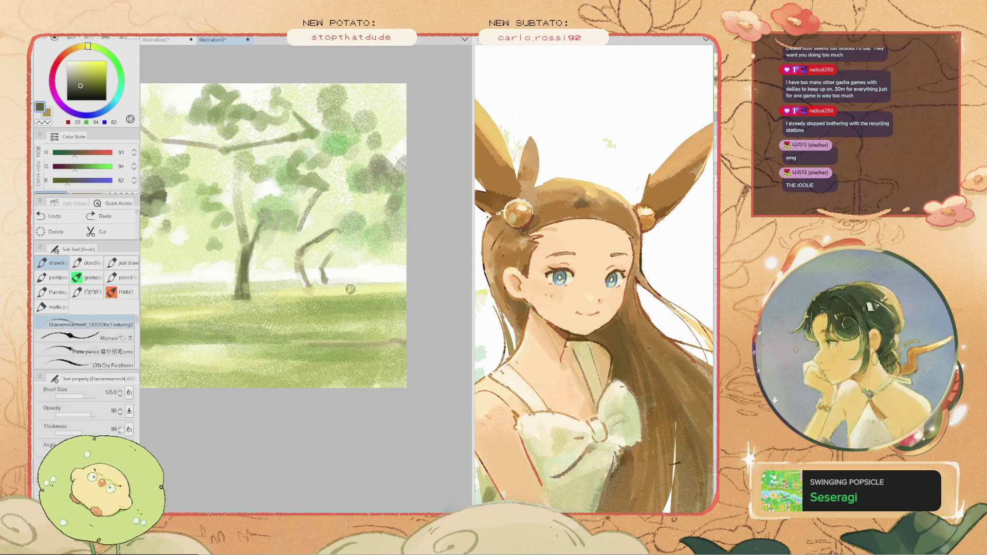
scroll(309, 257, "down", 3)
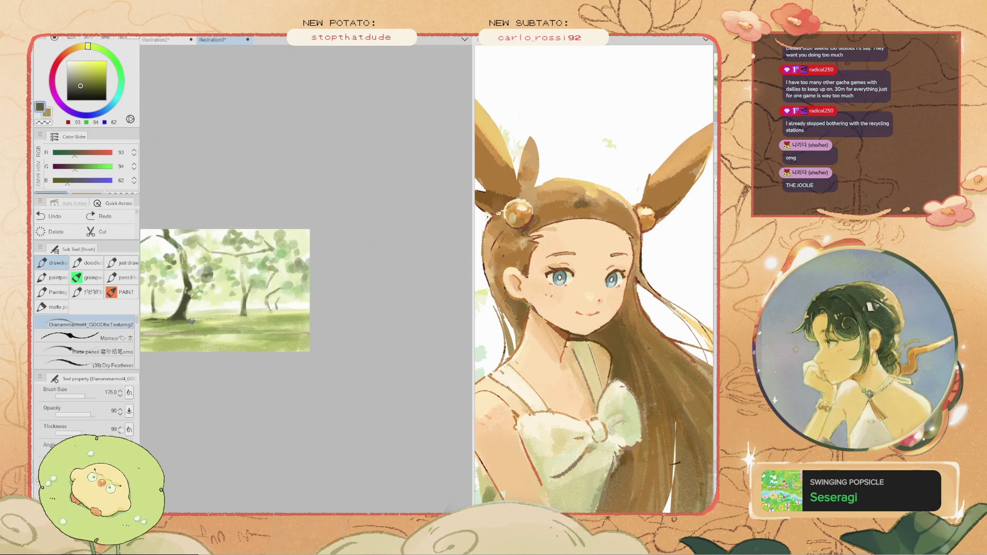
scroll(185, 320, "up", 3)
scroll(186, 319, "up", 3)
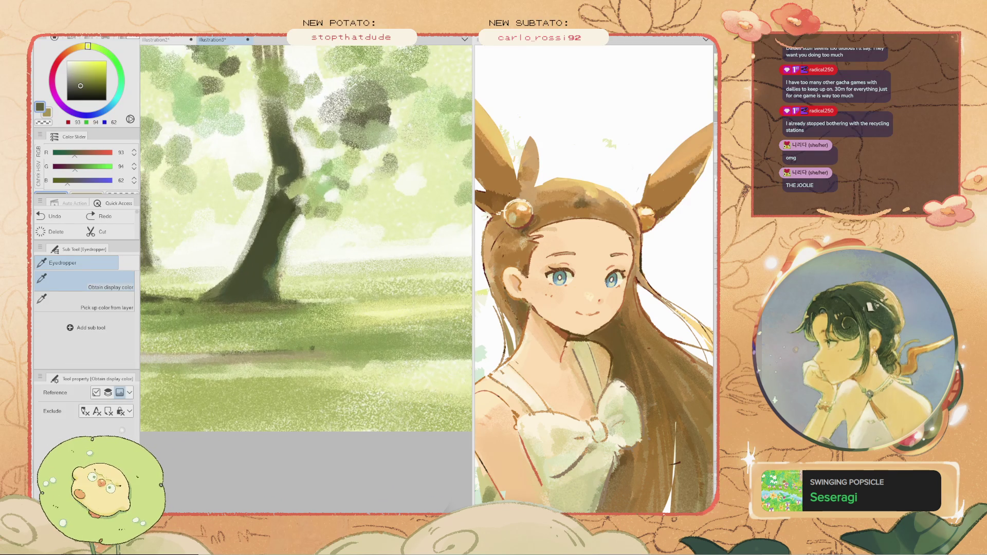
- Sample a near-white light, set the brush to 150, and add a small pale highlight on the grass
left_click(391, 241, "alt")
left_click(331, 235, "alt")
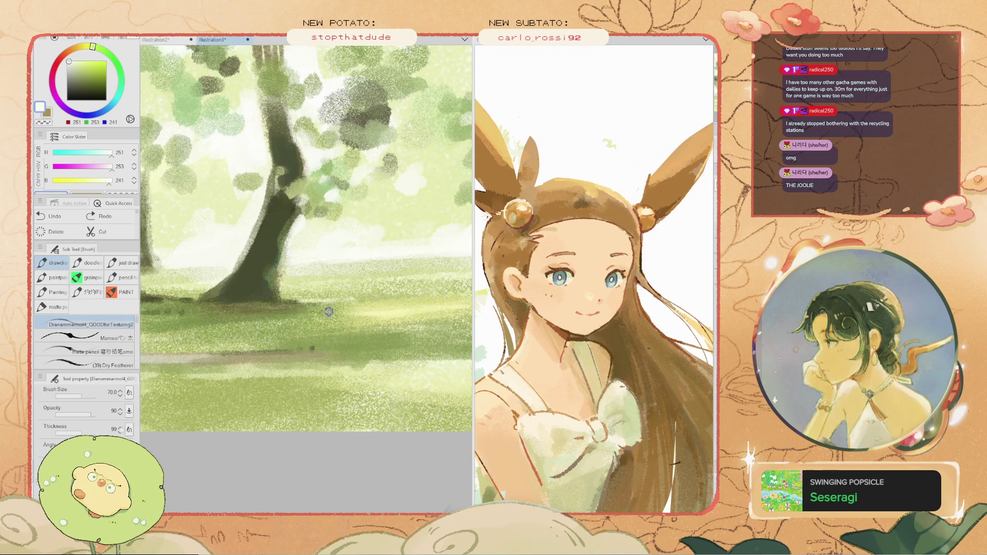
key("bracketright")
key("bracketright")
key("bracketright")
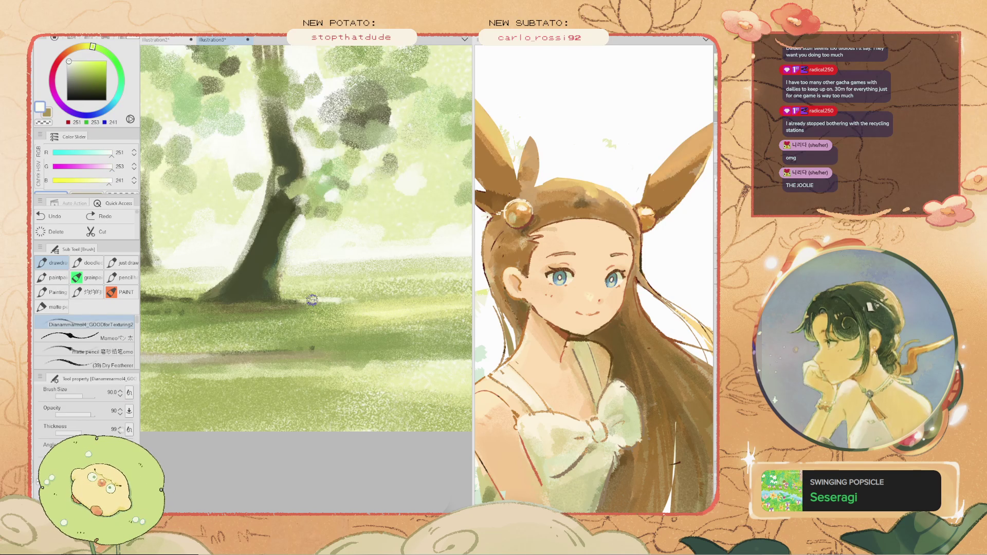
left_click_drag(326, 300, 321, 303)
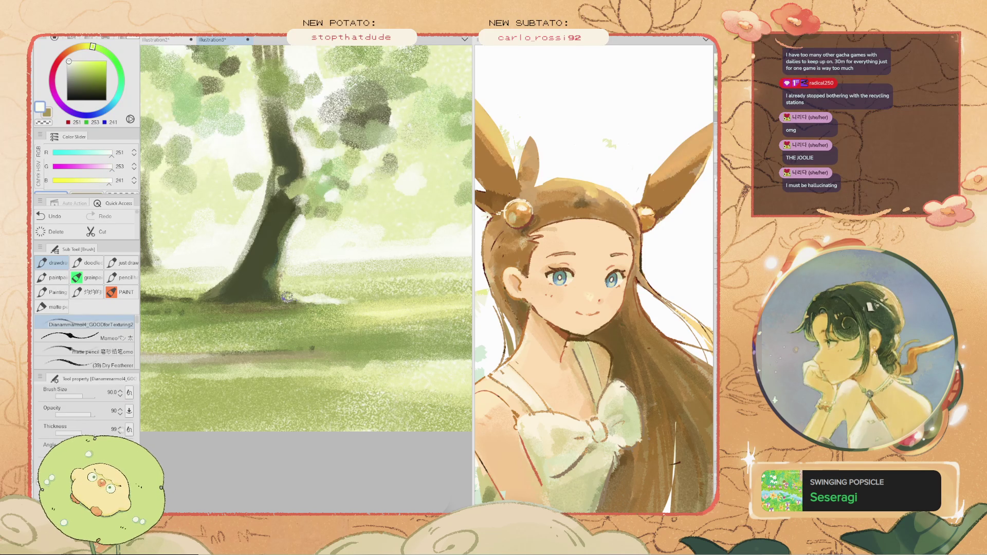
scroll(284, 294, "down", 3)
scroll(314, 297, "up", 1)
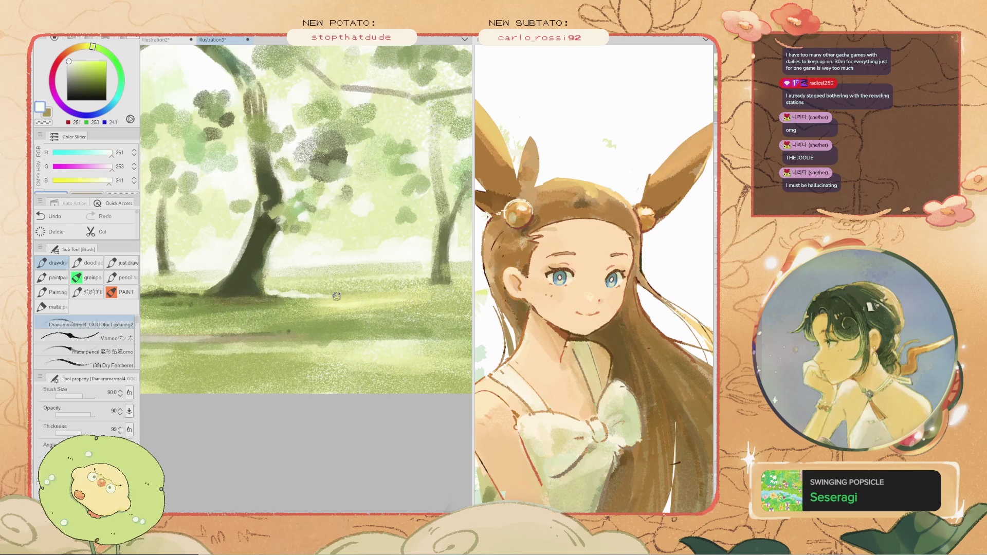
scroll(330, 297, "down", 2)
scroll(286, 289, "up", 3)
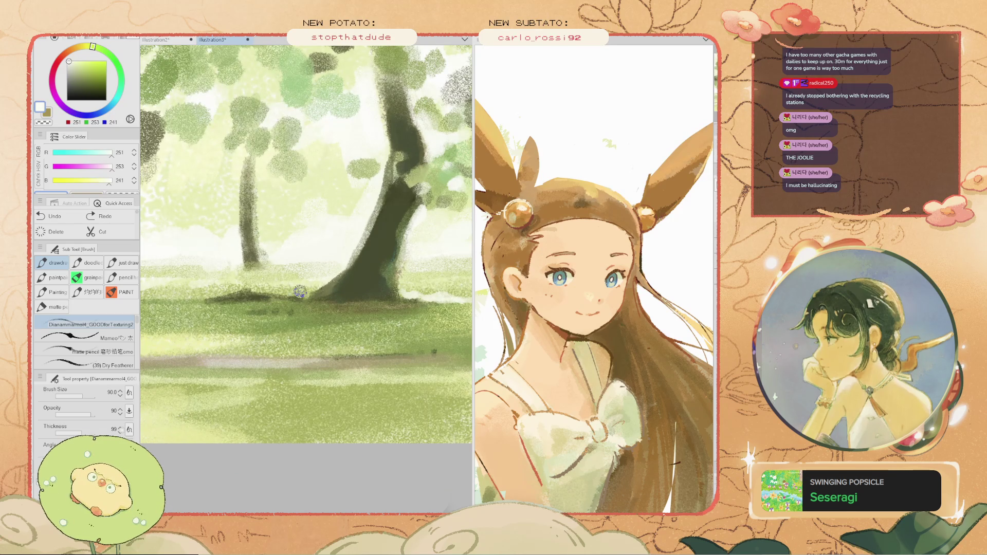
- Sample the trunk's dark green and dab it onto the tree trunk, then undo the dab
key("space")
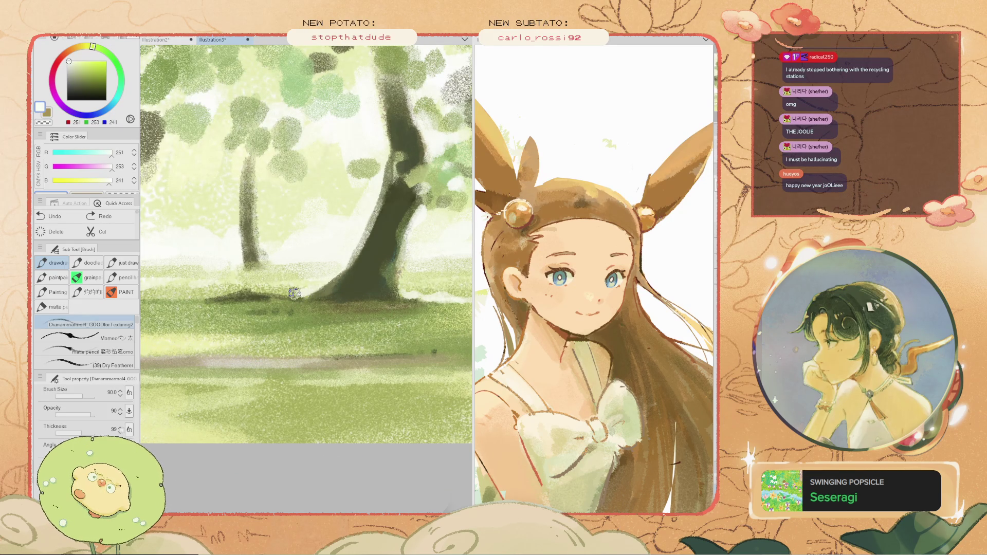
scroll(297, 293, "up", 2)
scroll(335, 288, "down", 2)
scroll(386, 296, "up", 2)
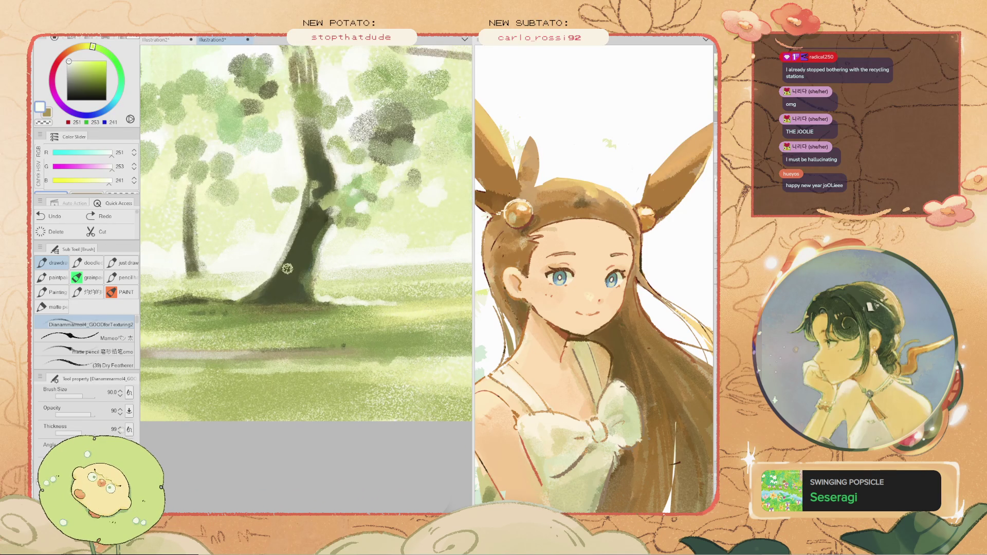
left_click(307, 263, "alt")
key("bracketright")
key("bracketright")
key("bracketright")
left_click(308, 253)
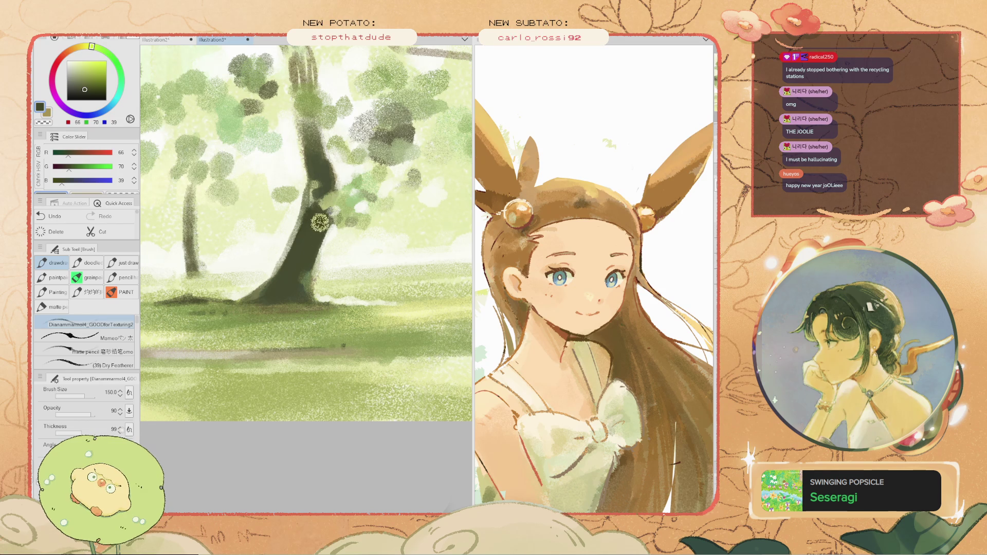
key("ctrl+z")
scroll(314, 241, "down", 2)
scroll(315, 241, "down", 1)
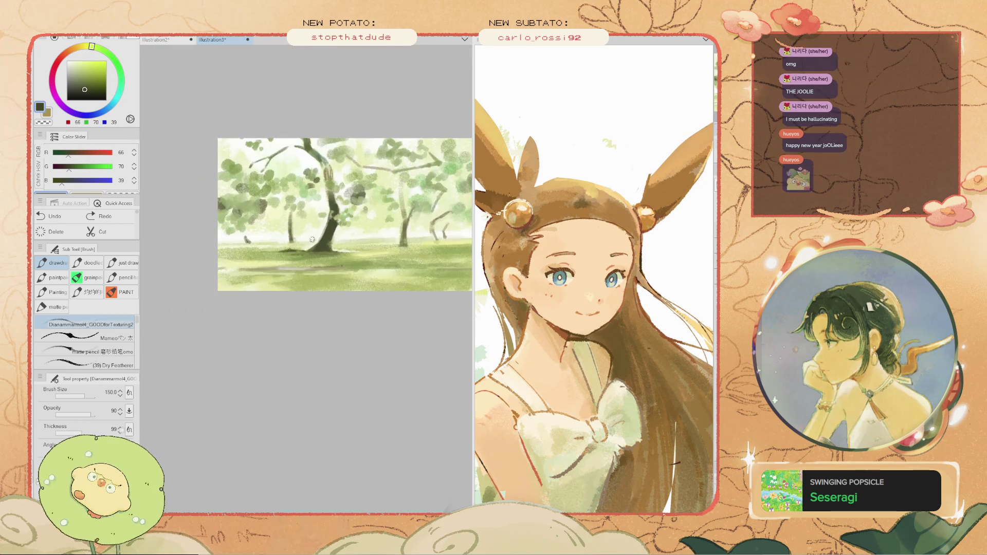
- Enlarge the brush to 175, sample a light grass green, and pan down-left over the landscape
scroll(321, 229, "up", 2)
scroll(316, 252, "up", 2)
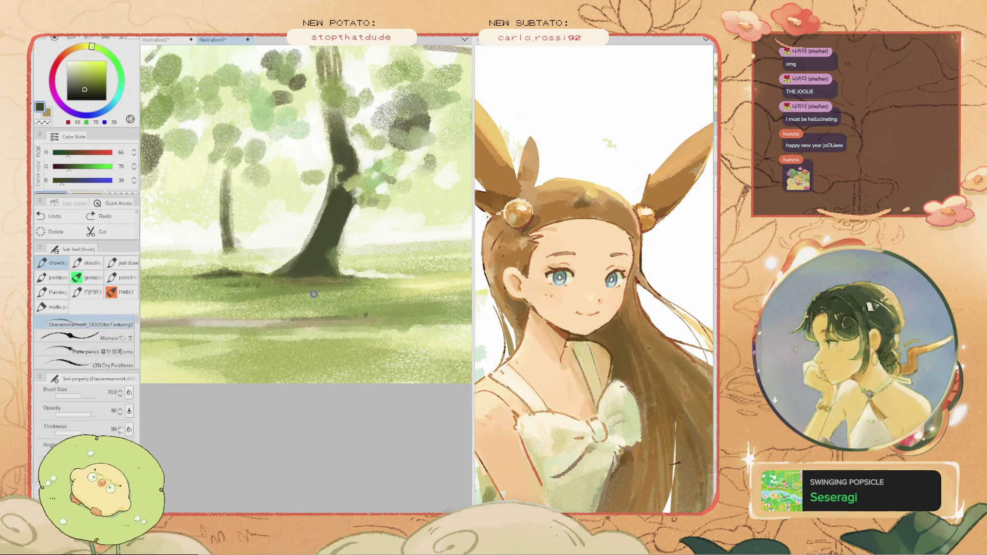
left_click_drag(288, 280, 308, 279, "ctrl+alt")
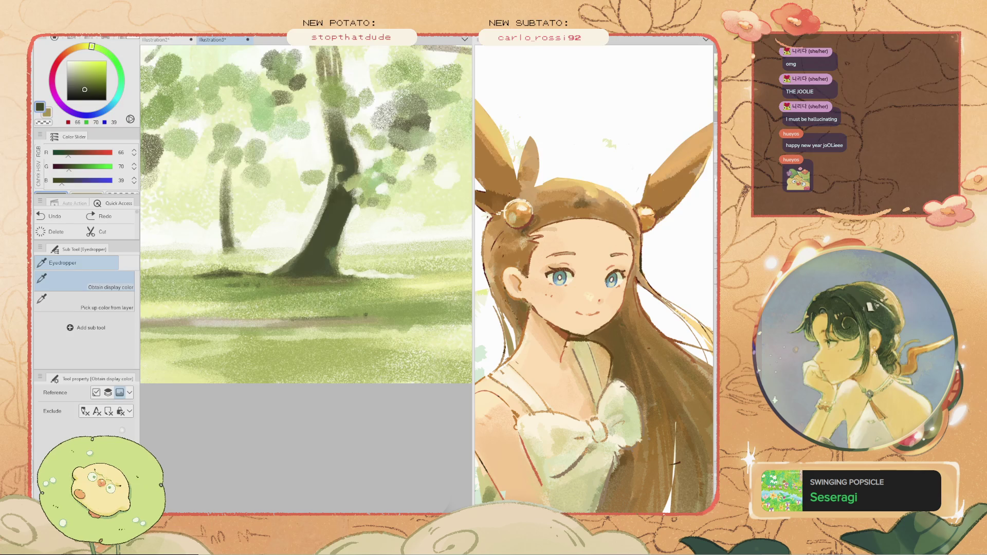
left_click(304, 236, "alt")
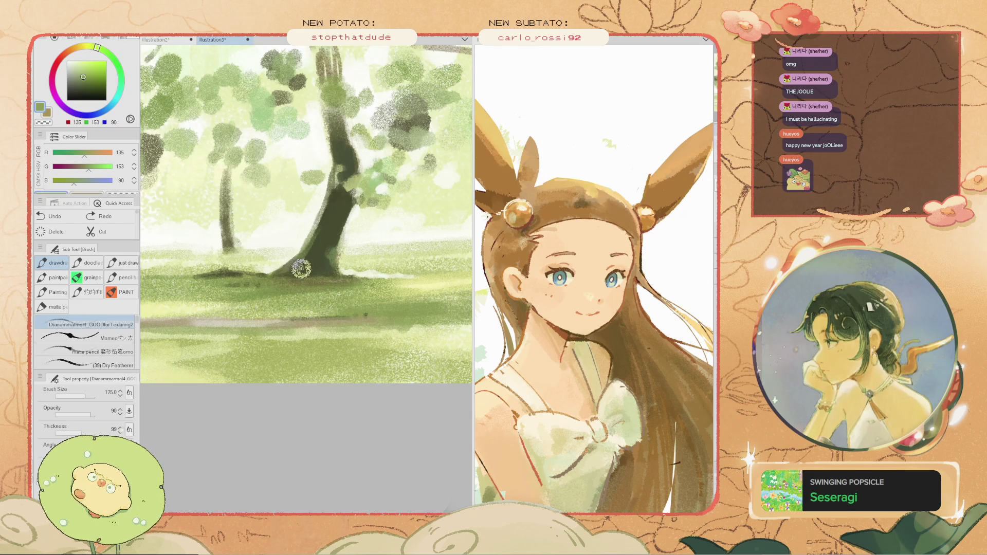
scroll(306, 177, "down", 3)
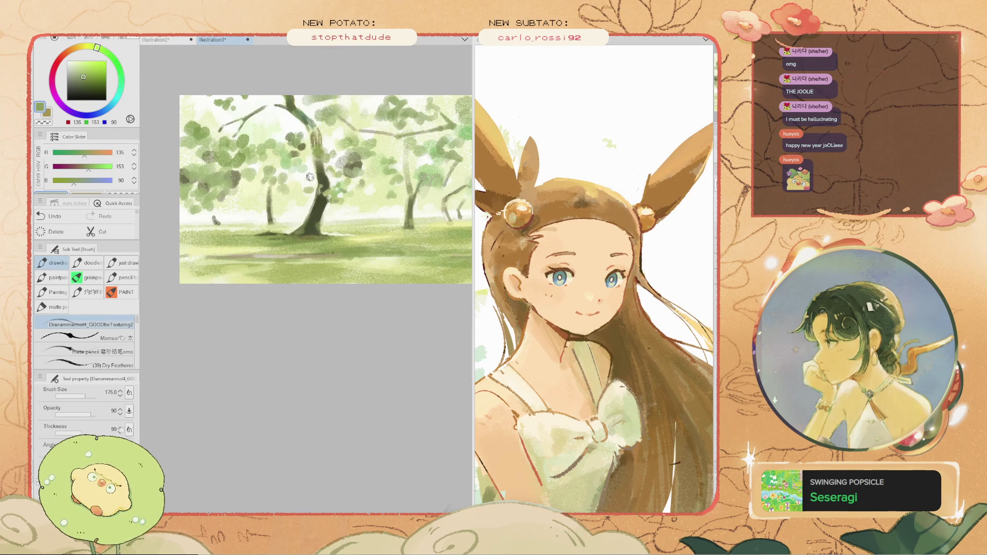
scroll(282, 220, "up", 3)
key("space")
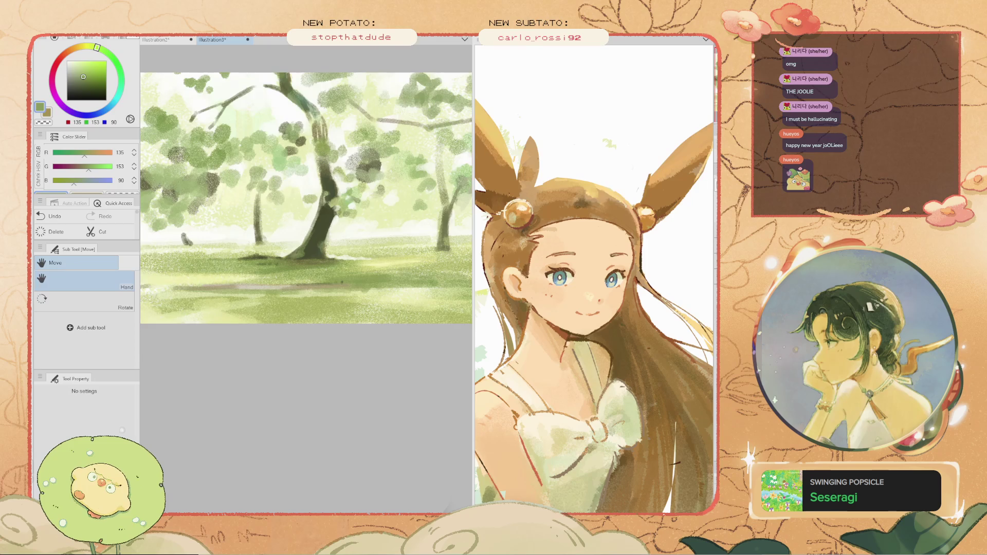
left_click_drag(283, 220, 244, 260)
scroll(306, 236, "down", 3)
scroll(306, 236, "up", 3)
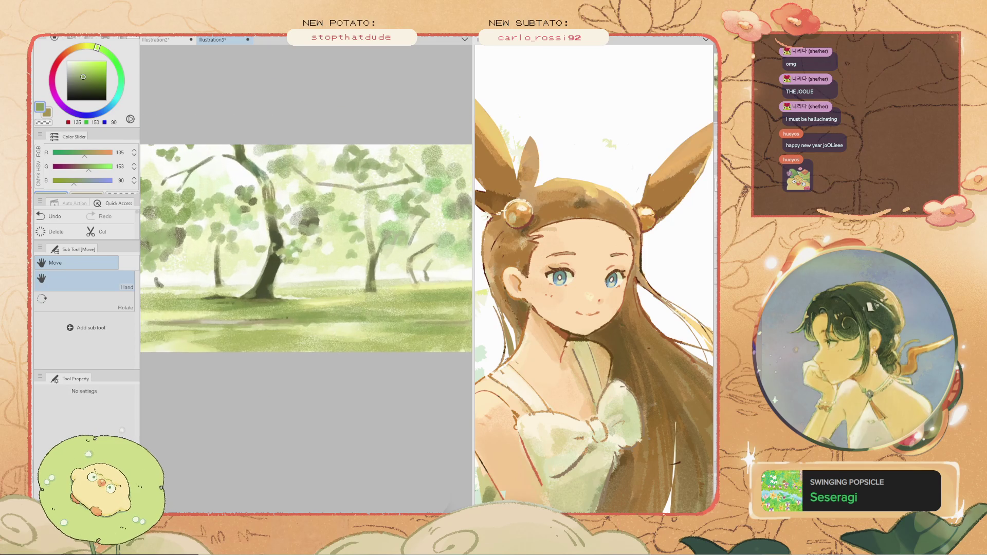
scroll(239, 269, "up", 5)
- Sample the trunk colour, a muted grass green, and finally a brighter grass green from the painting
key("alt")
left_click(238, 304, "alt")
key("space")
mouse_move(217, 318)
left_mouse_down()
mouse_move(289, 291)
mouse_move(391, 289)
mouse_move(333, 285)
left_mouse_up()
key("alt")
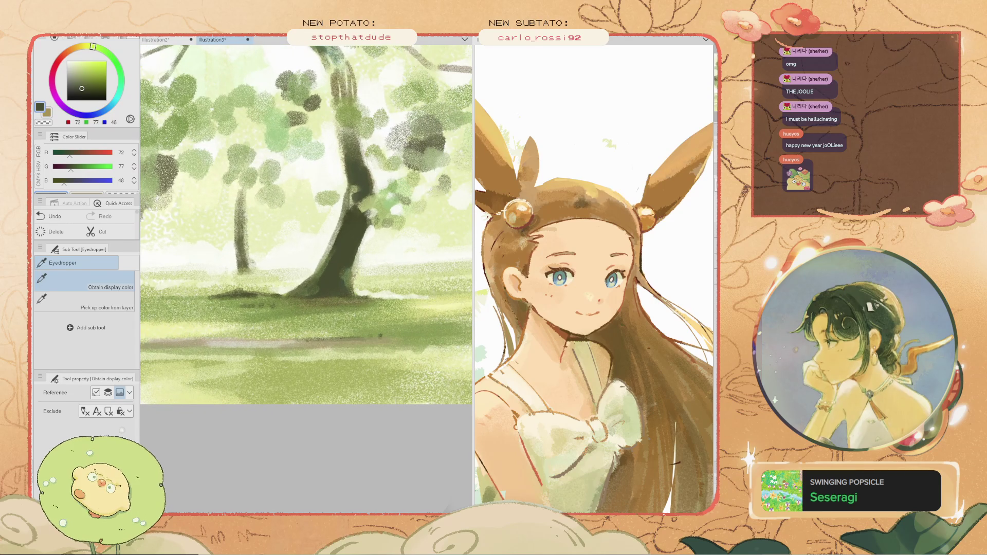
left_click(334, 286, "alt")
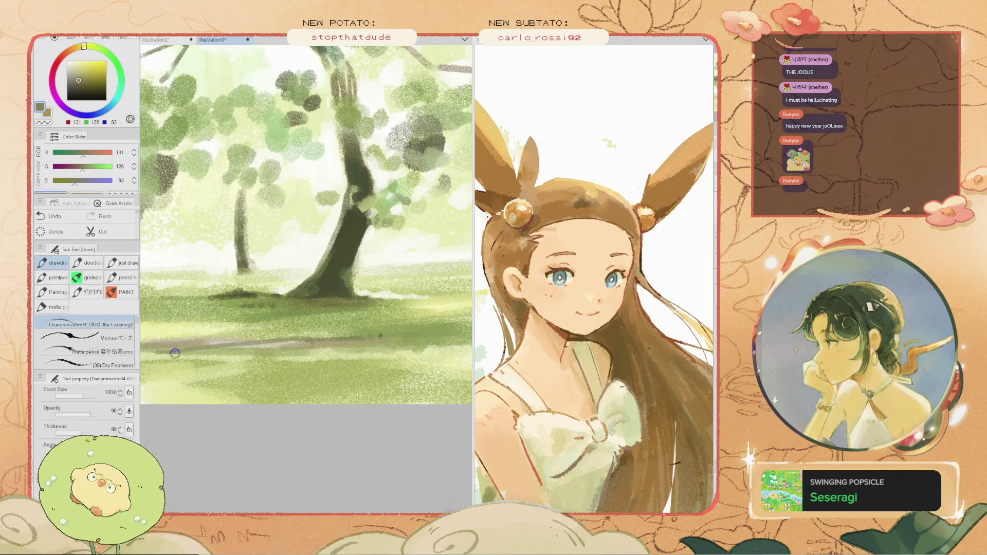
key("alt")
mouse_move(205, 348)
left_mouse_down()
mouse_move(327, 328)
mouse_move(249, 333)
mouse_move(320, 329)
mouse_move(229, 341)
mouse_move(324, 333)
mouse_move(226, 347)
mouse_move(273, 341)
mouse_move(165, 329)
left_mouse_up()
left_click(304, 337, "alt")
- Zoom out, enlarge the brush to 300, and paint a broad stroke across the grass
key("ctrl+minus")
scroll(242, 342, "up", 2)
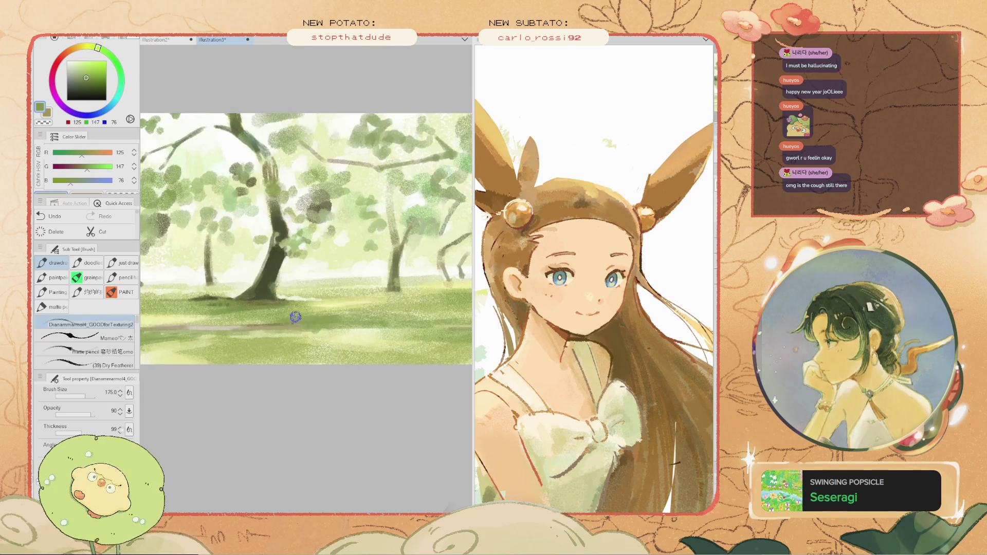
key("bracketright")
key("bracketright")
left_click_drag(313, 355, 225, 346)
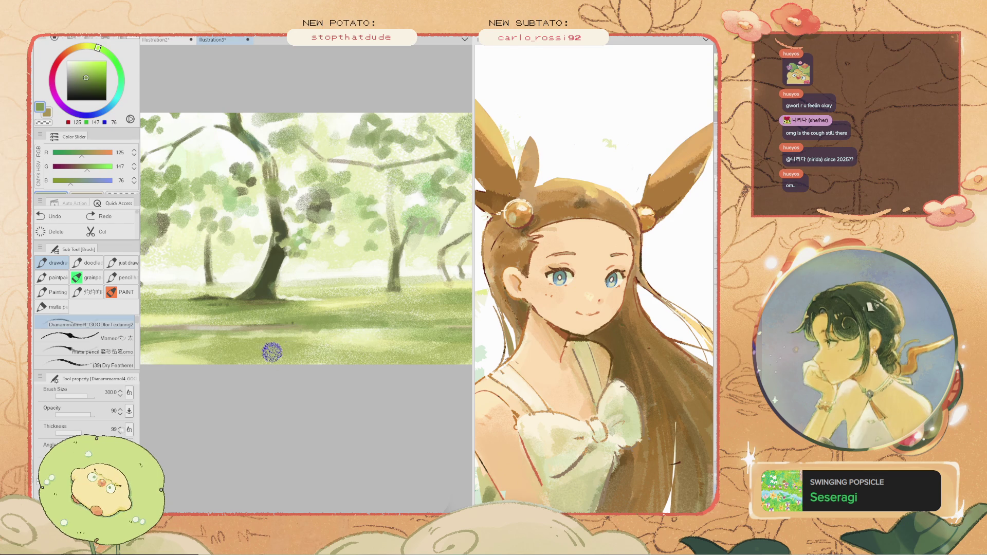
- Sample dark olive from the trunk, centre the big trunk, and paint shading strokes over it
scroll(276, 345, "up", 2)
scroll(276, 345, "up", 3)
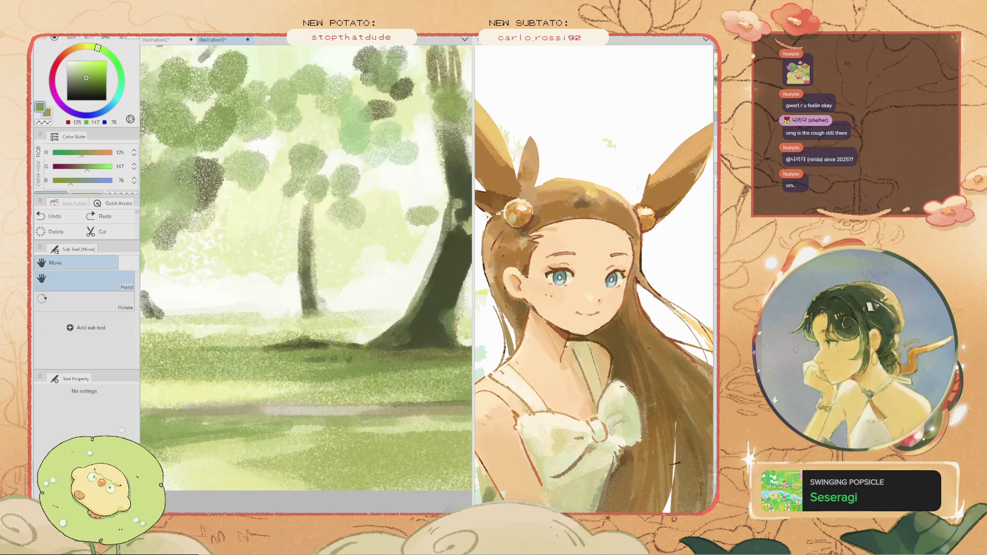
left_click(380, 337, "alt")
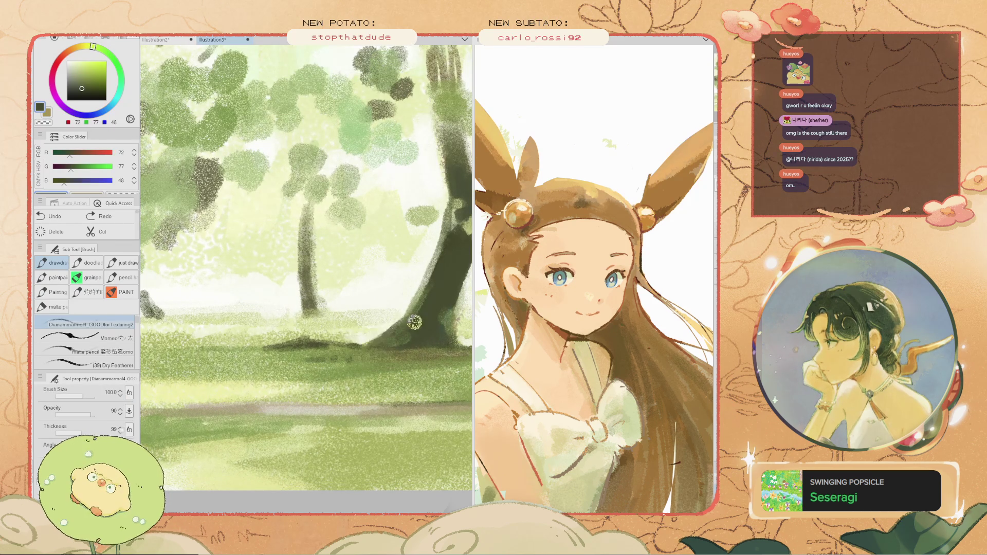
left_click_drag(388, 335, 332, 334)
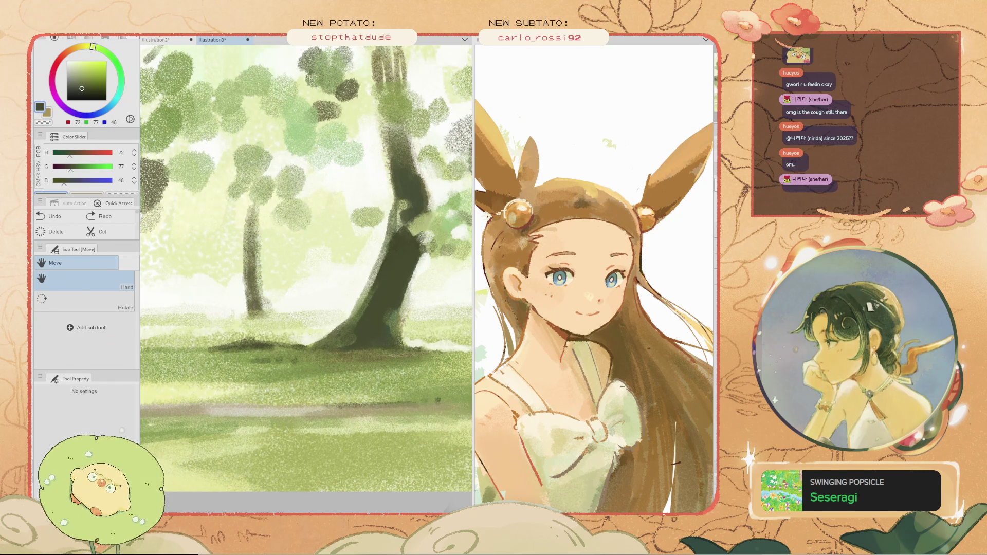
left_click_drag(381, 222, 355, 325)
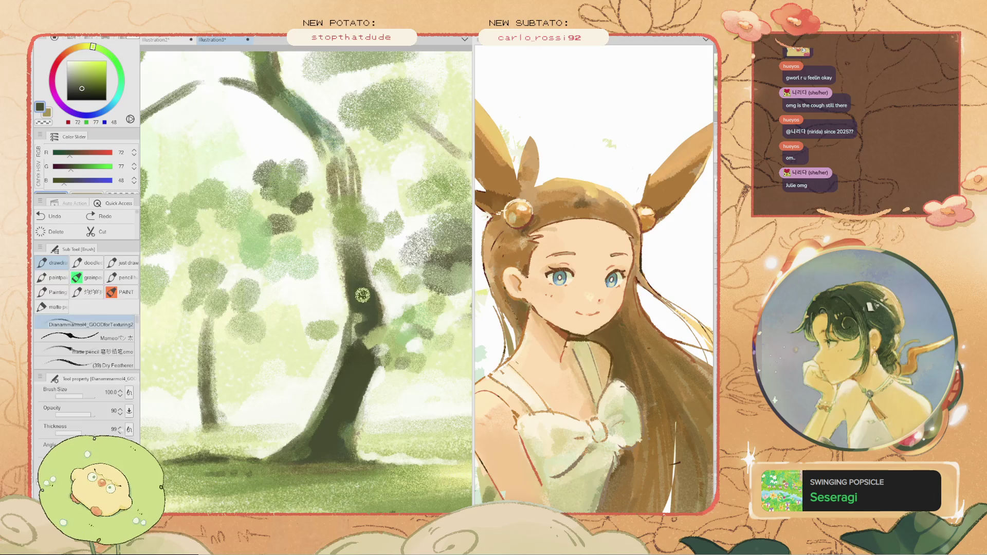
left_click_drag(360, 324, 354, 310)
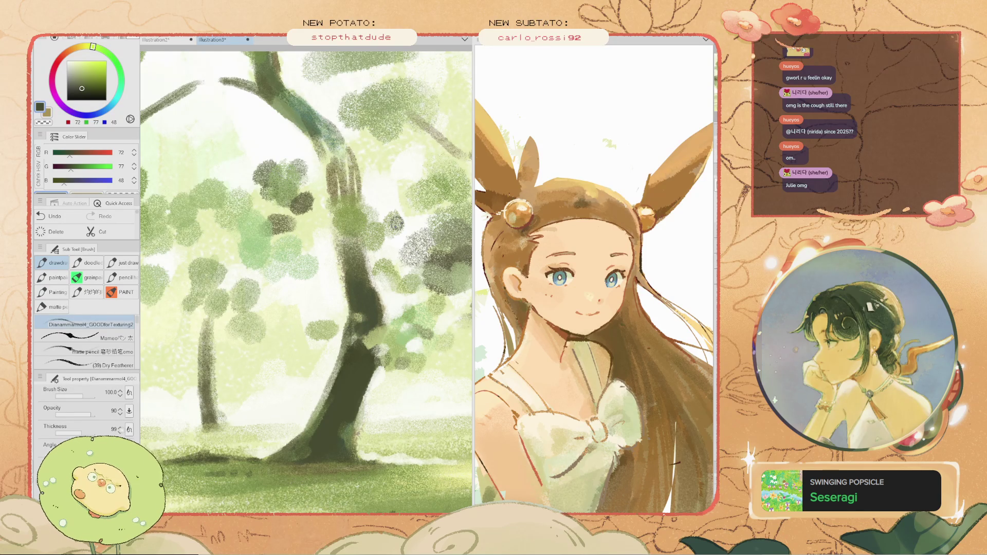
scroll(412, 267, "down", 2)
mouse_move(364, 210)
left_mouse_down()
mouse_move(357, 198)
mouse_move(360, 207)
mouse_move(366, 199)
mouse_move(342, 205)
left_mouse_up()
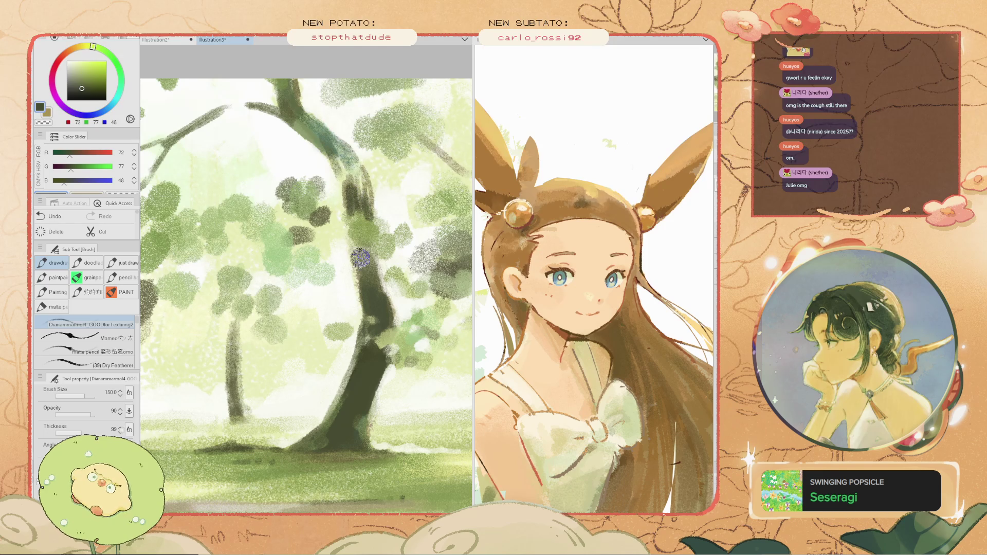
- Paint dark olive strokes down the trunk, undoing two unwanted attempts
scroll(350, 206, "down", 2)
scroll(290, 251, "down", 1)
scroll(290, 251, "up", 2)
left_click_drag(291, 251, 136, 252)
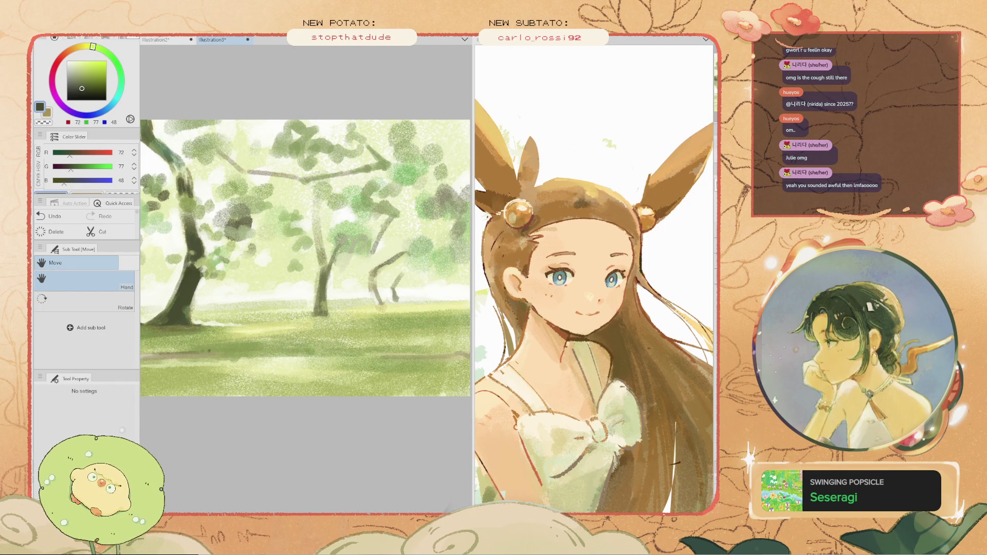
scroll(388, 293, "up", 2)
left_click_drag(340, 255, 328, 335)
key("ctrl+z")
left_click_drag(339, 260, 332, 313)
key("ctrl+z")
key("ctrl+z")
- Repaint and darken the lower trunk with olive strokes, undoing an upper-trunk stroke
mouse_move(340, 280)
left_mouse_down()
mouse_move(345, 259)
mouse_move(341, 298)
left_mouse_up()
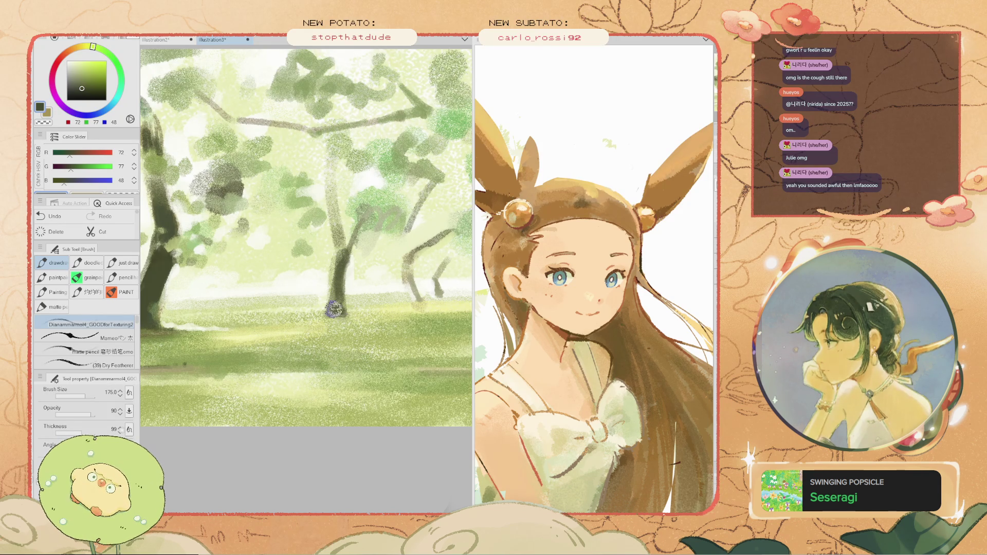
mouse_move(337, 300)
left_mouse_down()
mouse_move(337, 265)
mouse_move(336, 283)
left_mouse_up()
mouse_move(334, 220)
left_mouse_down()
mouse_move(342, 265)
mouse_move(337, 234)
mouse_move(340, 248)
left_mouse_up()
key("ctrl+z")
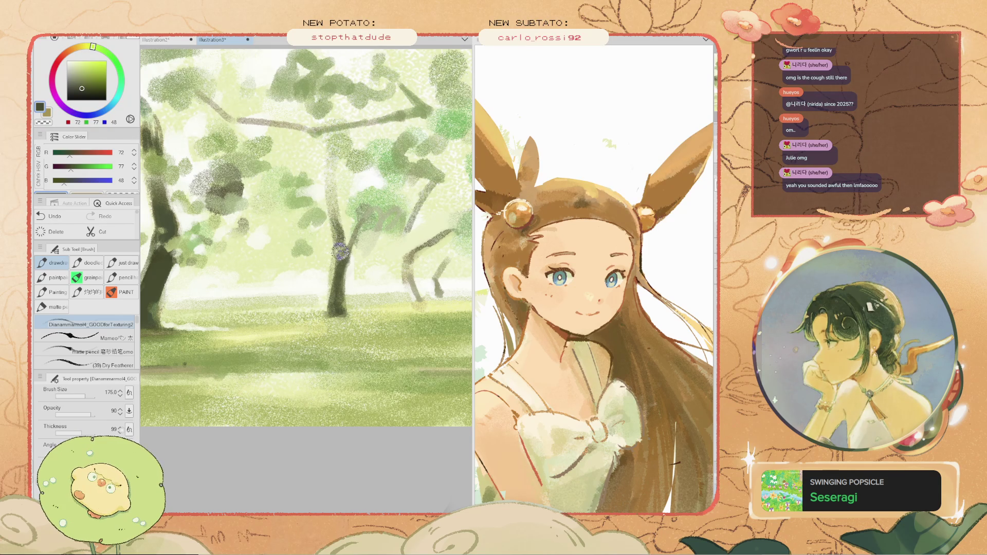
scroll(320, 334, "down", 1)
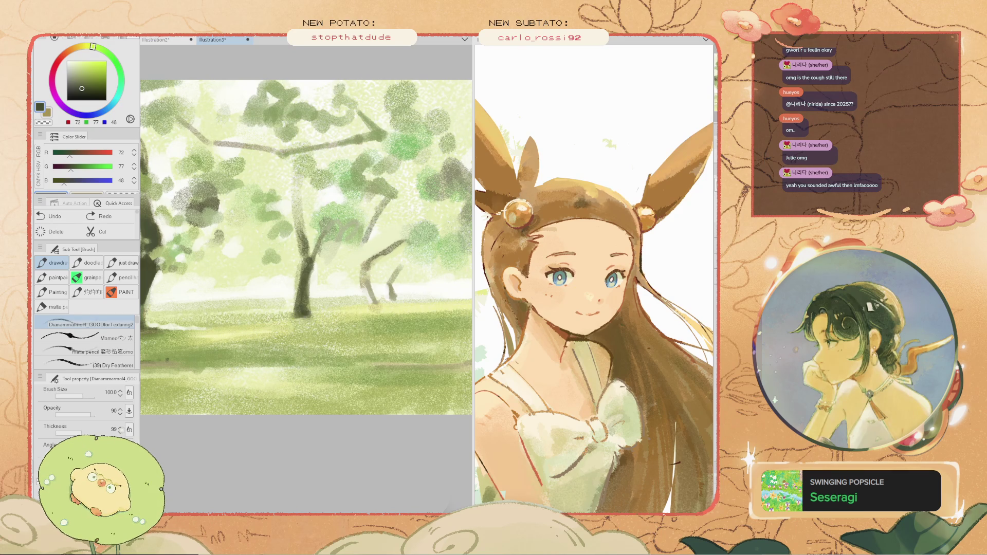
scroll(288, 312, "down", 2)
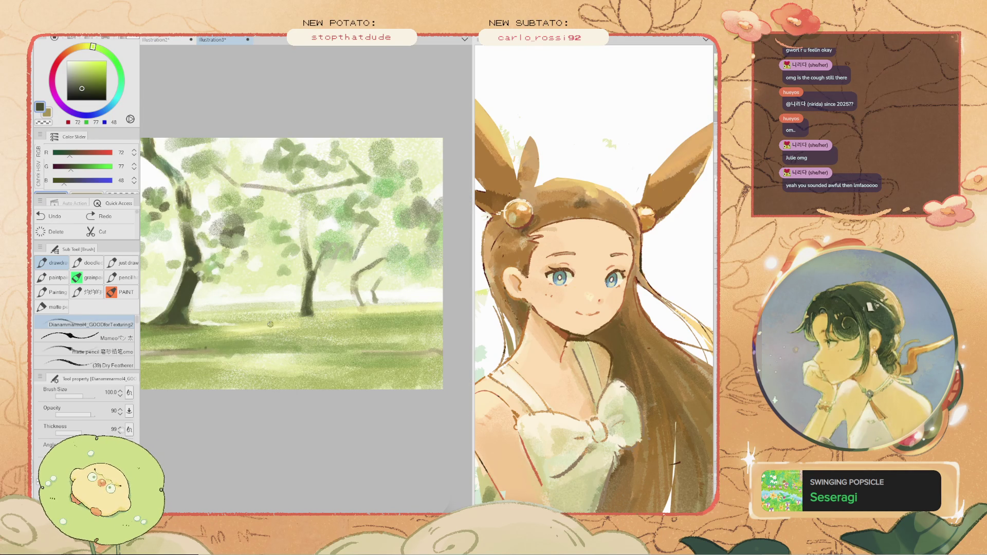
scroll(277, 321, "up", 2)
- Sample a pale sunlit yellow-green and adjust the brush size between 150 and 250
key("i")
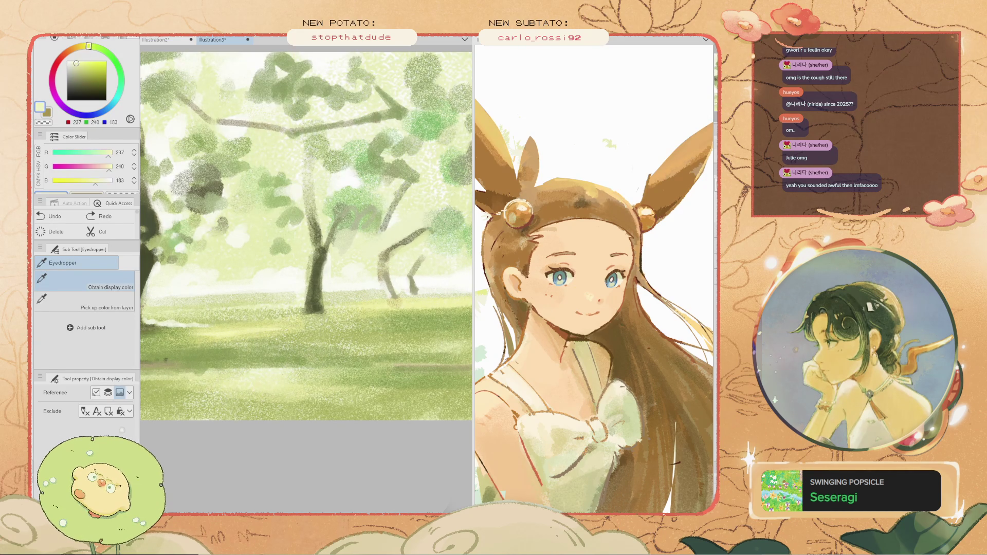
left_click(366, 329, "alt")
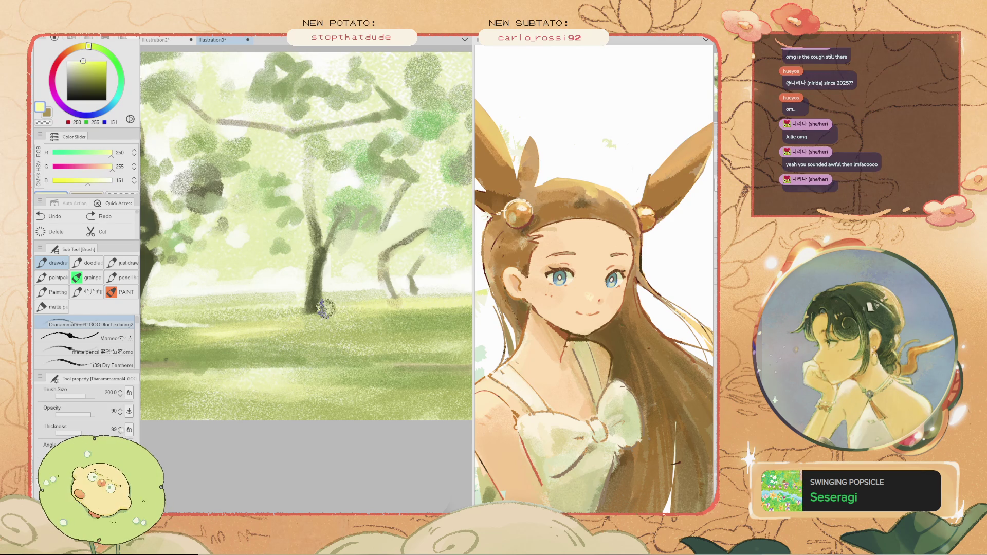
key("bracketleft")
key("bracketleft")
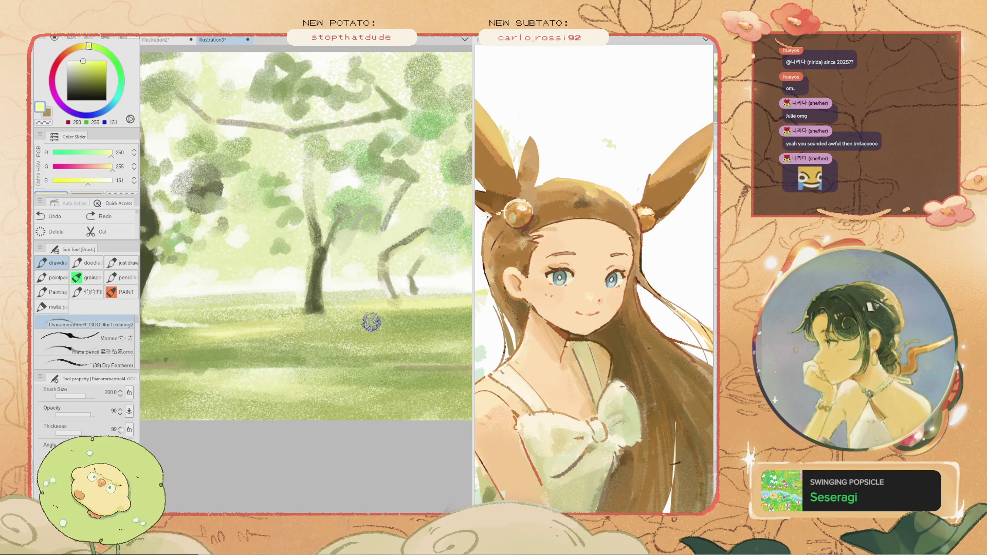
key("bracketright")
key("bracketright")
key("bracketright")
key("bracketright")
key("bracketleft")
key("bracketleft")
- Restore then undo the light patch on the grass, reduce the brush to 125, and reframe the view
key("ctrl+y")
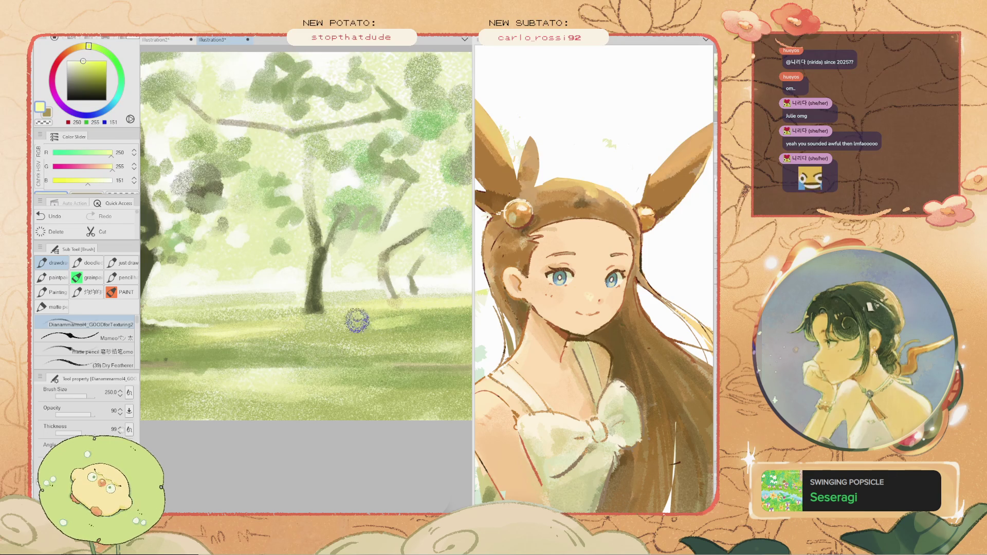
key("ctrl+z")
key("bracketleft")
key("bracketleft")
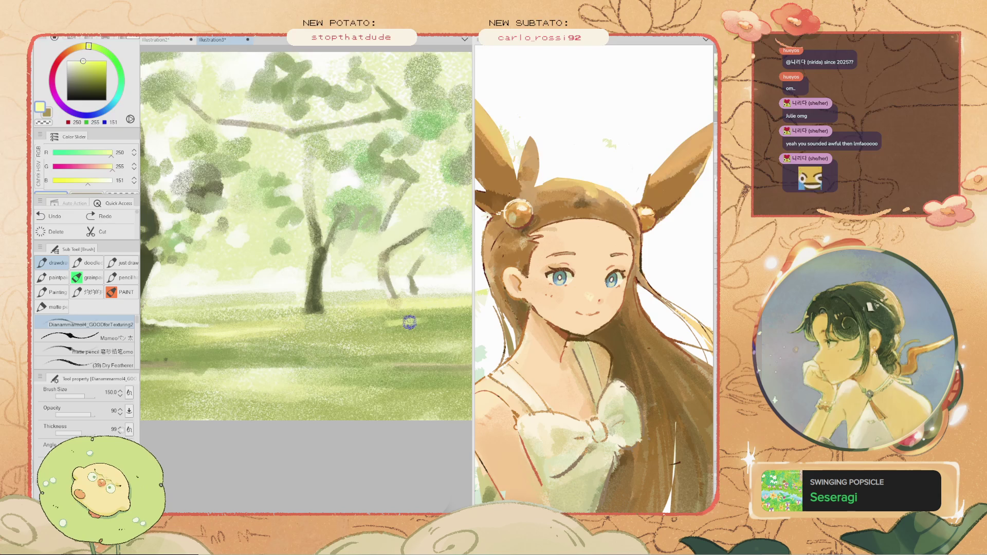
key("ctrl+0")
key("bracketleft")
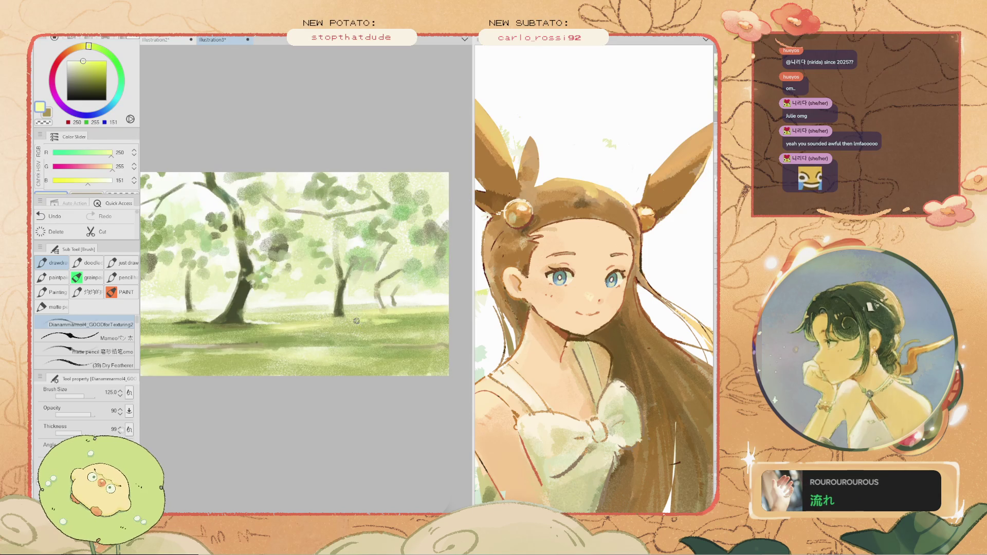
key("ctrl+plus")
scroll(261, 331, "down", 2)
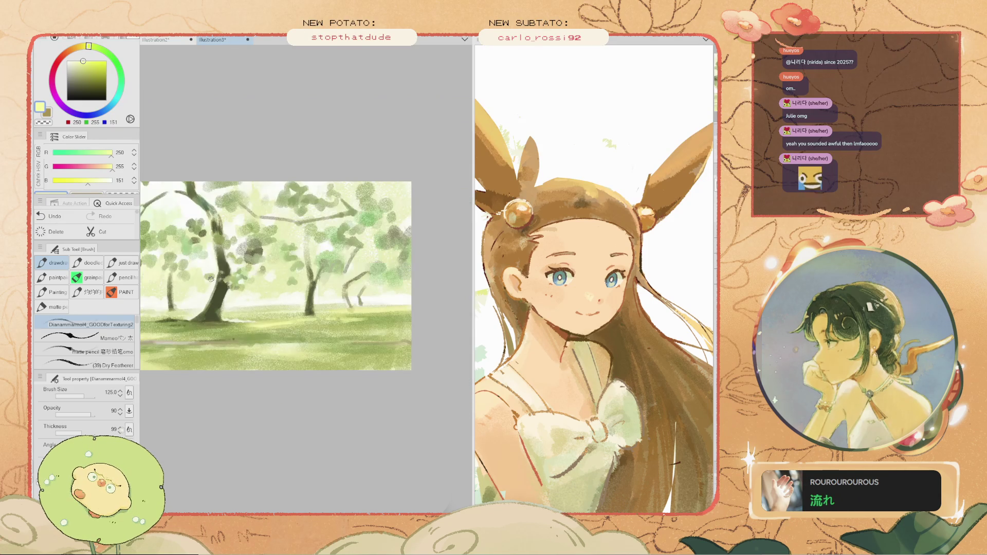
- Sample a dark olive from the painting's left side and shift it slightly greener
key("space")
mouse_move(258, 273)
left_mouse_down()
mouse_move(339, 285)
mouse_move(285, 267)
left_mouse_up()
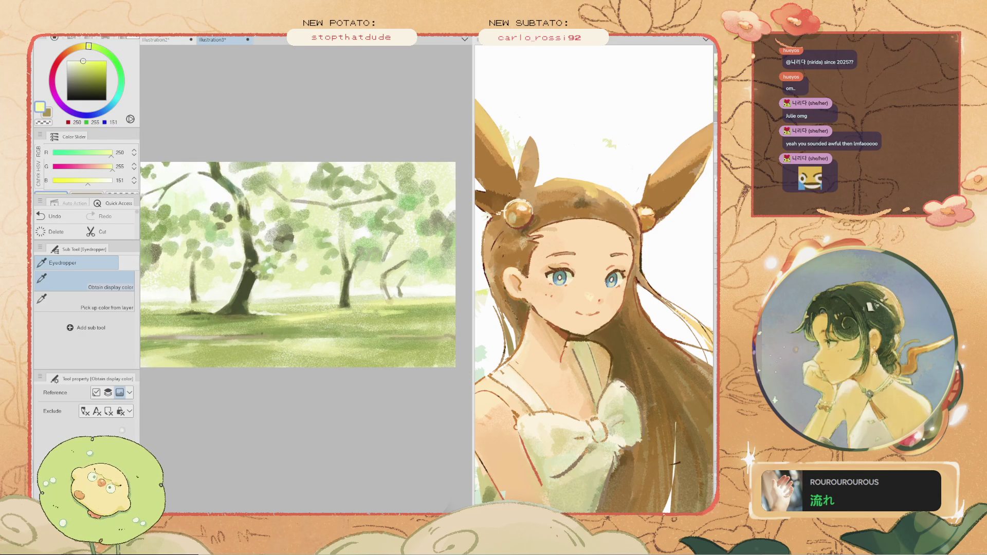
left_click(247, 288, "alt")
left_click_drag(80, 153, 76, 153)
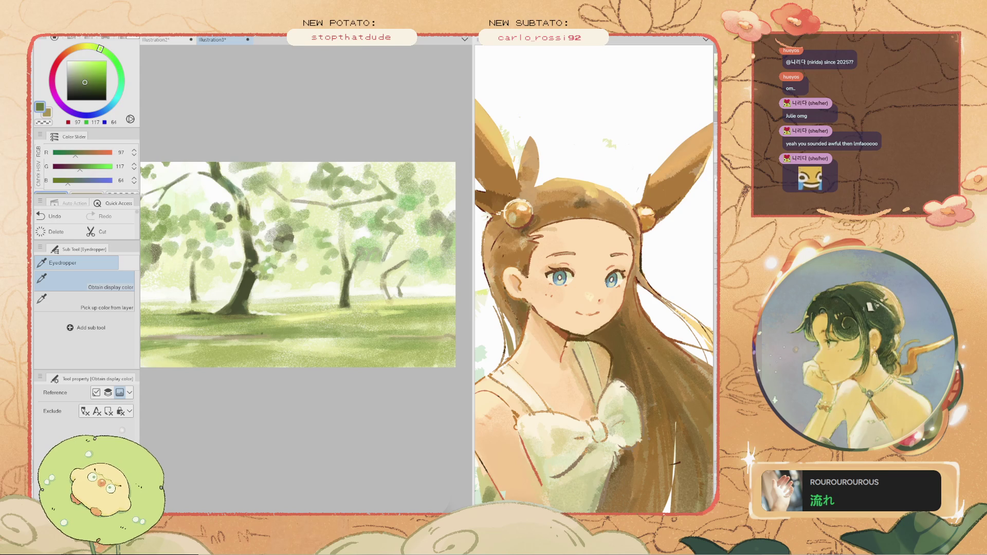
key("b")
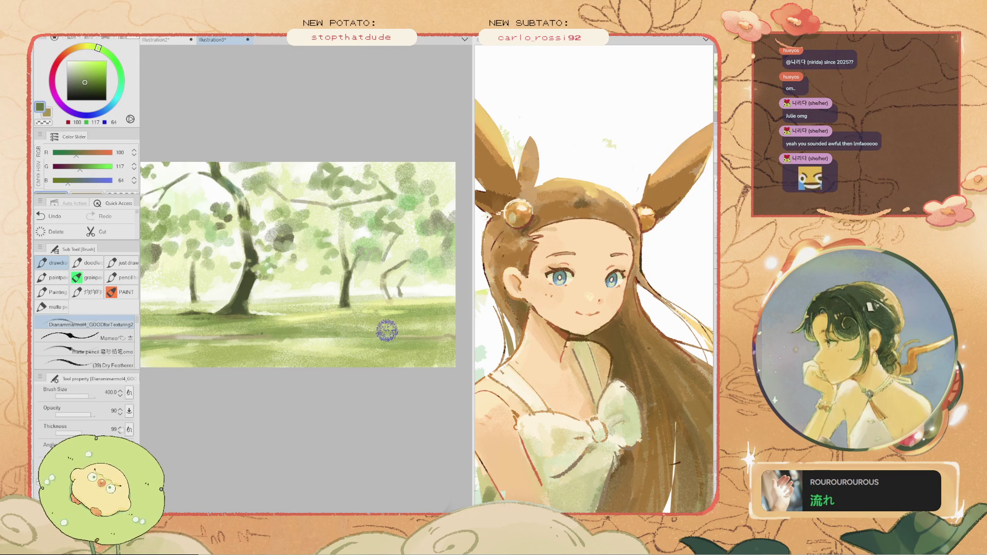
- Dab paint on the lower-right grass, testing the strokes with repeated undo and redo
mouse_move(368, 326)
left_mouse_down()
mouse_move(361, 322)
mouse_move(370, 317)
left_mouse_up()
key("ctrl+z")
key("ctrl+z")
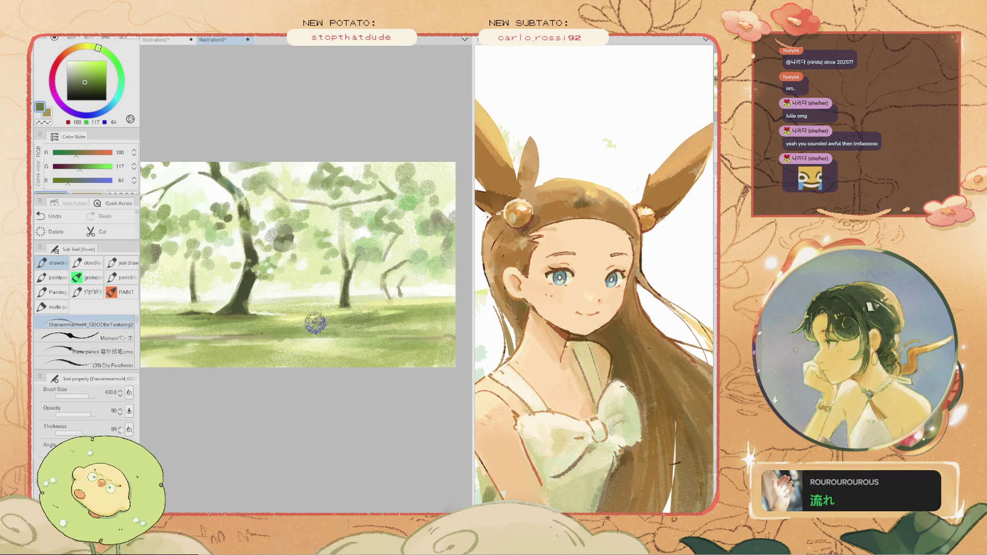
key("ctrl+z")
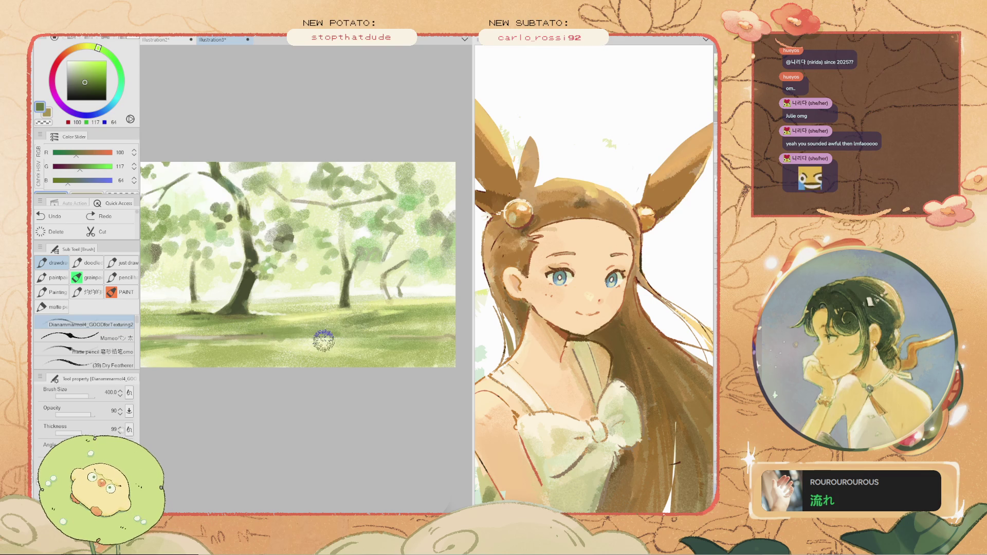
key("ctrl+y")
key("ctrl+z")
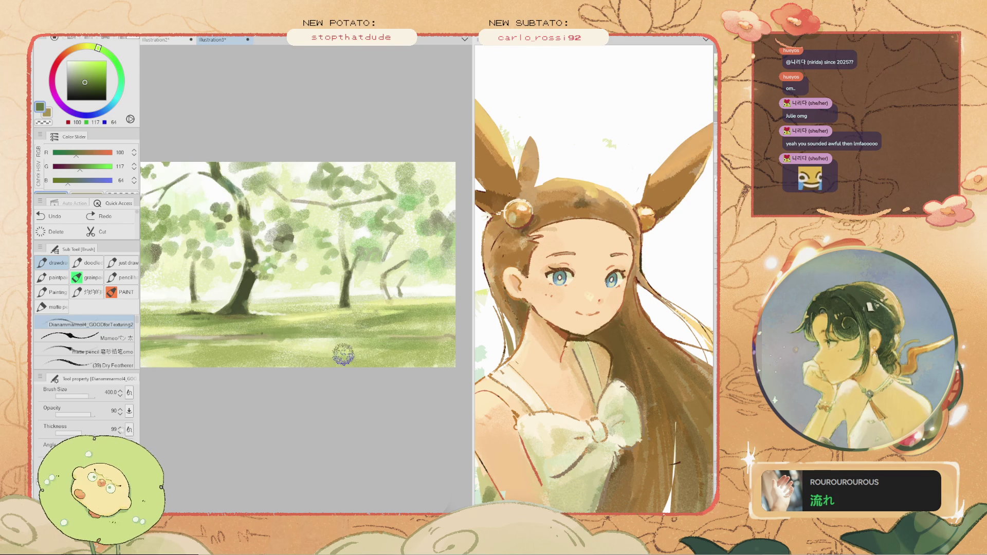
key("ctrl+y")
key("ctrl+z")
- Paint a darker green shadow across the lower-right grass, keeping it after undo/redo toggles
left_click_drag(412, 353, 454, 358)
key("ctrl+z")
key("ctrl+y")
key("ctrl+z")
key("ctrl+y")
key("ctrl+z")
key("ctrl+y")
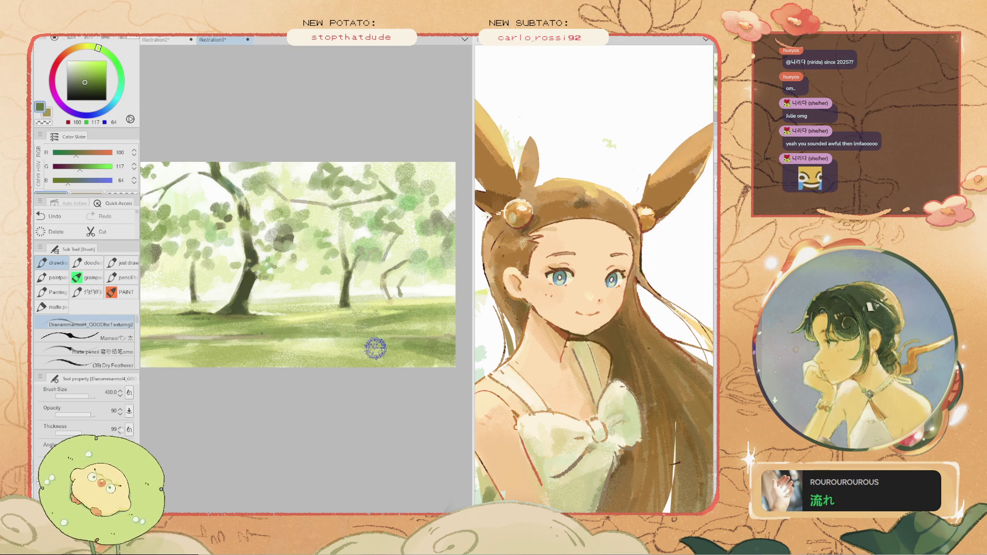
- Zoom in, set the brush to 300, and paint a short stroke at the lower left
key("ctrl+plus")
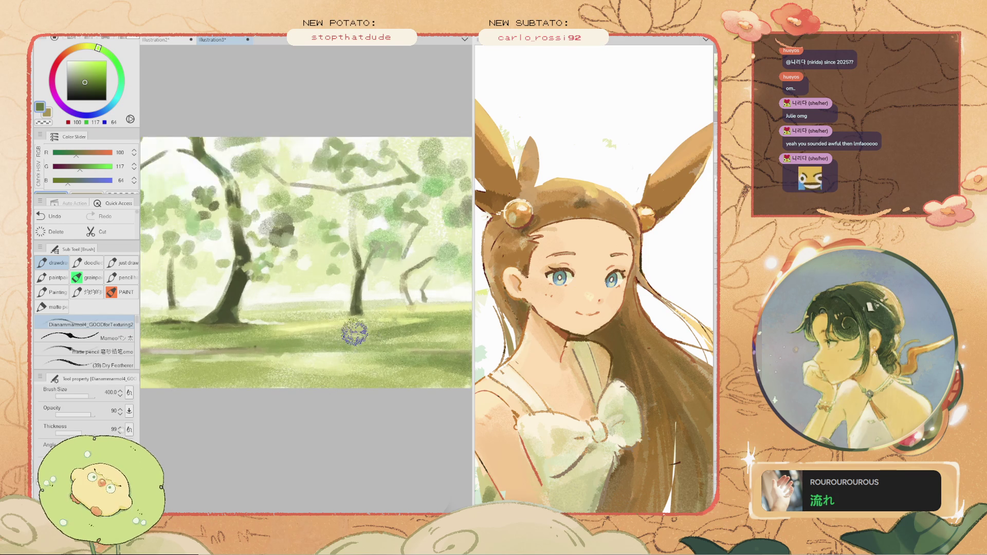
key("ctrl+z")
key("bracketleft")
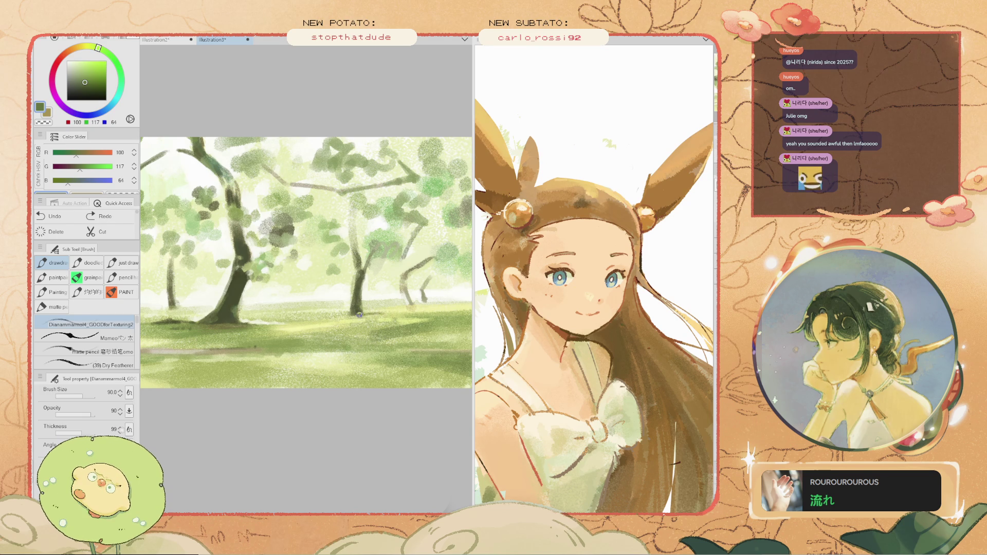
scroll(343, 316, "down", 3)
scroll(301, 341, "up", 3)
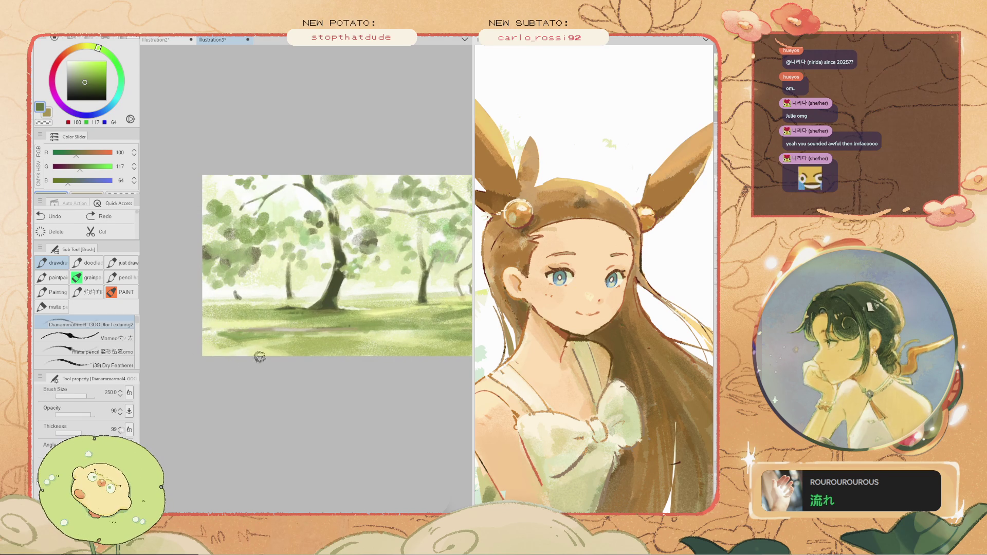
key("bracketright")
left_click_drag(257, 356, 280, 350)
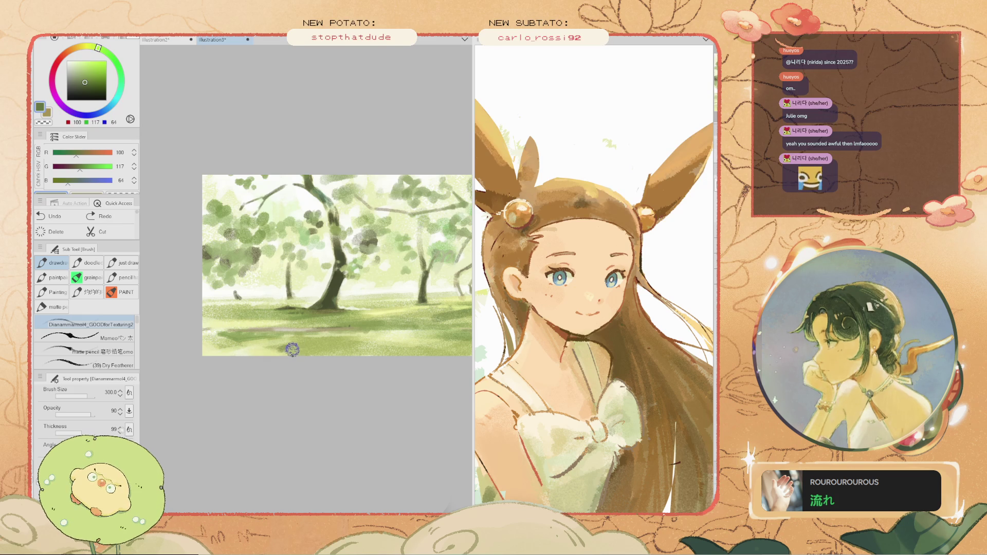
scroll(248, 345, "down", 2)
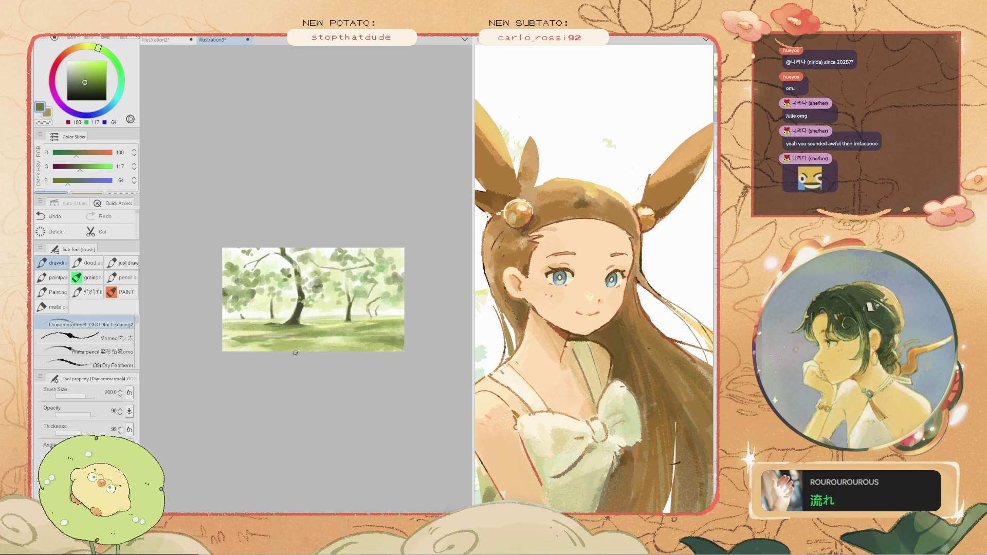
- Undo the last mark and paint a small pale cream dab on the scene
scroll(273, 344, "up", 1)
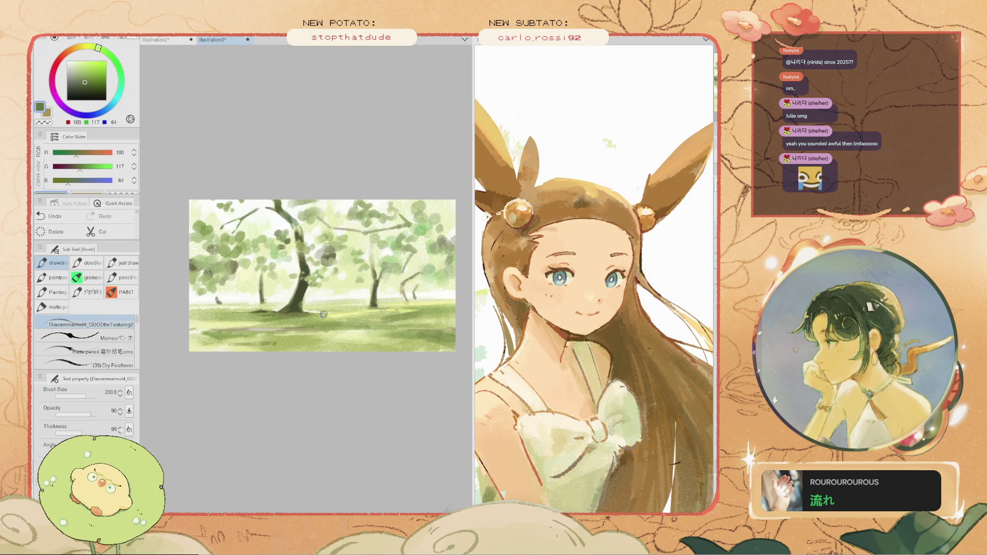
scroll(314, 326, "up", 1)
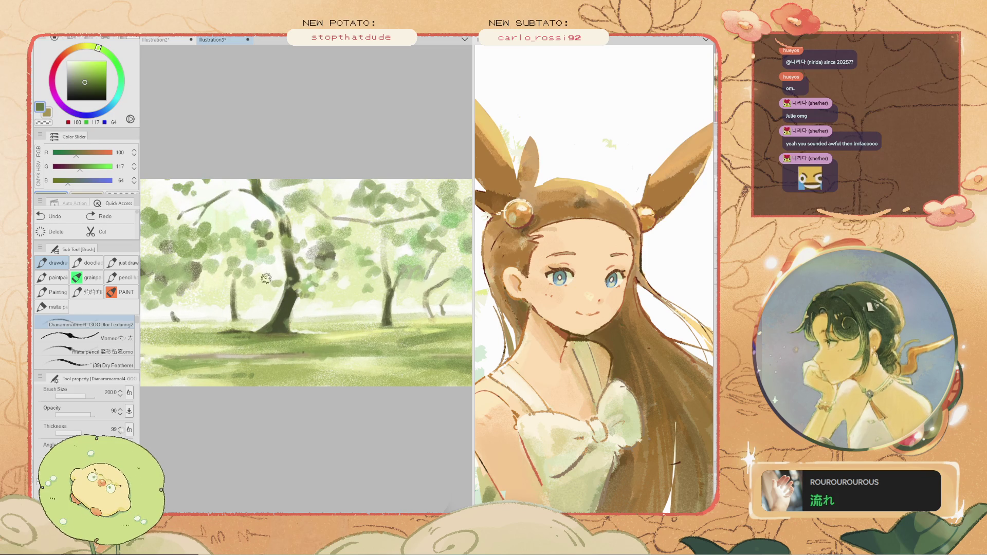
scroll(266, 278, "right", 2)
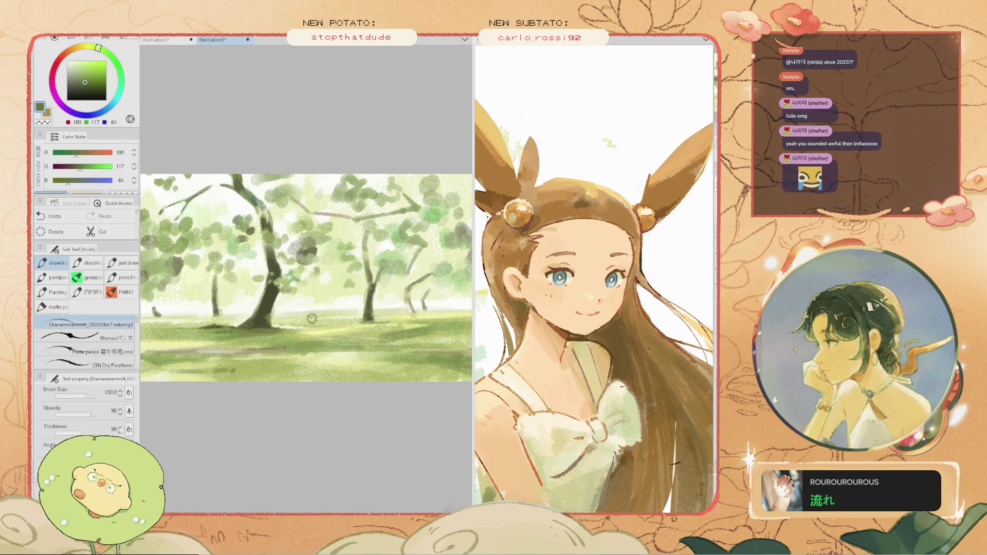
key("ctrl+z")
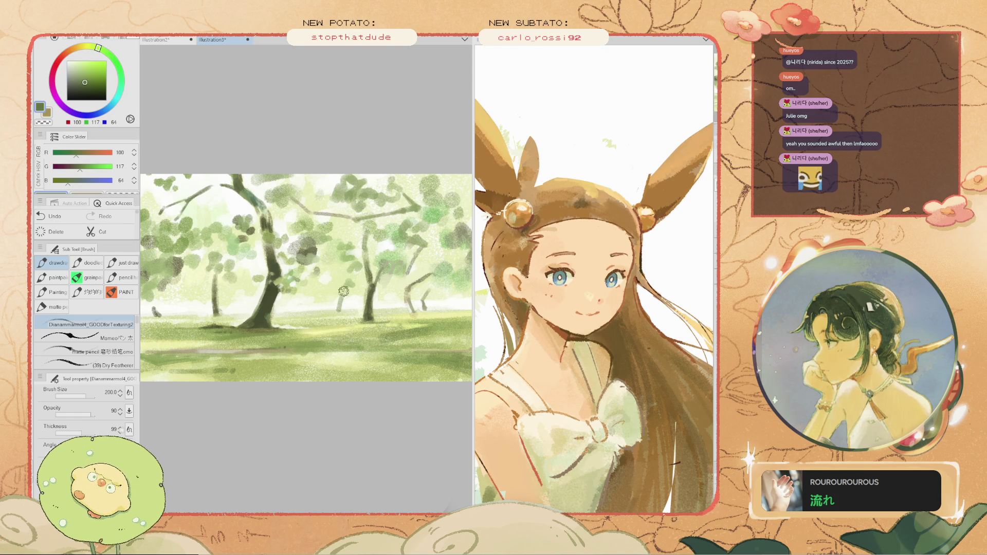
left_click(413, 303, "alt")
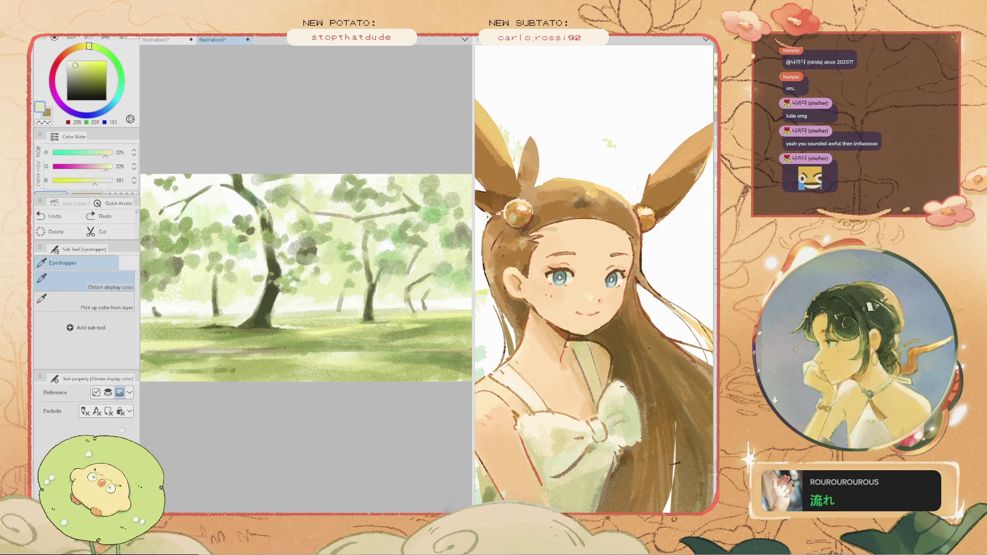
left_click(411, 303)
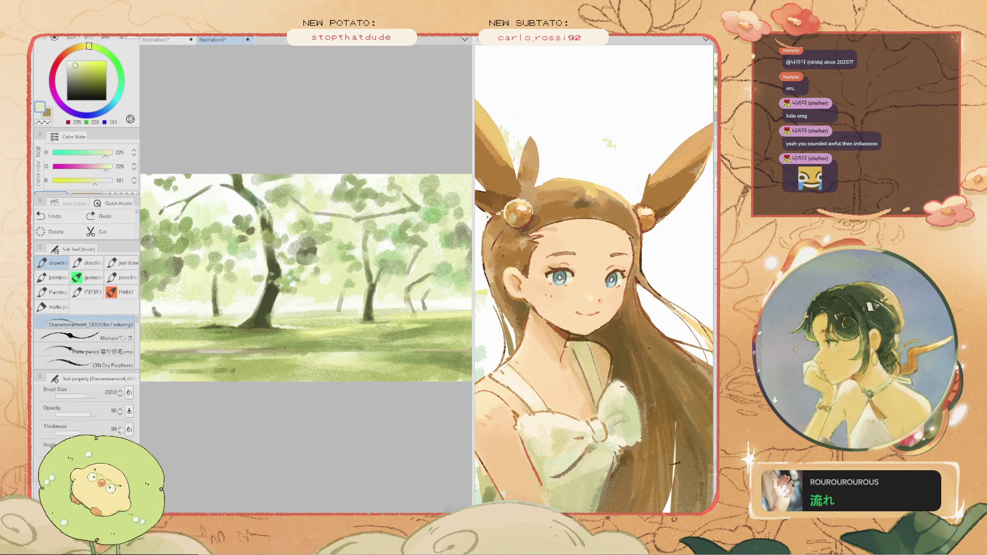
- Sample olive green from the trees and add small olive dabs among them, undoing trial marks
left_click(332, 274, "alt")
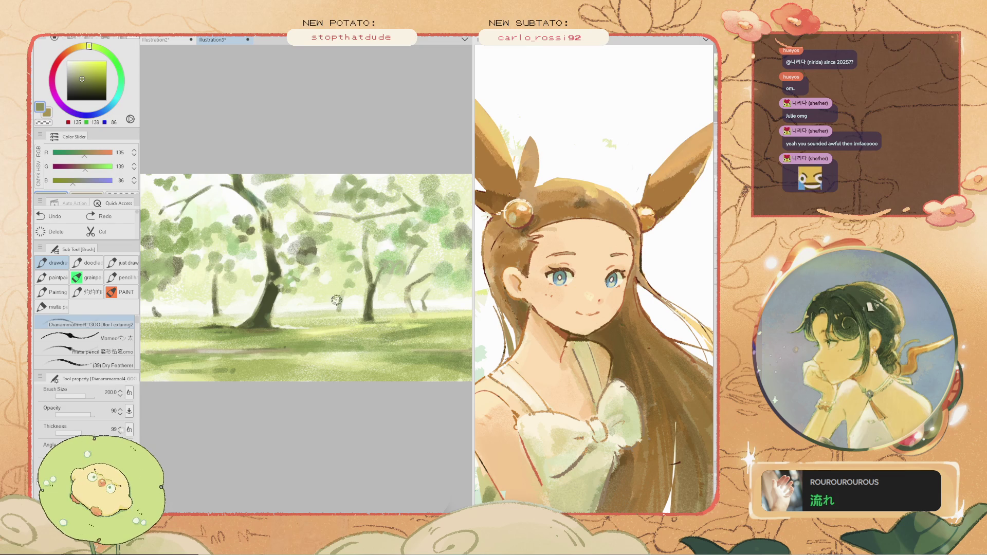
left_click(343, 295)
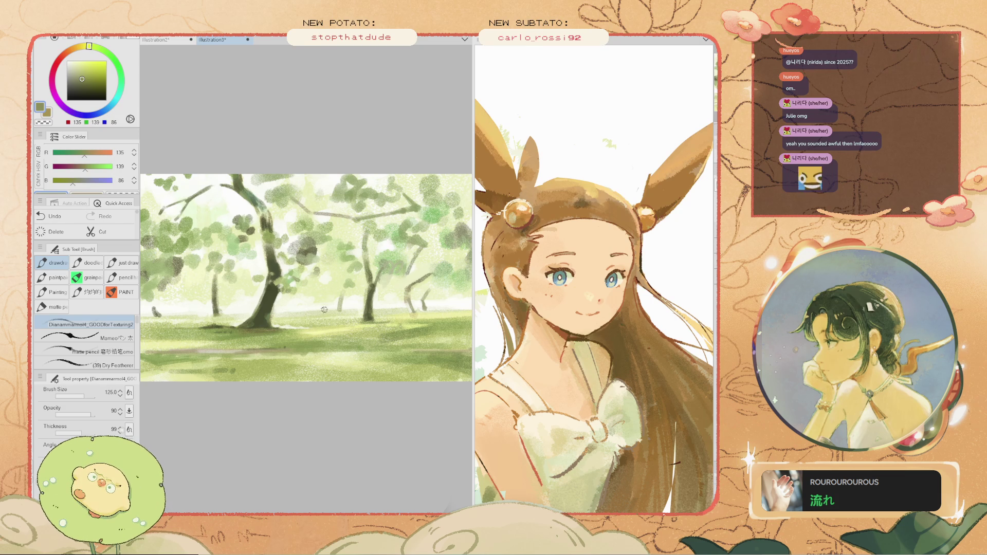
key("ctrl+z")
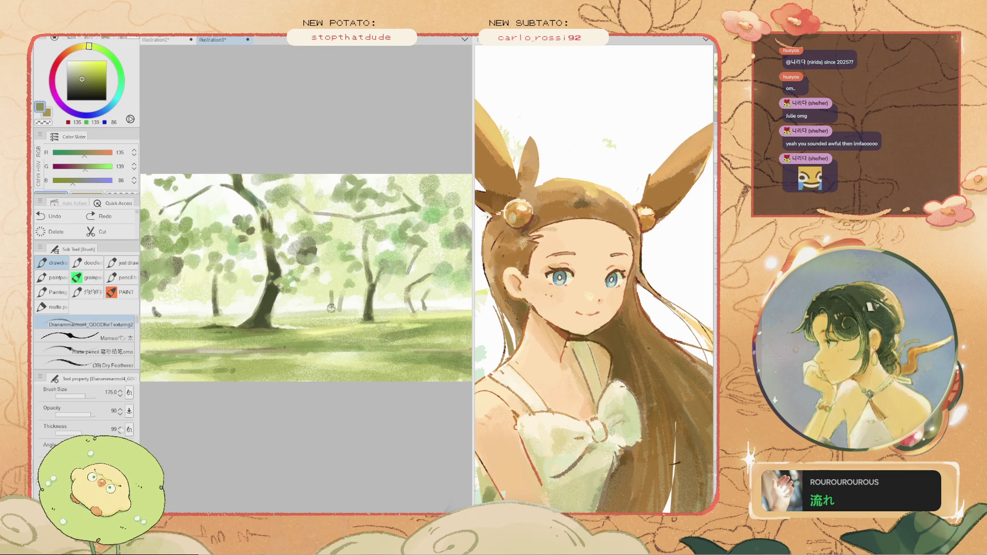
key("ctrl+y")
key("ctrl+z")
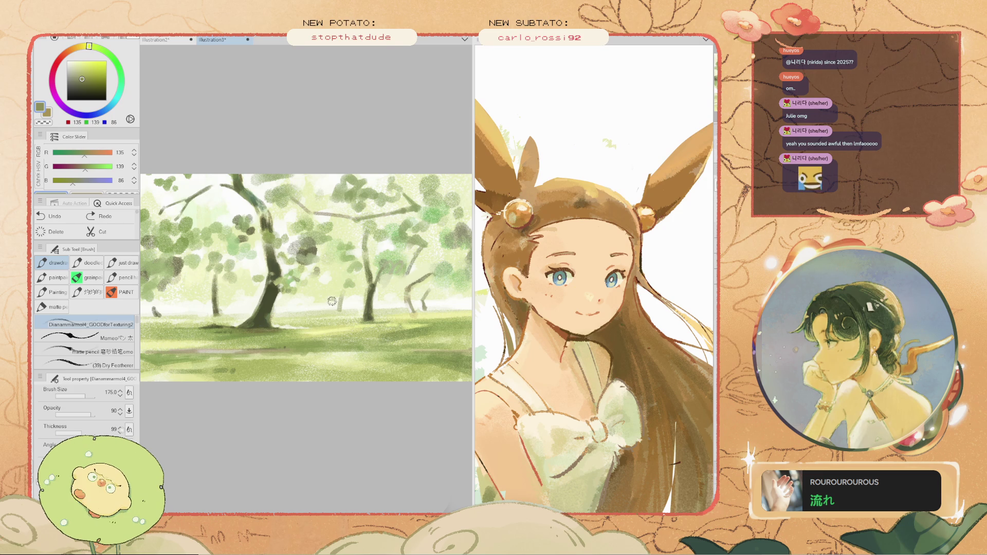
key("ctrl+y")
scroll(329, 293, "up", 1)
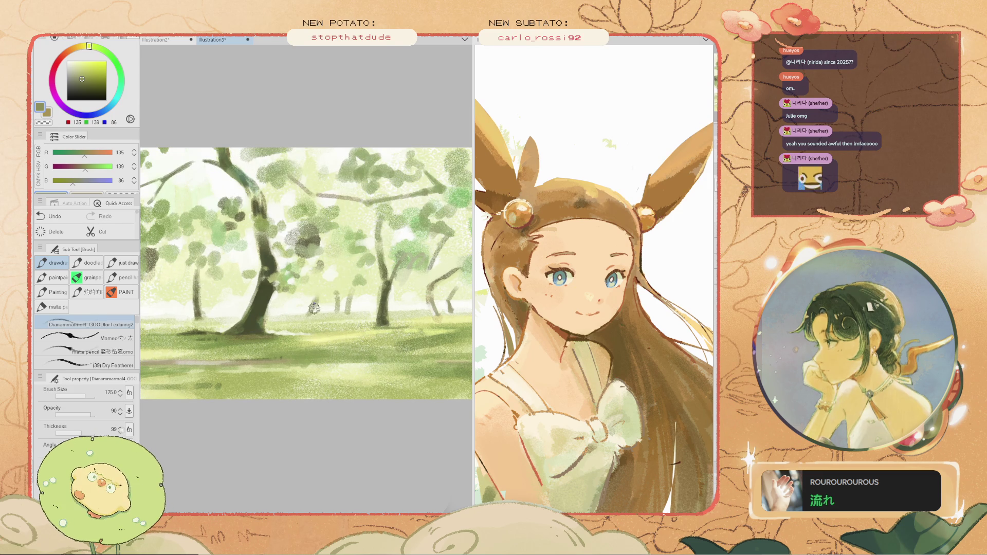
key("ctrl+z")
key("ctrl+y")
key("ctrl+z")
left_click(298, 312)
- Reshape the small trunk with a diagonal green stroke, then undo that stroke
scroll(325, 300, "down", 1)
scroll(347, 291, "up", 3)
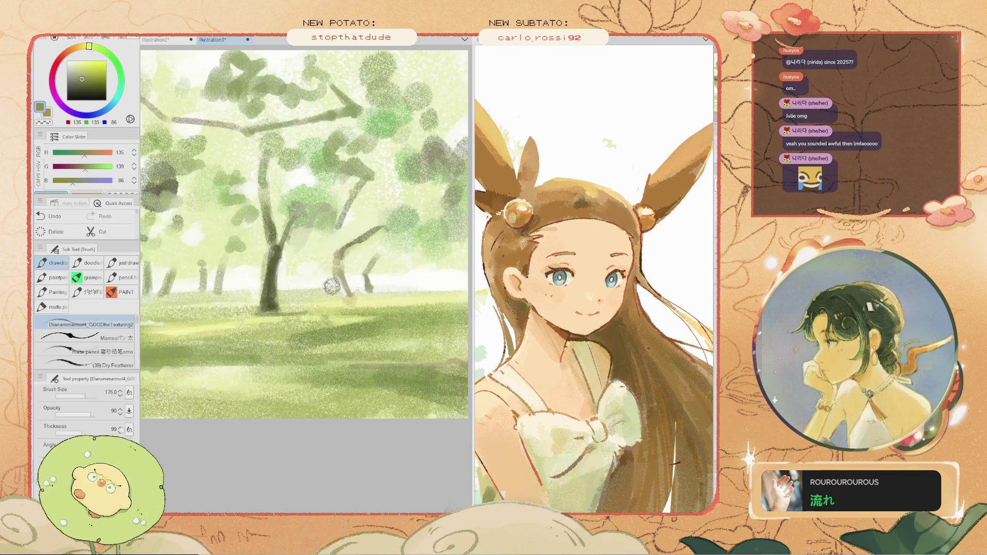
scroll(347, 291, "up", 2)
scroll(344, 268, "up", 3)
left_click_drag(353, 302, 352, 295)
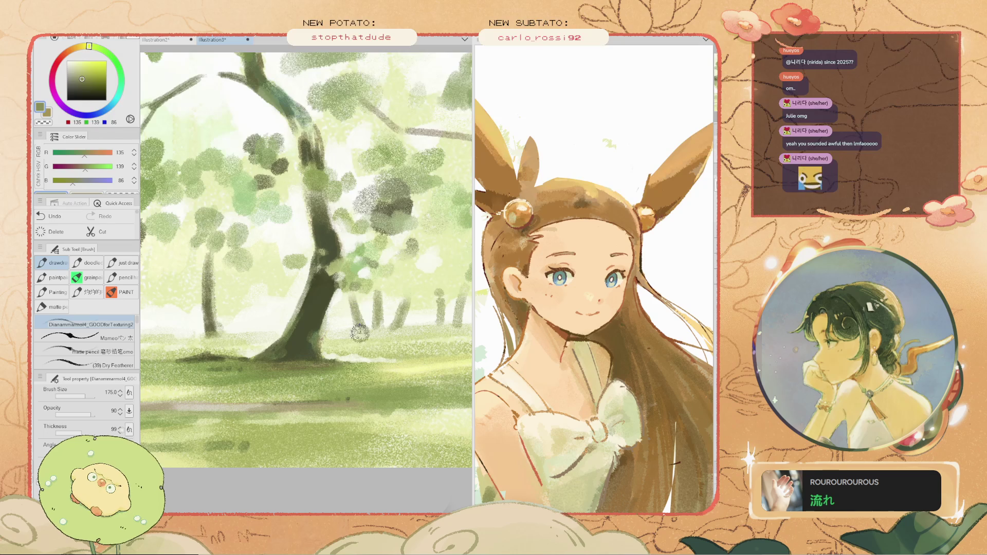
scroll(360, 306, "down", 4)
scroll(379, 314, "up", 2)
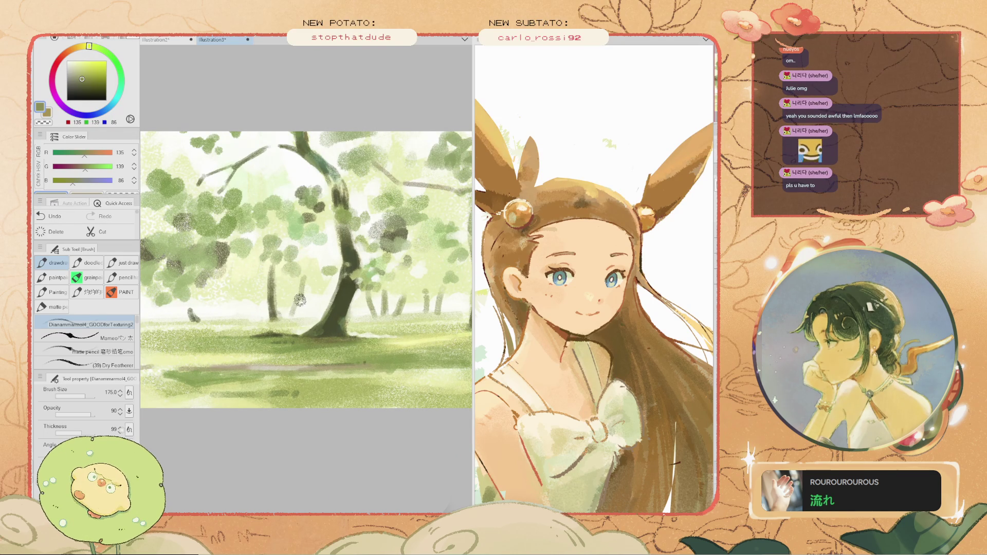
scroll(291, 318, "down", 2)
scroll(309, 316, "down", 1)
scroll(320, 314, "up", 2)
scroll(320, 315, "up", 1)
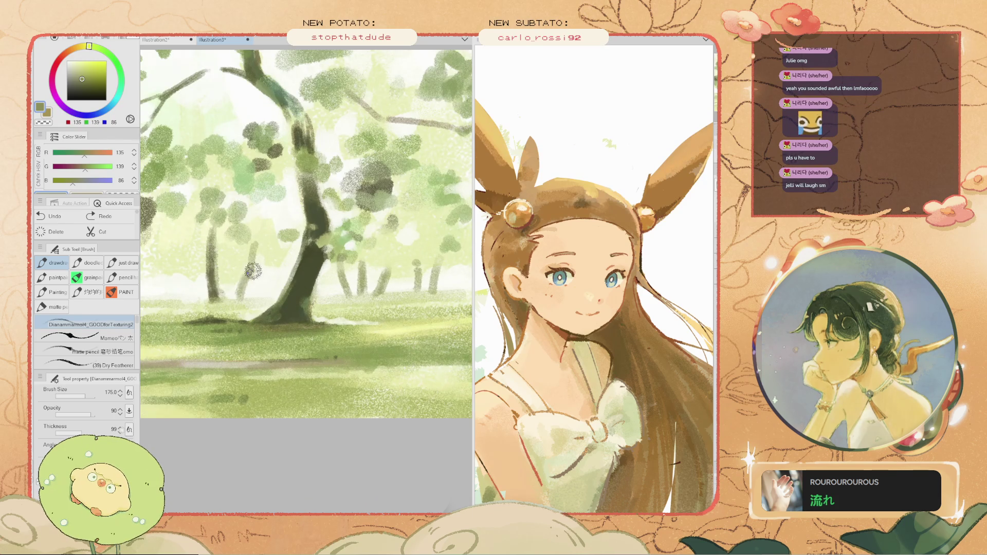
scroll(287, 270, "down", 2)
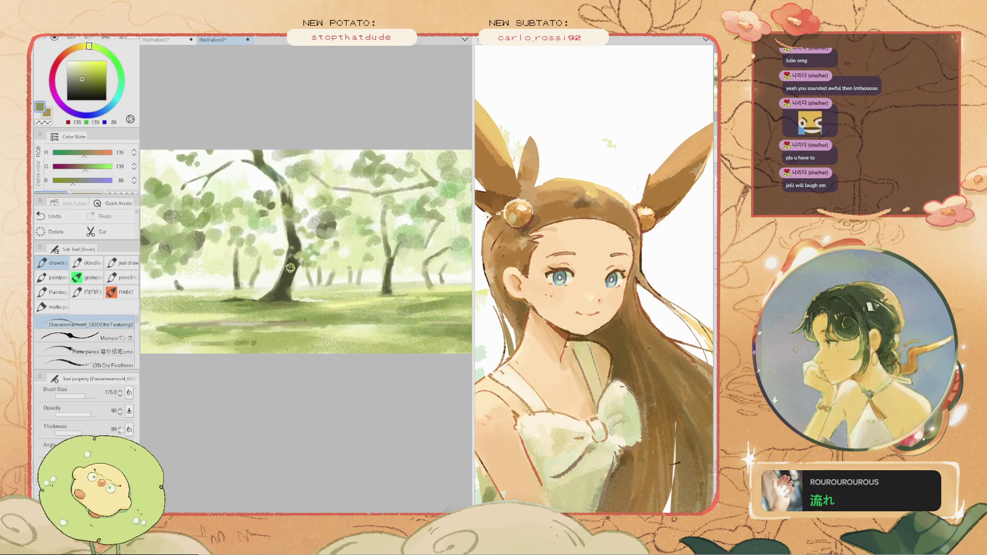
scroll(261, 269, "up", 1)
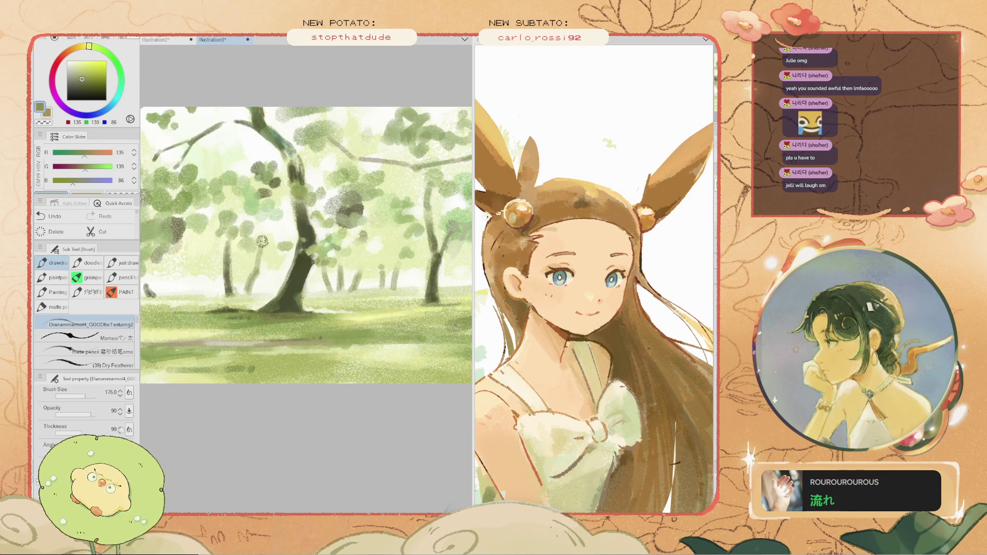
scroll(237, 252, "down", 2)
scroll(222, 258, "up", 4)
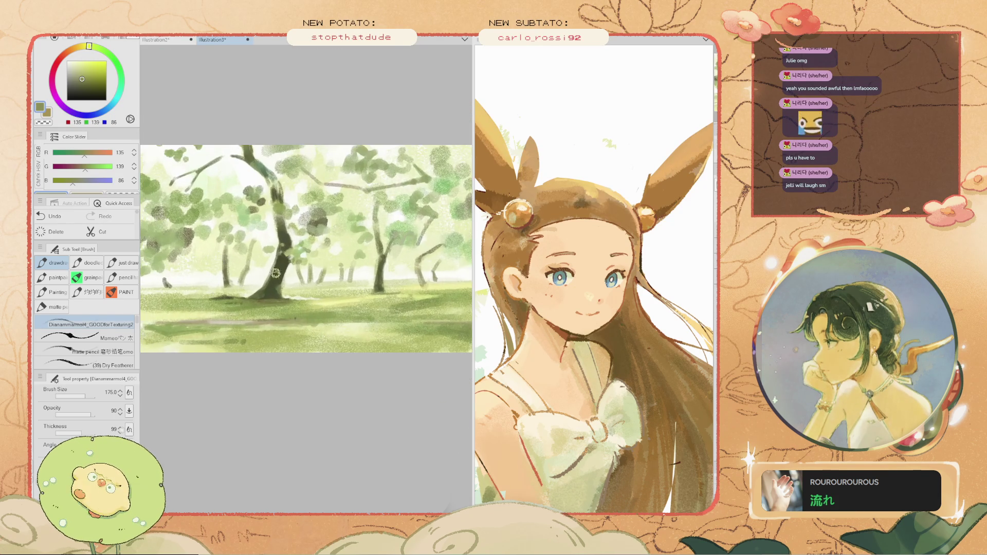
scroll(236, 286, "down", 1)
scroll(321, 273, "up", 3)
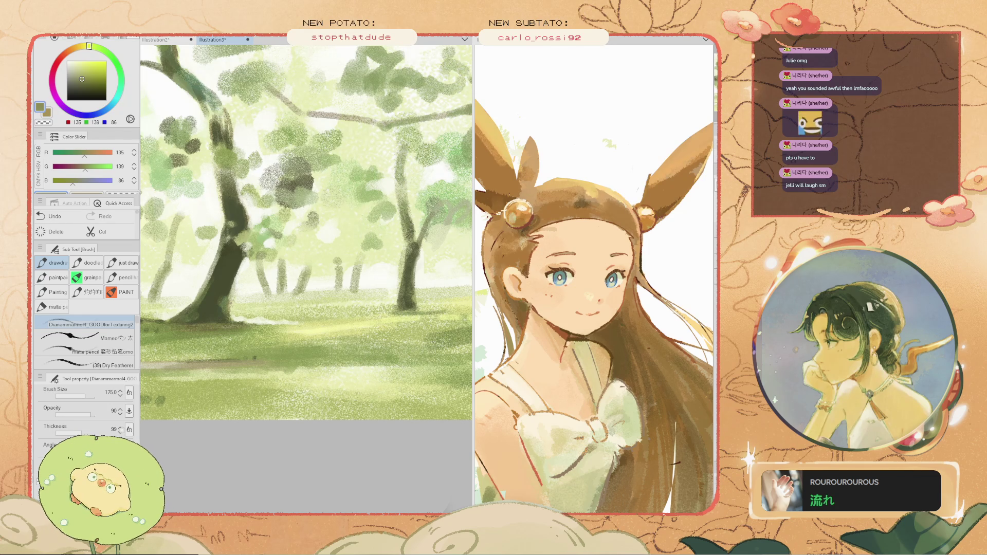
key("ctrl+z")
- Darken the trunk with a stroke of dark olive sampled from it
scroll(214, 247, "down", 3)
scroll(295, 326, "up", 5)
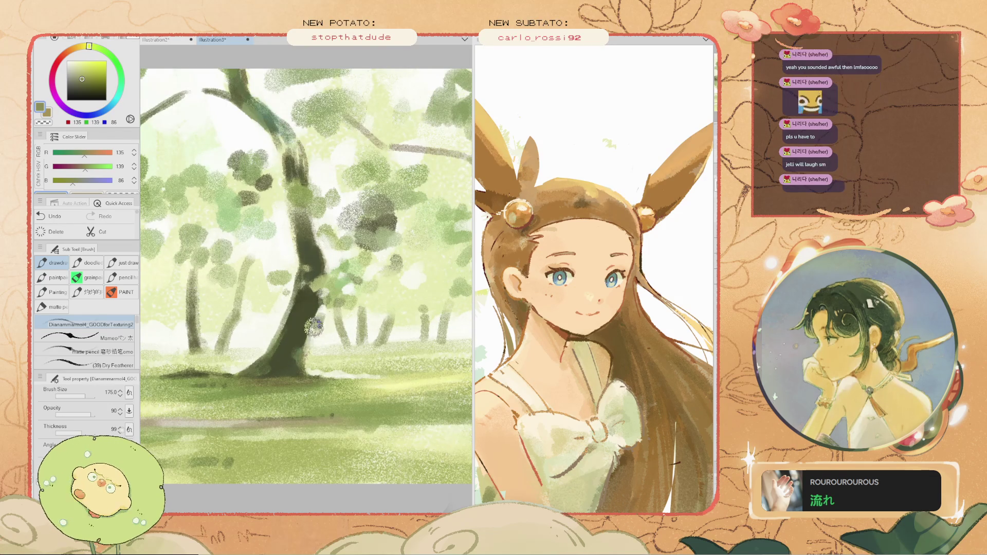
left_click(295, 326, "alt")
mouse_move(286, 342)
left_mouse_down()
mouse_move(284, 332)
mouse_move(298, 334)
left_mouse_up()
scroll(288, 367, "down", 3)
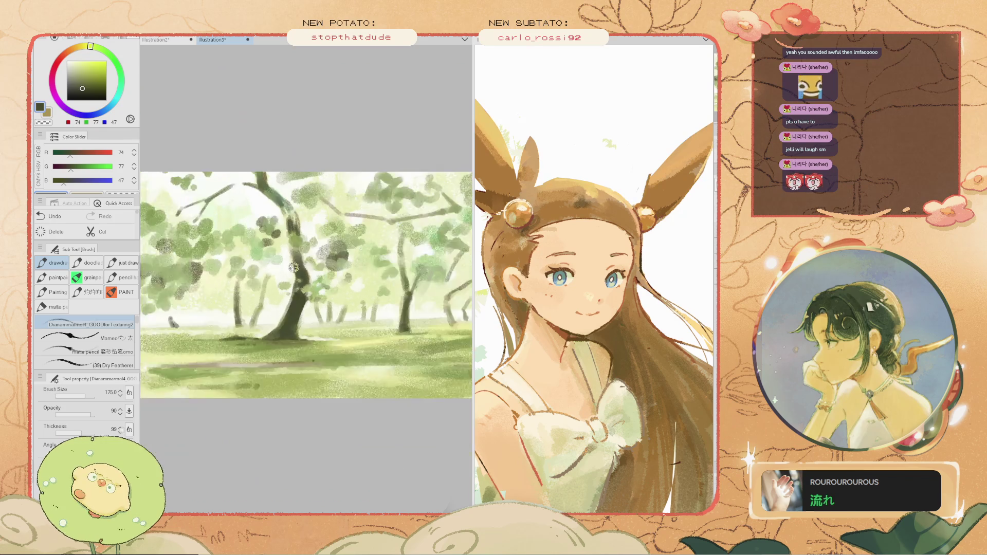
scroll(318, 246, "up", 2)
- Set the brush to size 90, then 150, and pick near-white (250, 251, 241)
key("bracketleft")
key("bracketleft")
key("bracketleft")
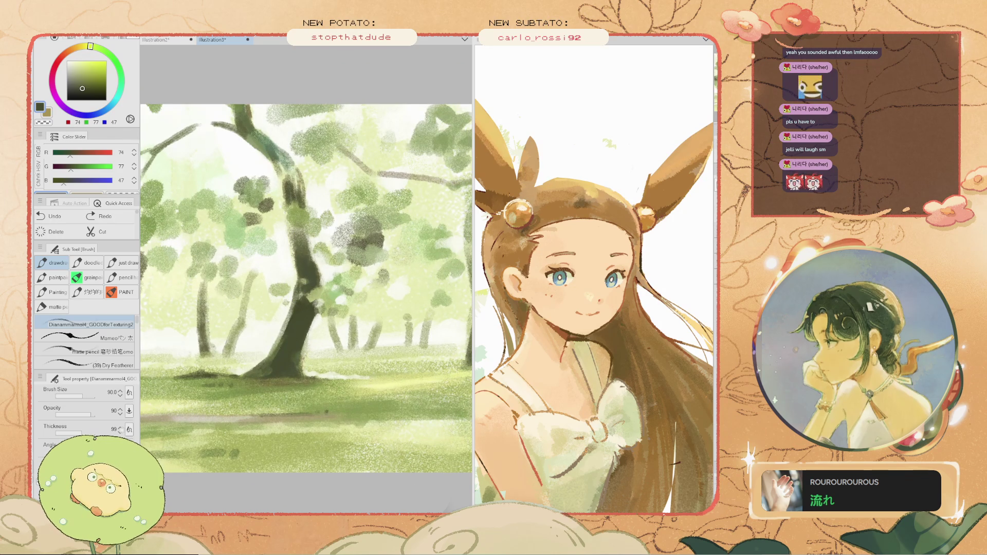
key("bracketright")
key("bracketright")
key("bracketright")
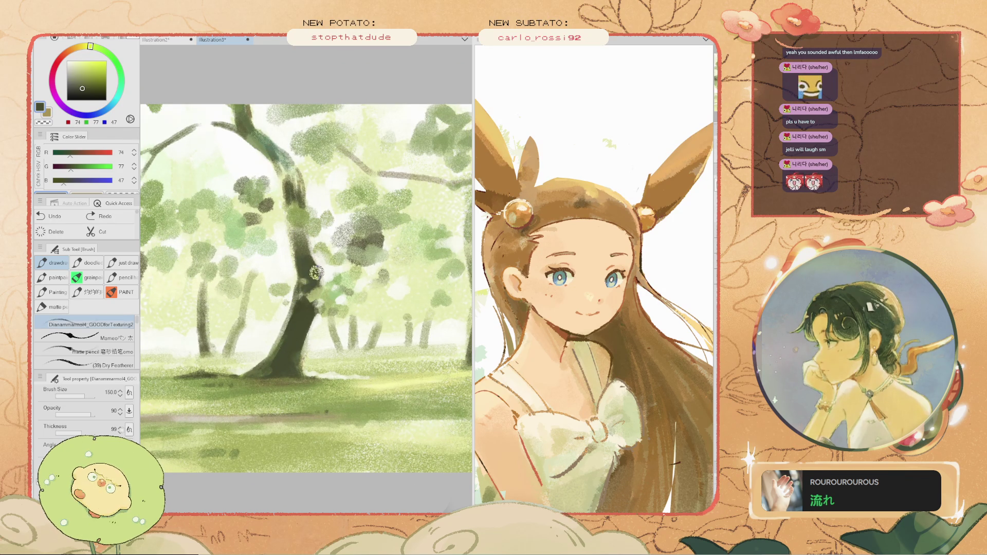
scroll(309, 272, "down", 3)
scroll(300, 330, "up", 2)
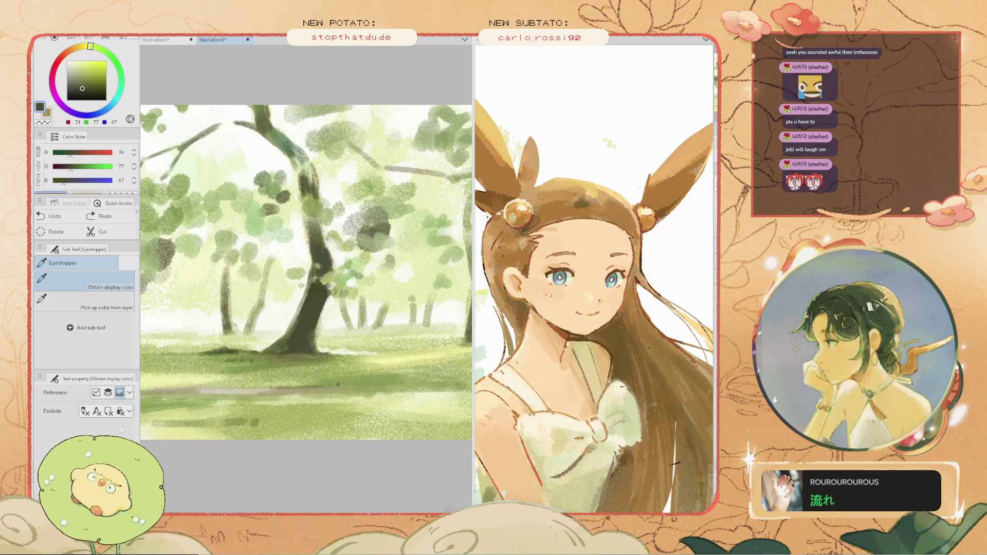
scroll(345, 312, "up", 2)
left_click(338, 310, "alt")
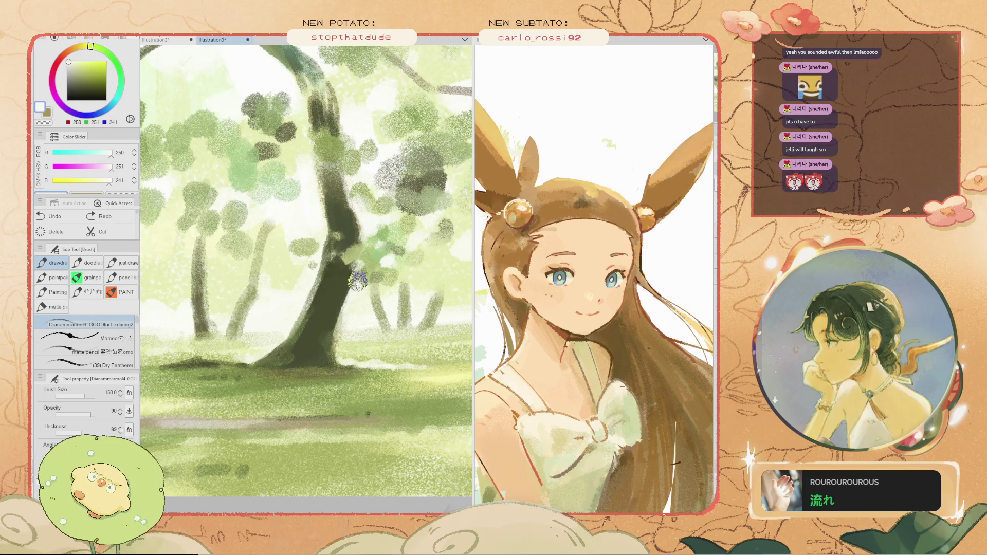
- Undo two recent strokes around the central trunk while panning the view
mouse_move(353, 293)
left_mouse_down()
mouse_move(298, 285)
mouse_move(328, 298)
left_mouse_up()
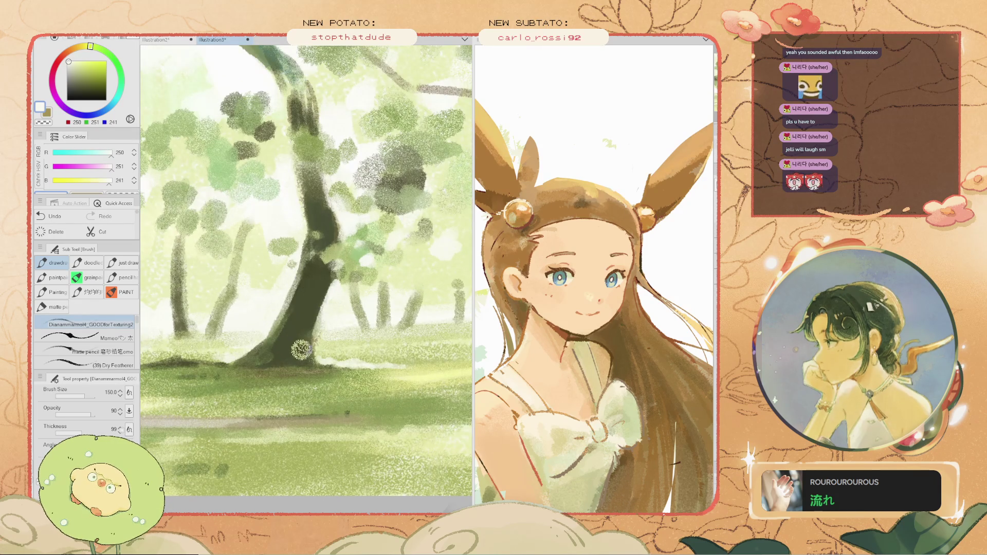
scroll(251, 314, "down", 2)
scroll(255, 319, "up", 2)
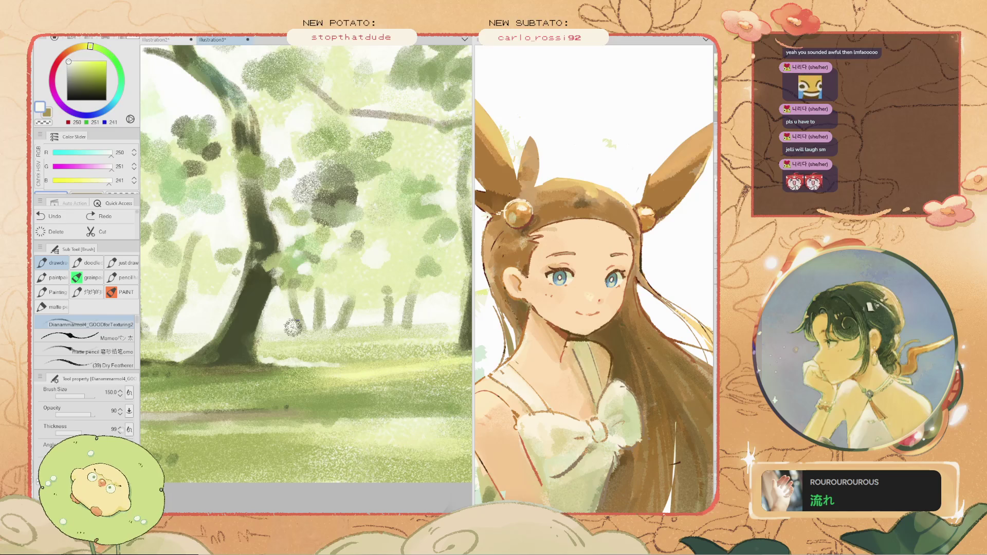
scroll(277, 324, "down", 2)
scroll(236, 324, "up", 4)
key("ctrl+z")
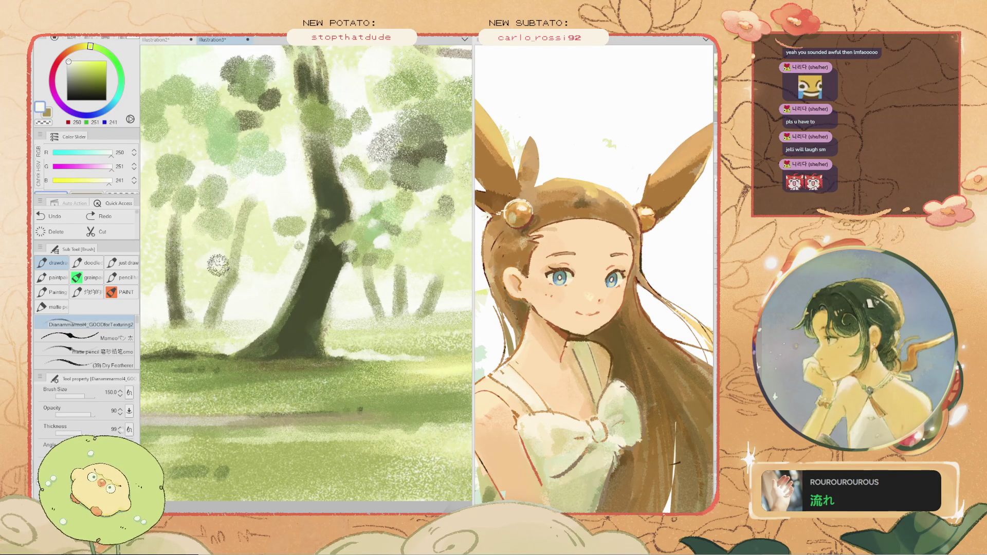
scroll(218, 262, "down", 2)
scroll(195, 276, "up", 2)
mouse_move(195, 276)
left_mouse_down()
mouse_move(288, 260)
mouse_move(298, 290)
left_mouse_up()
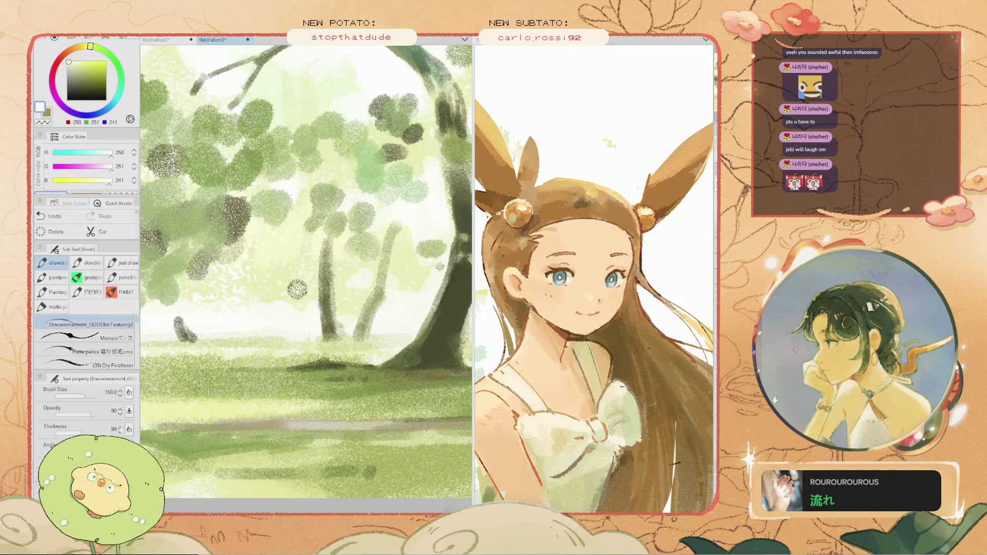
key("ctrl+z")
- Pick a paler near-white (252, 253, 246) and undo two more strokes near the lower trunk
left_click(268, 301, "alt")
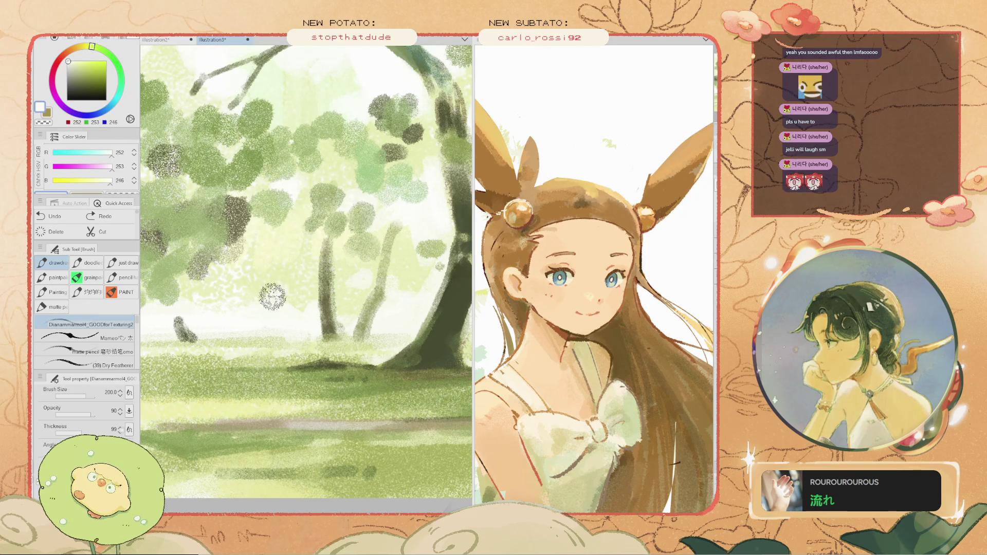
scroll(258, 293, "down", 5)
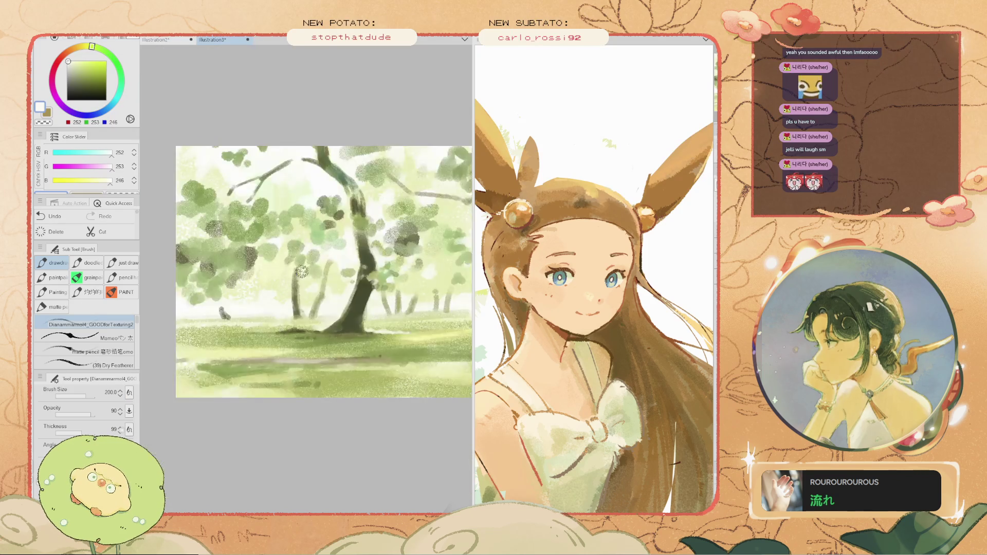
scroll(323, 299, "up", 4)
scroll(323, 298, "up", 1)
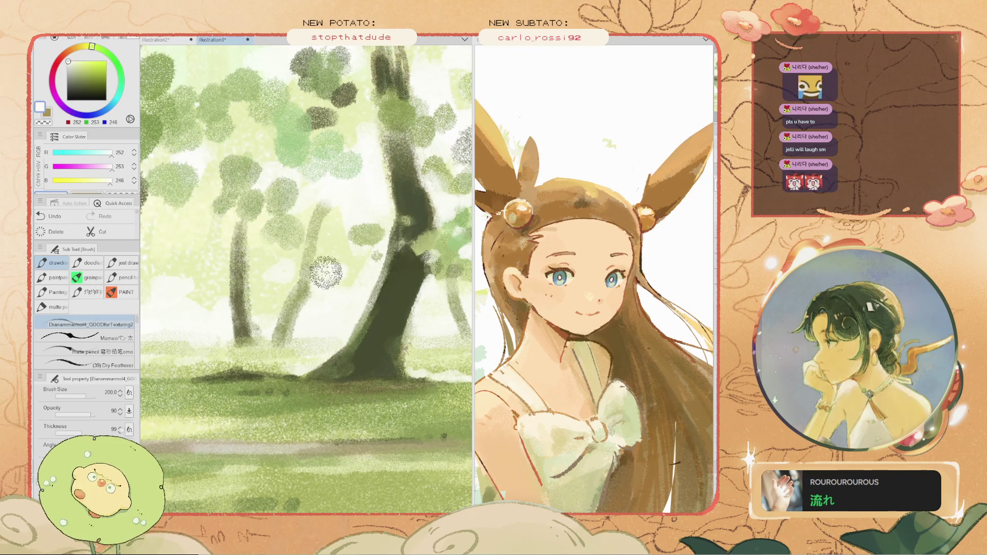
scroll(335, 271, "down", 3)
scroll(337, 244, "down", 1)
scroll(360, 257, "up", 4)
key("ctrl+z")
scroll(390, 264, "up", 1)
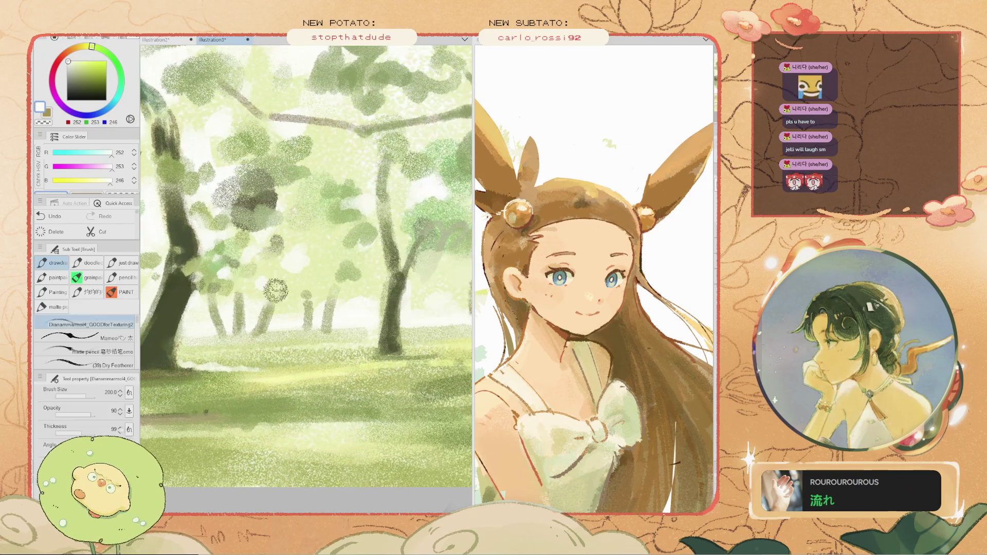
key("ctrl+z")
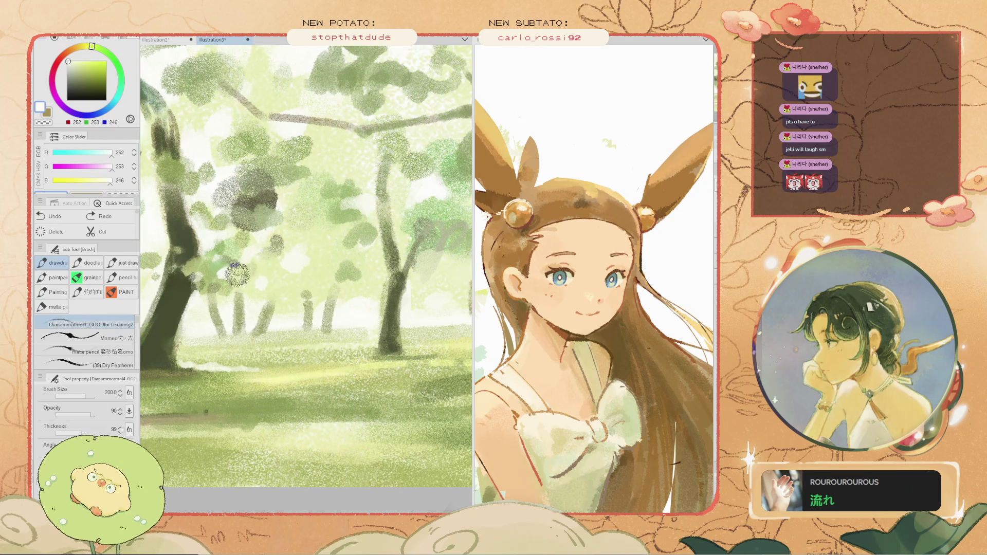
scroll(241, 266, "down", 2)
scroll(240, 266, "up", 2)
key("space")
mouse_move(240, 266)
left_mouse_down()
mouse_move(288, 288)
mouse_move(299, 314)
left_mouse_up()
key("alt")
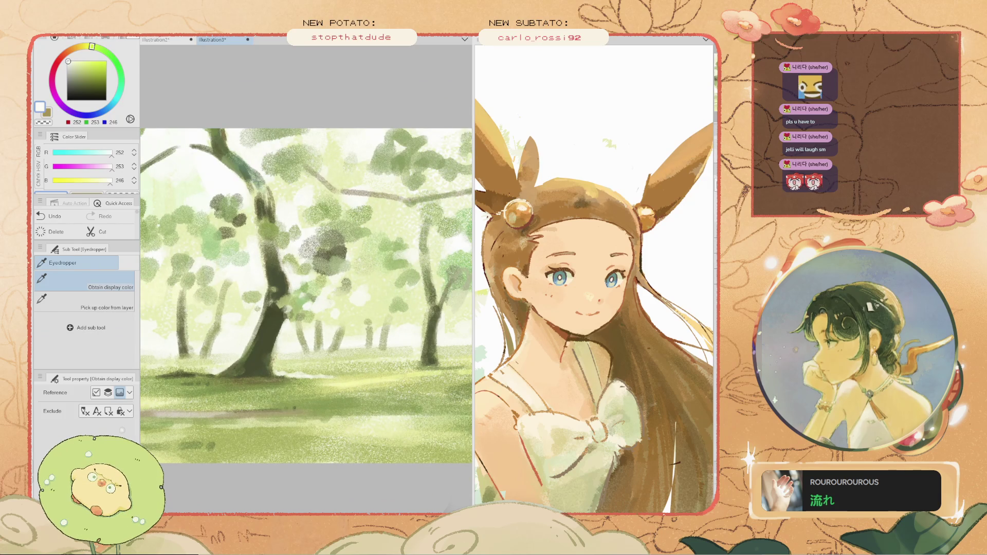
- Sample dark teal from the central trunk and paint texture down it
left_click(273, 257, "alt")
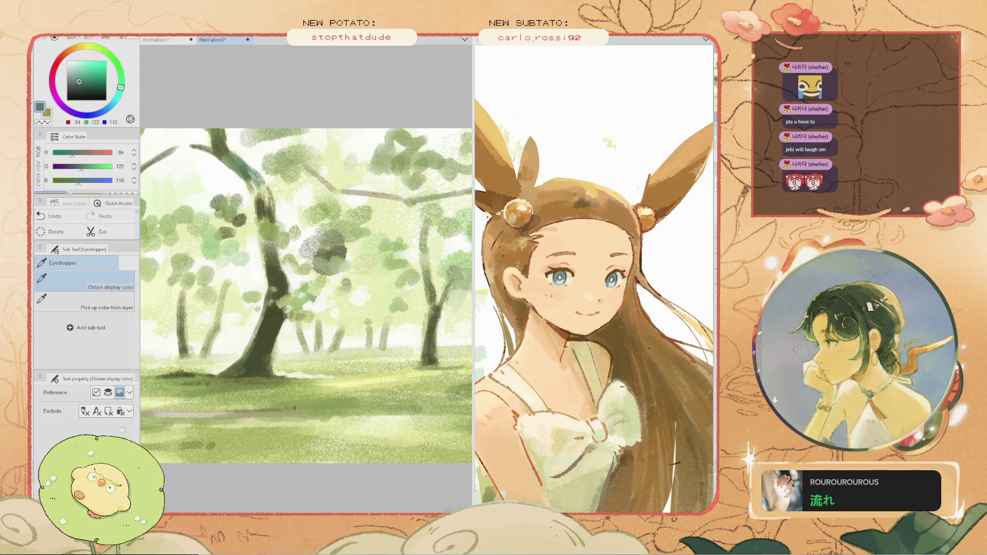
left_click_drag(273, 260, 284, 280)
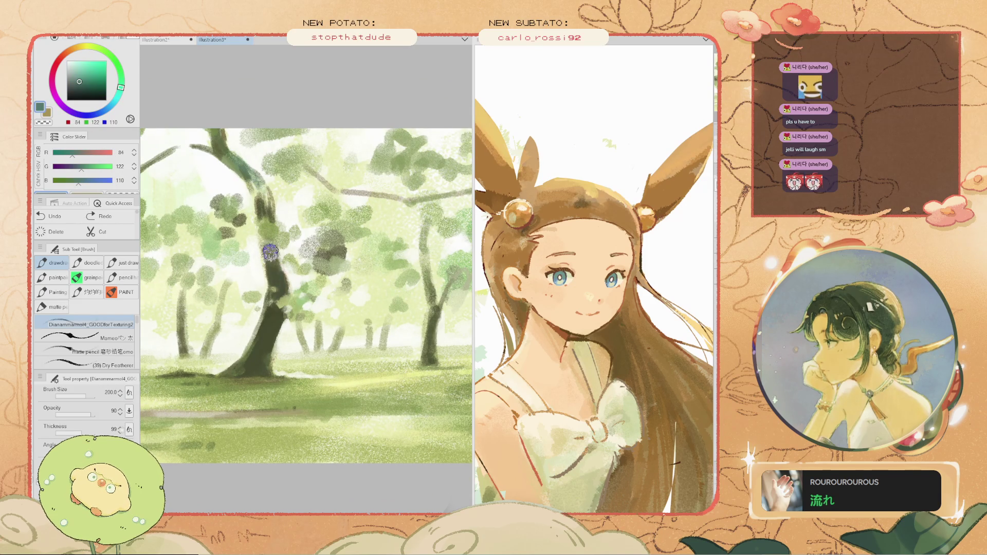
scroll(262, 336, "down", 2)
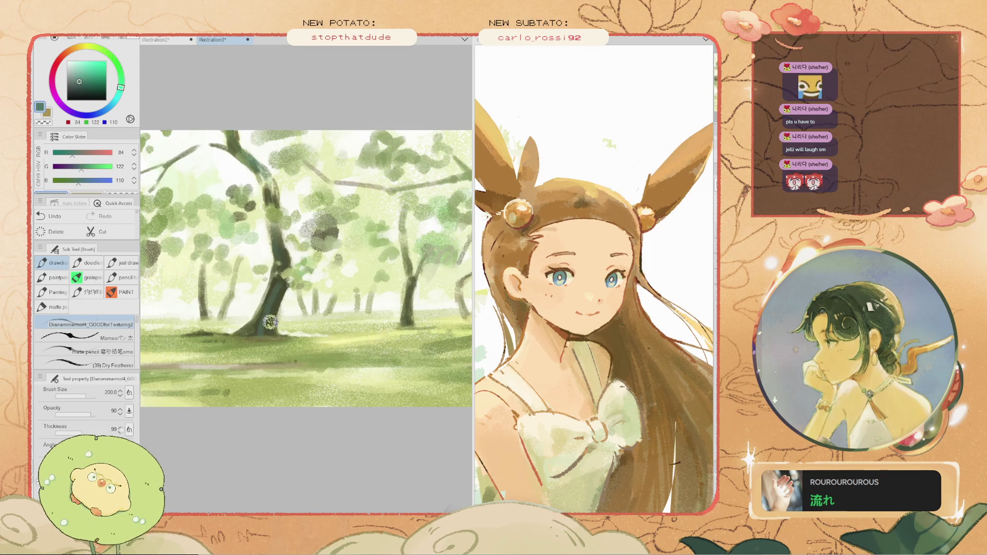
scroll(263, 336, "up", 2)
- Sample pale grass tones ending on near-white (250, 252, 240) and shrink the brush to 150, then 100
left_click(345, 338, "alt")
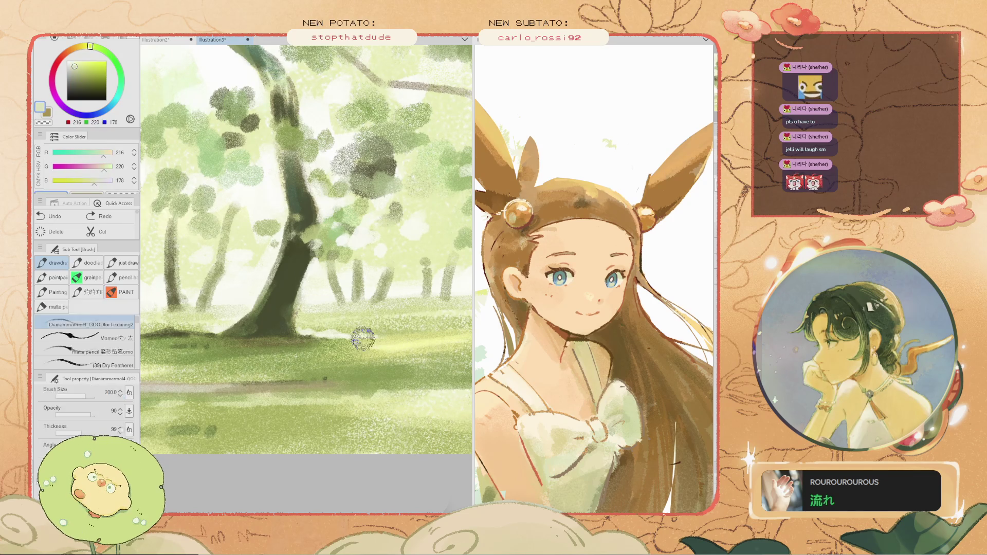
left_click(322, 302, "alt")
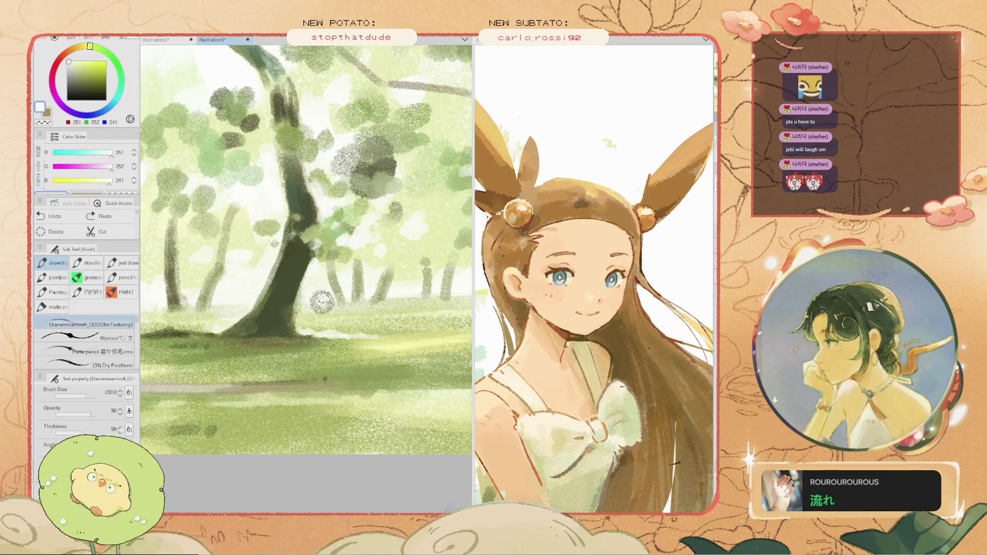
left_click(332, 305, "alt")
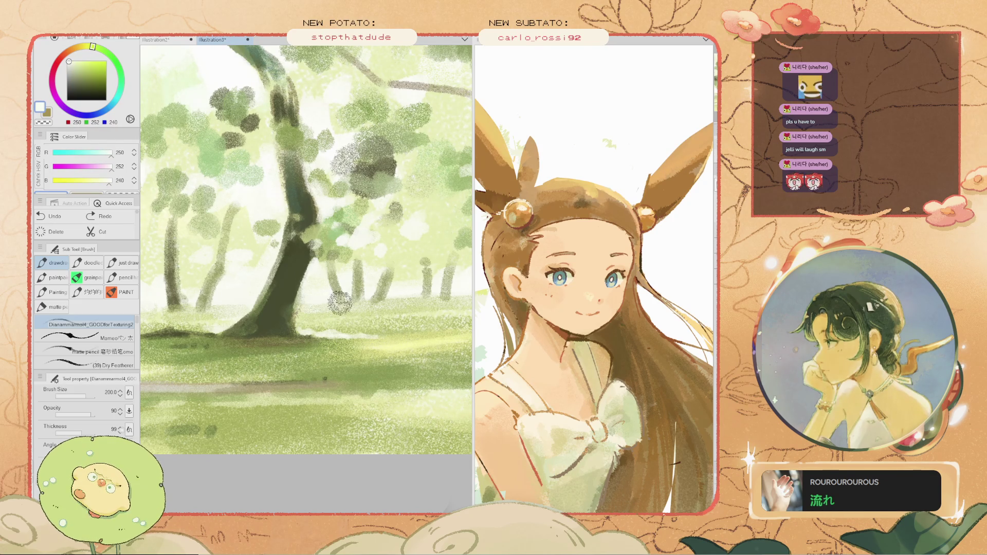
key("bracketleft")
key("bracketleft")
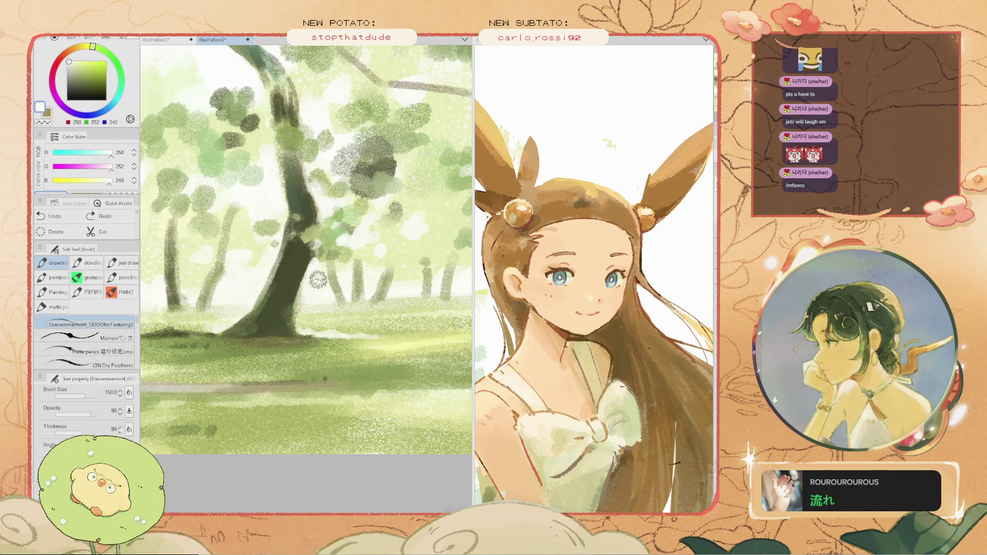
scroll(329, 293, "down", 5)
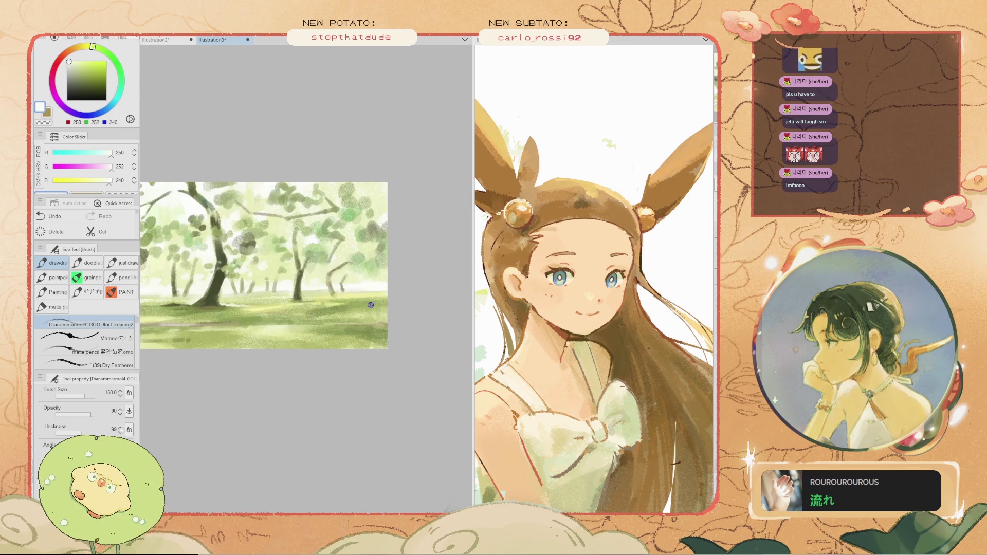
scroll(360, 293, "up", 2)
scroll(348, 279, "up", 2)
key("bracketleft")
key("bracketleft")
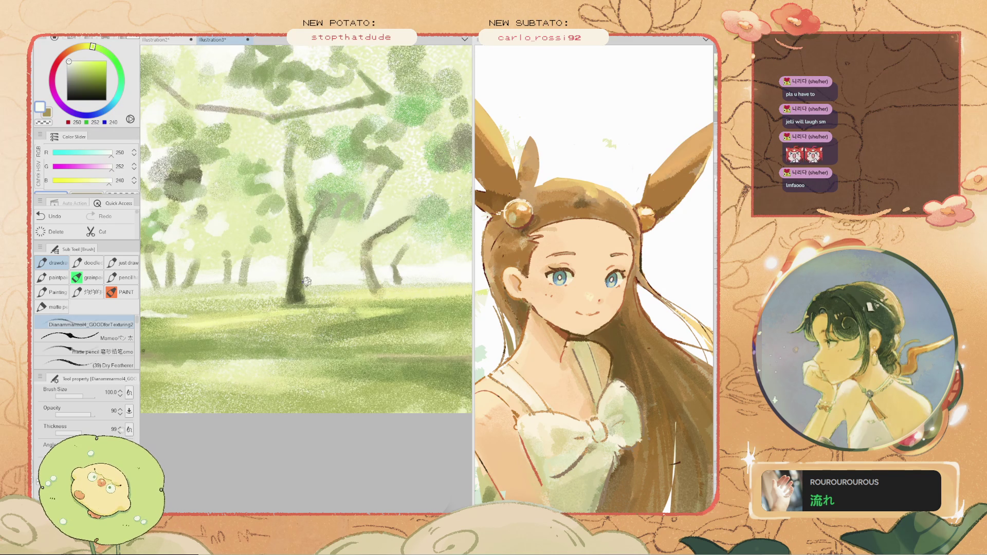
scroll(256, 284, "down", 4)
scroll(320, 276, "up", 3)
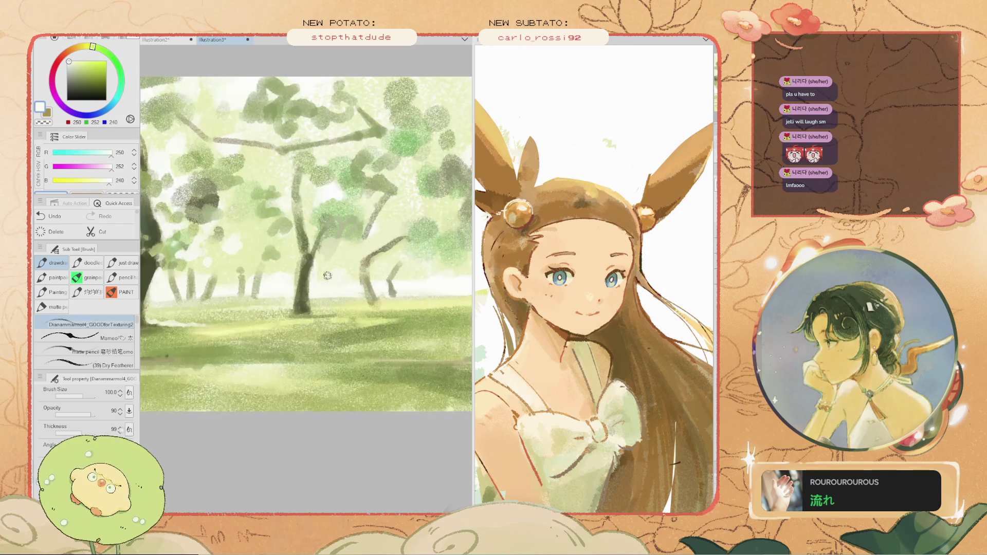
scroll(278, 262, "down", 3)
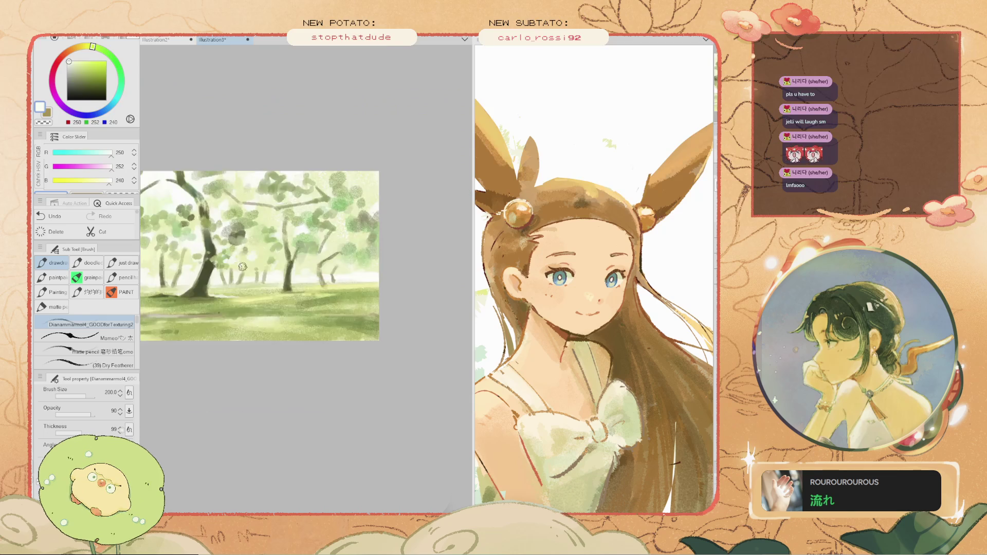
scroll(278, 263, "up", 3)
- Pan to another part of the painting and undo two stray brush strokes
key("h")
mouse_move(278, 262)
left_mouse_down()
mouse_move(290, 345)
mouse_move(181, 315)
mouse_move(199, 329)
left_mouse_up()
key("b")
key("ctrl+z")
key("ctrl+0")
scroll(169, 310, "up", 3)
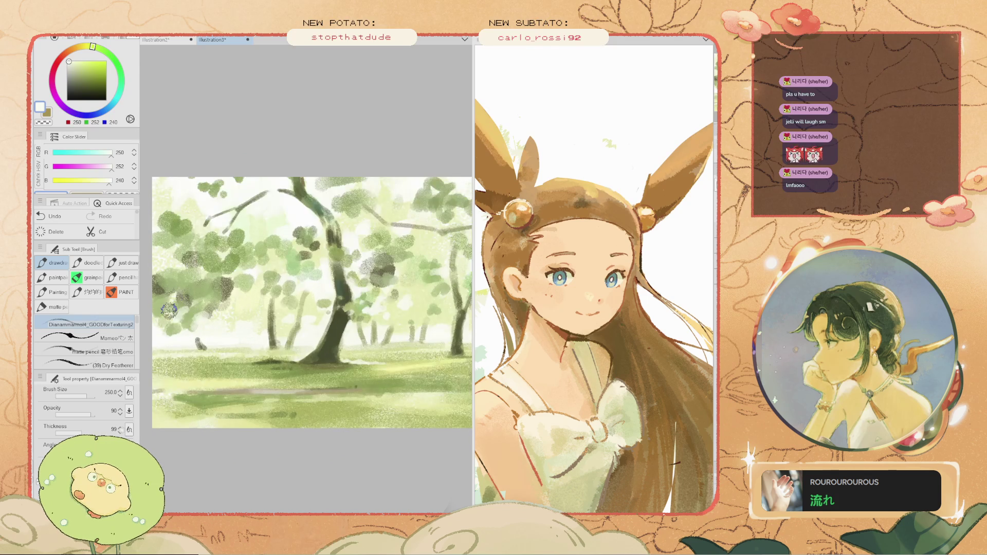
key("ctrl+z")
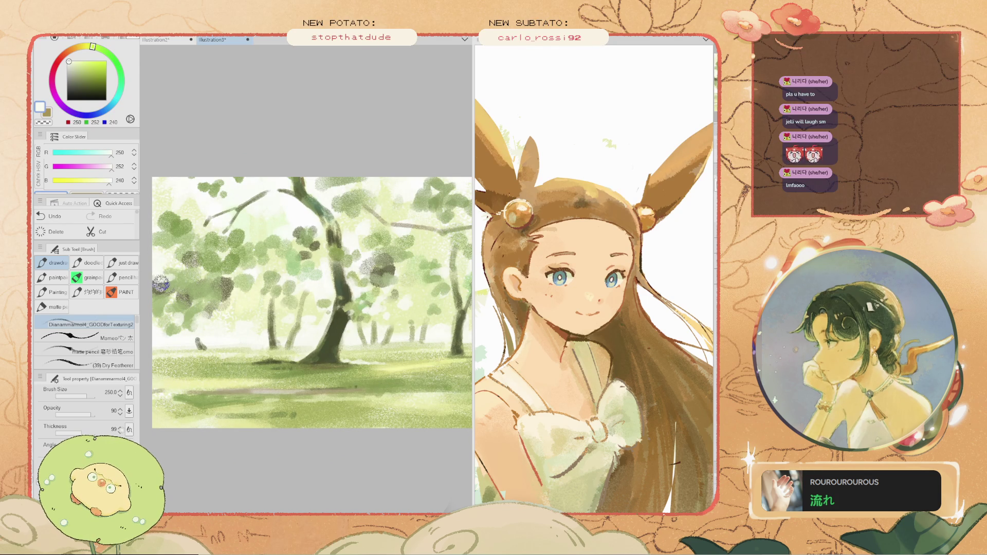
key("ctrl+0")
scroll(208, 299, "up", 2)
key("space")
left_click_drag(208, 299, 250, 272)
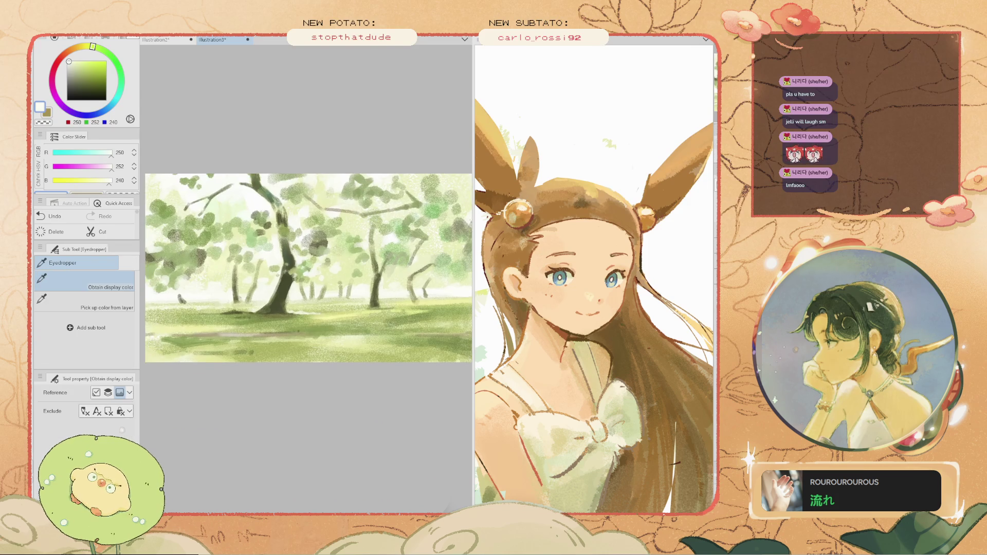
- Sample mid, darker and greyer greens from the foliage, settling on a dark olive
left_click(207, 221, "alt")
left_click(242, 249, "alt")
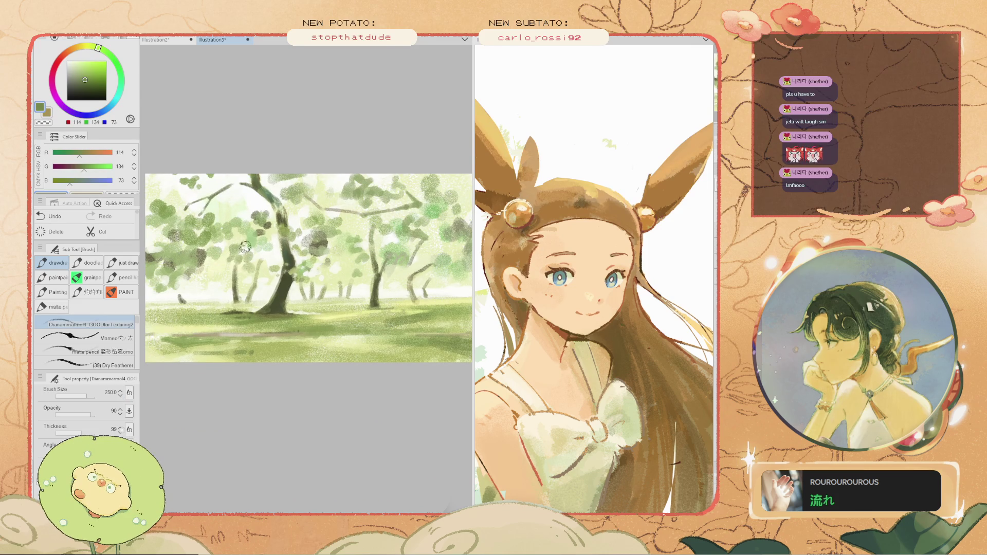
key("ctrl+z")
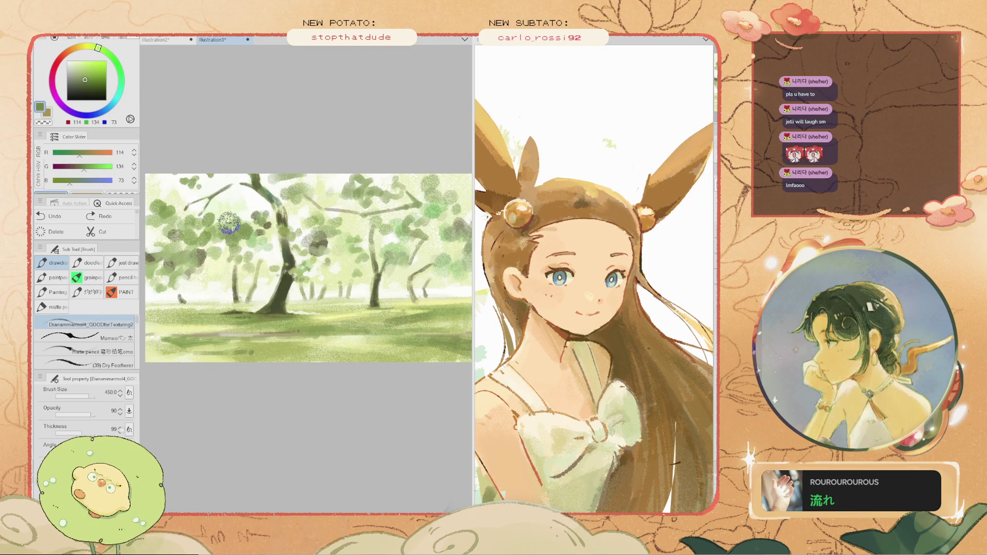
left_click(227, 243, "alt")
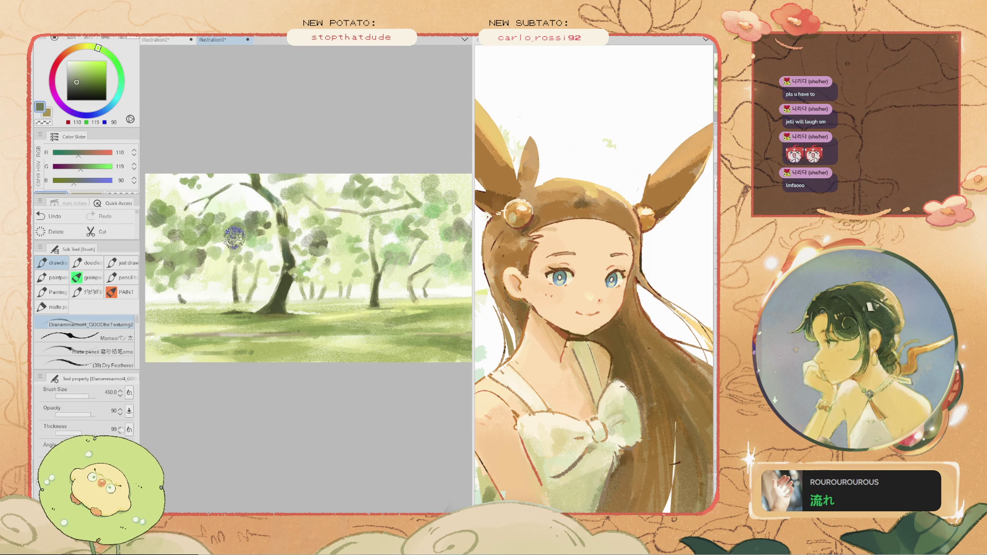
left_click(234, 237, "alt")
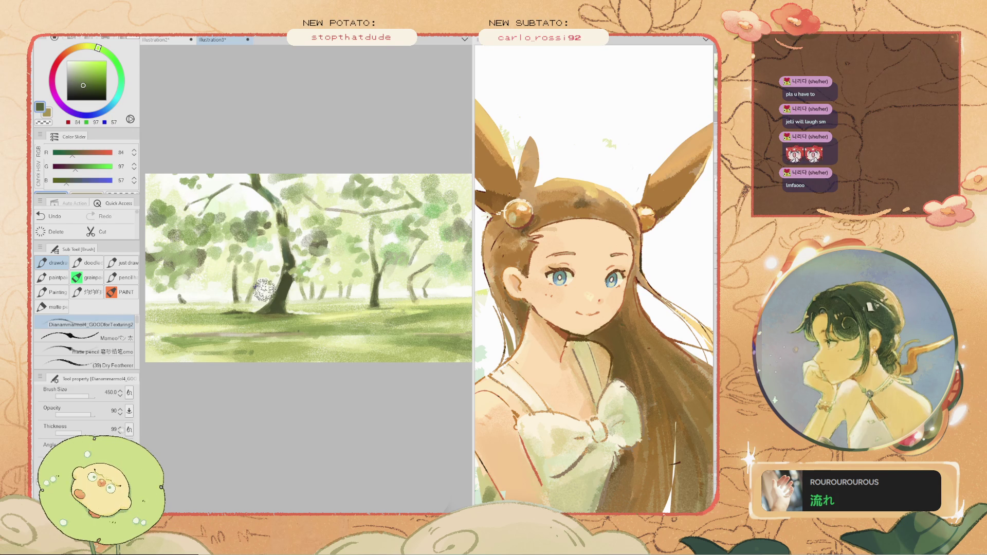
- Reduce the brush to 175 and try a light dab on the trunk, undoing it
key("bracketleft")
key("bracketleft")
key("bracketleft")
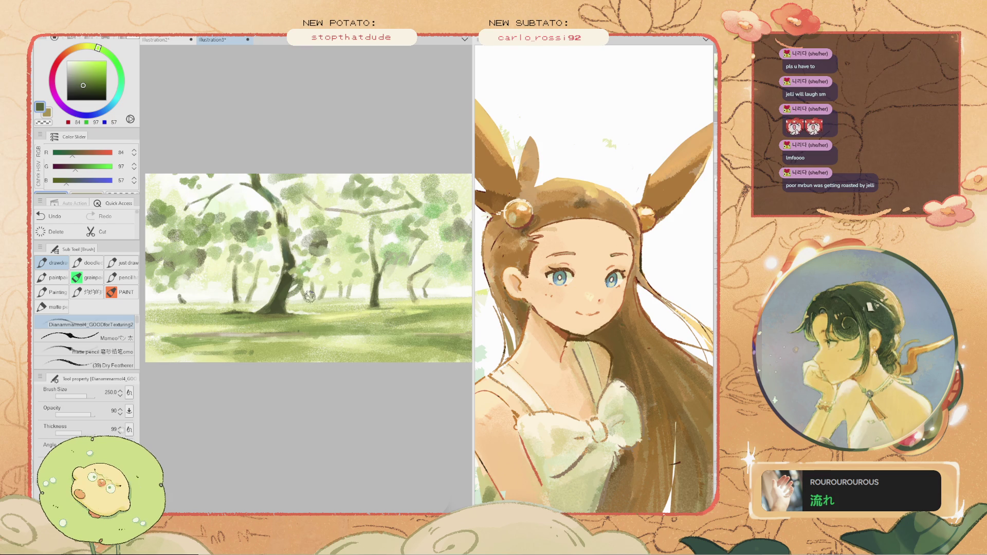
scroll(280, 284, "up", 2)
key("bracketleft")
key("bracketleft")
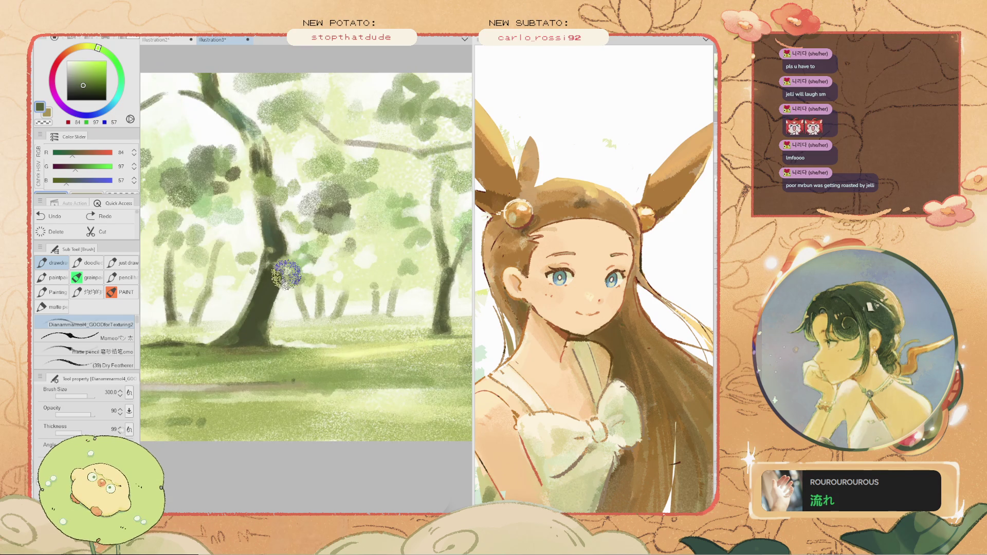
key("bracketleft")
key("bracketleft")
key("bracketleft")
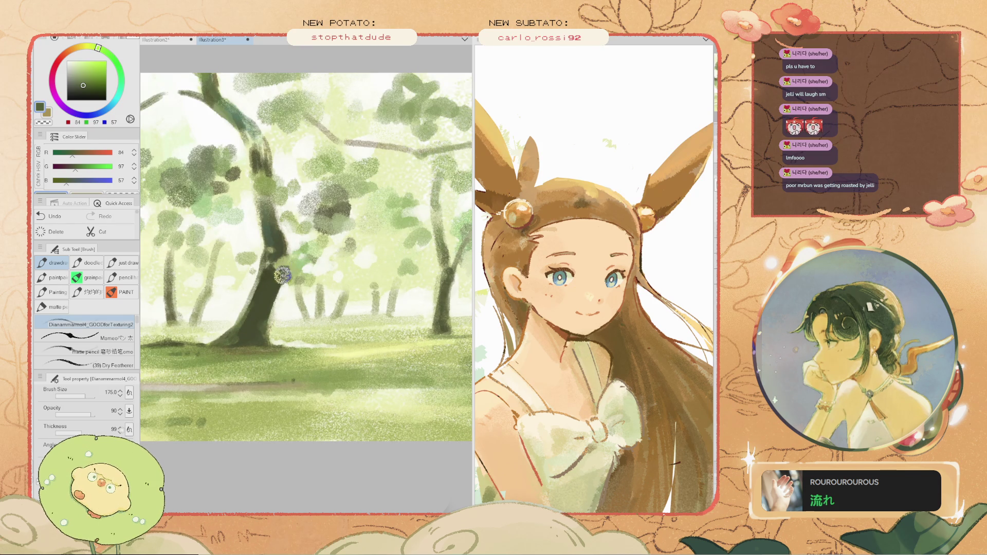
key("ctrl+z")
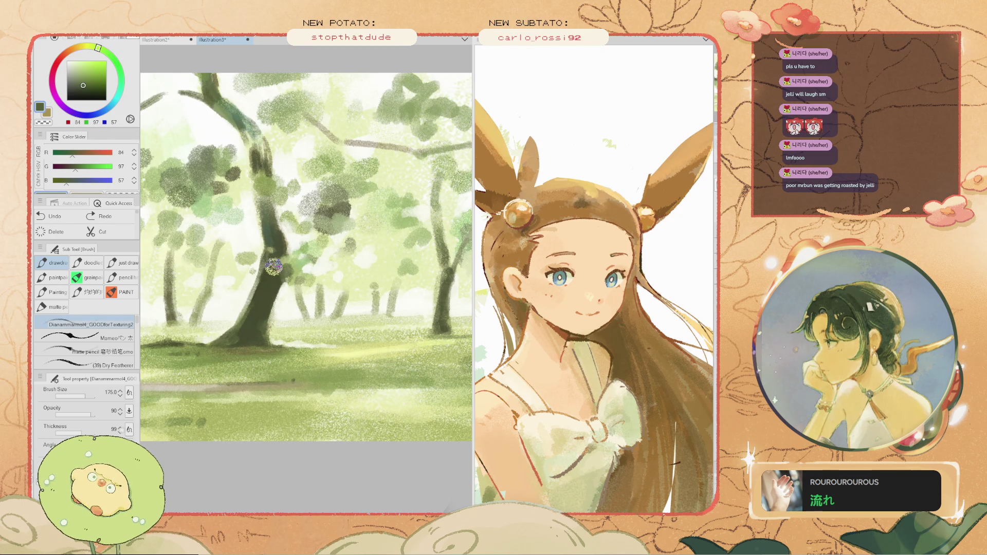
mouse_move(291, 274)
left_mouse_down()
mouse_move(265, 279)
mouse_move(284, 279)
left_mouse_up()
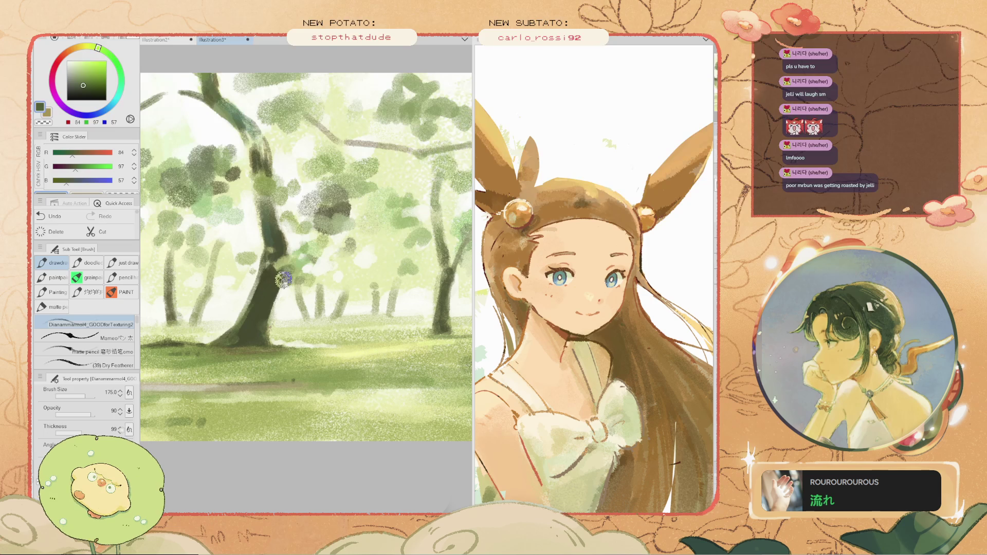
key("ctrl+z")
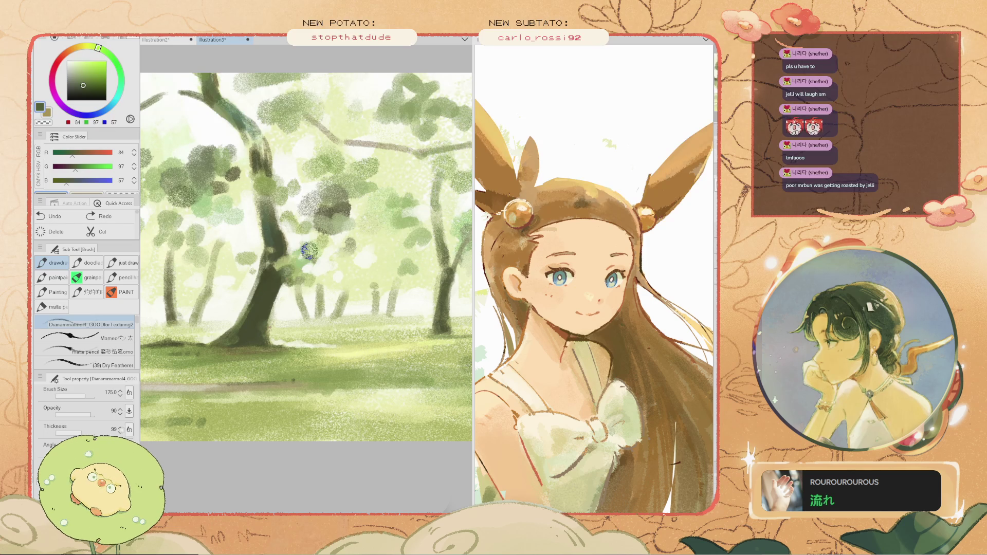
- Try a light green dab on the trees, then sample olive greens from the canopy, undoing trial dabs
scroll(304, 255, "down", 2)
scroll(304, 257, "up", 1)
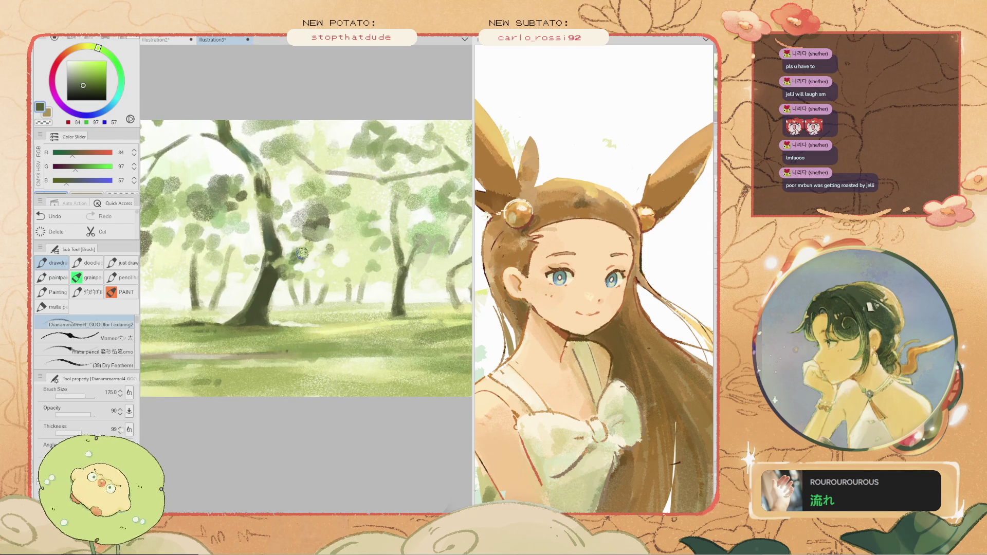
left_click(302, 259, "alt")
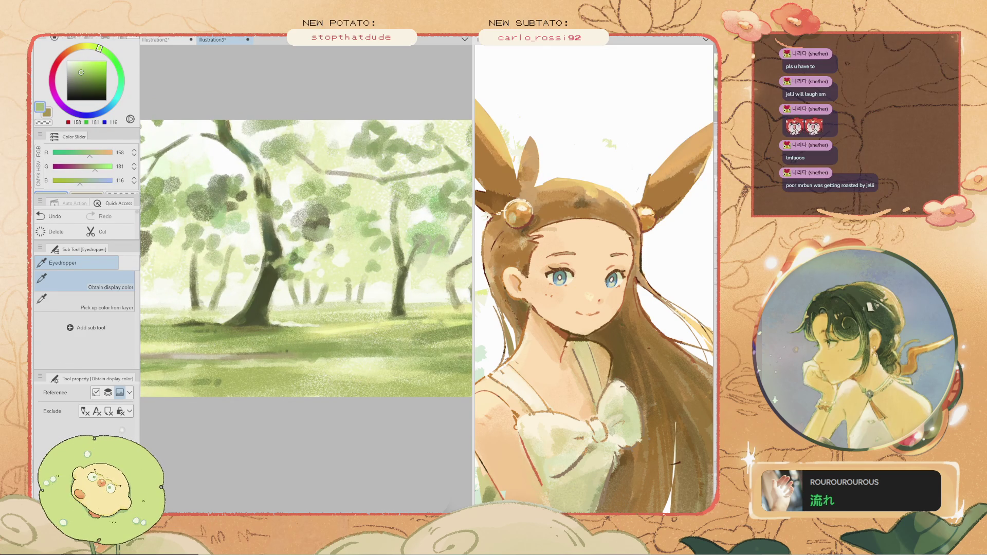
left_click(304, 266)
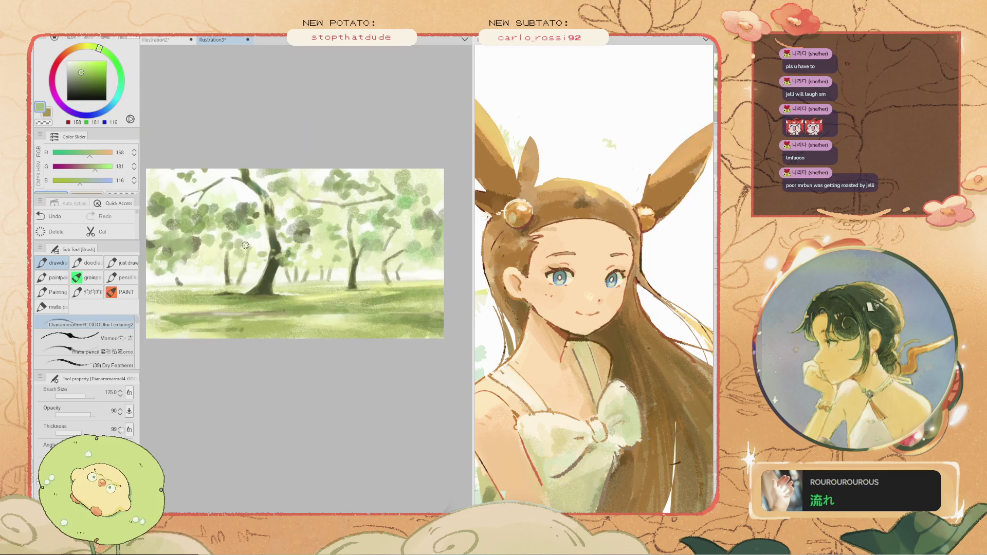
scroll(302, 257, "up", 1)
key("ctrl+z")
scroll(335, 255, "down", 2)
scroll(309, 235, "up", 1)
left_click(265, 232)
scroll(273, 229, "down", 2)
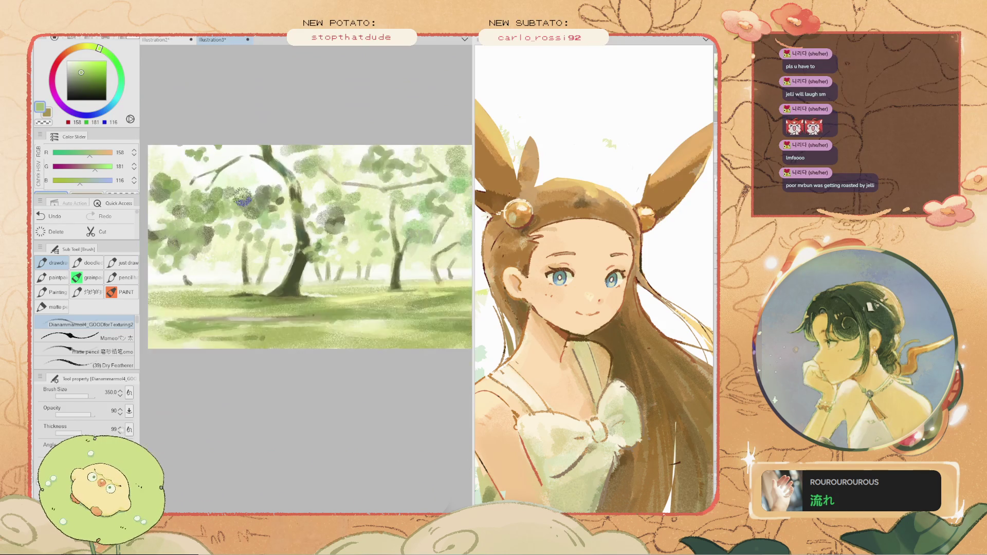
scroll(277, 216, "up", 1)
left_click(280, 205, "alt")
left_click(257, 226, "alt")
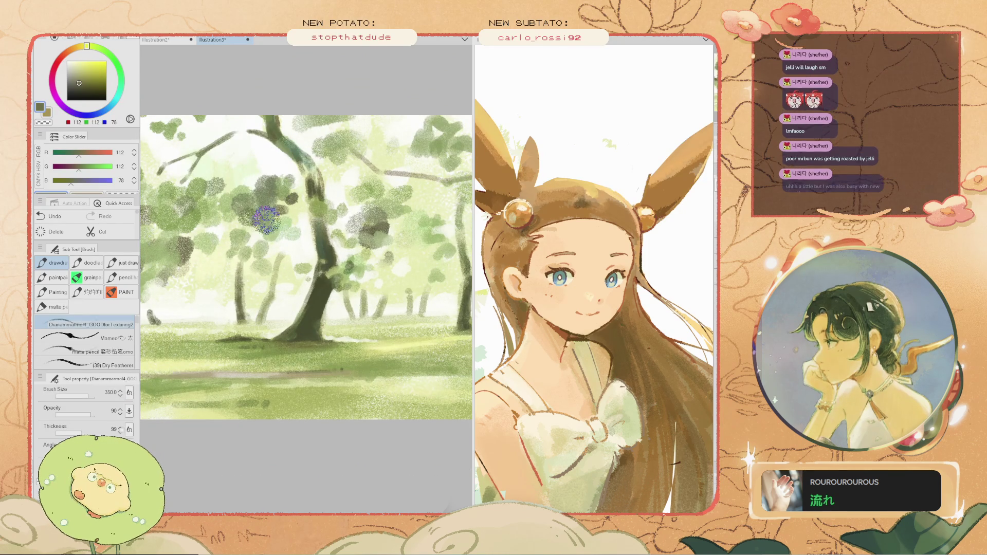
key("ctrl+z")
- Dab dark green leaves into the canopy and sample dark olive (73, 77, 48) from the trunk
scroll(263, 225, "down", 1)
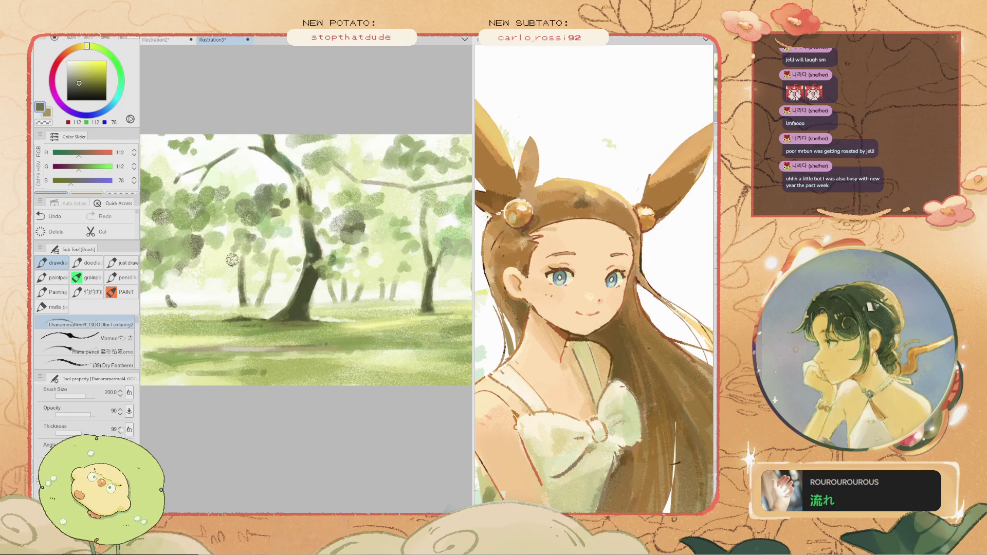
scroll(237, 247, "up", 2)
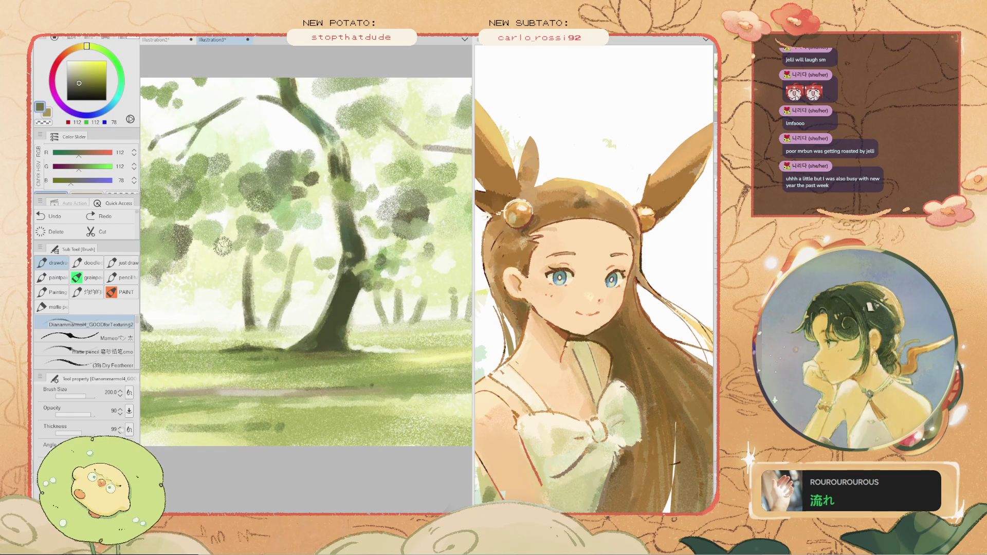
left_click_drag(230, 247, 374, 219)
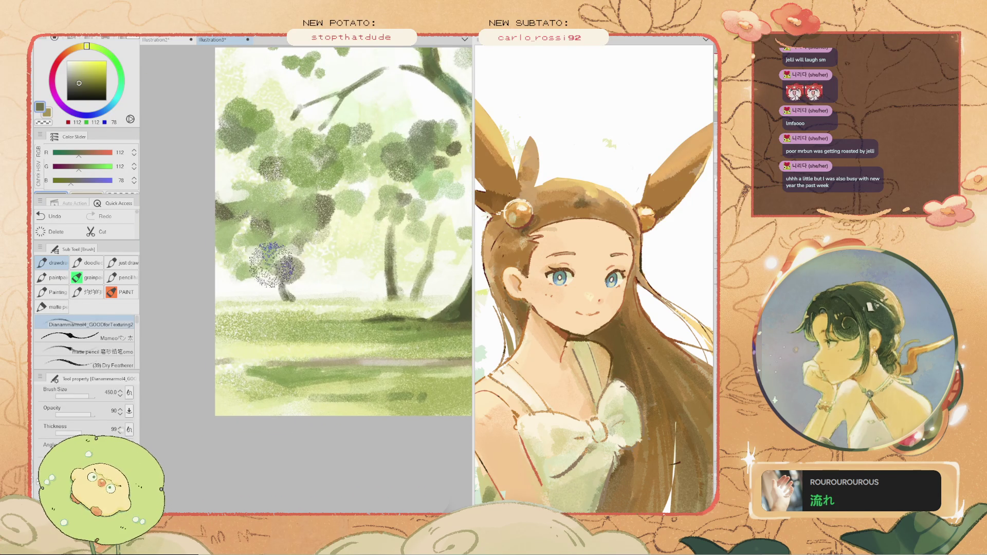
scroll(281, 267, "down", 1)
scroll(299, 271, "down", 2)
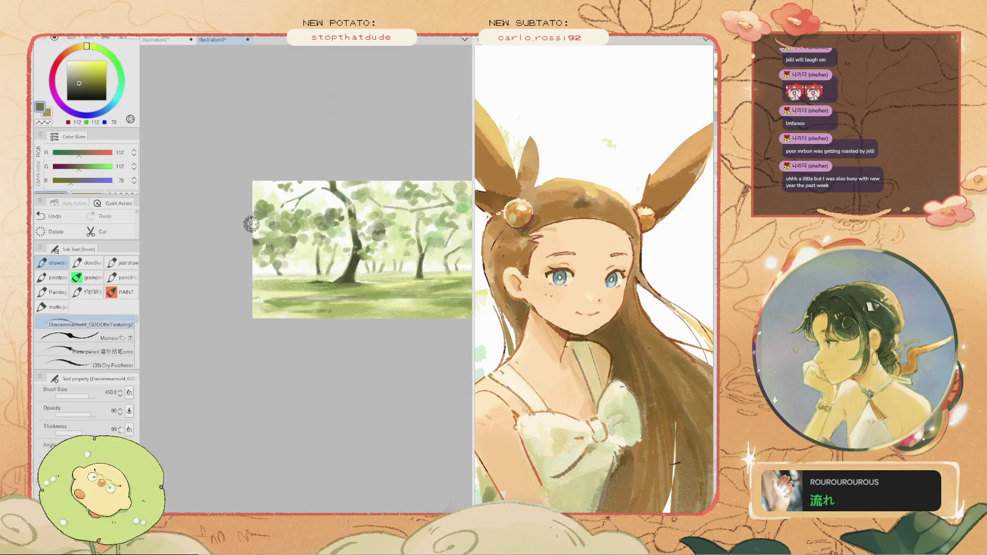
left_click_drag(299, 271, 272, 282)
scroll(376, 195, "up", 1)
key("alt")
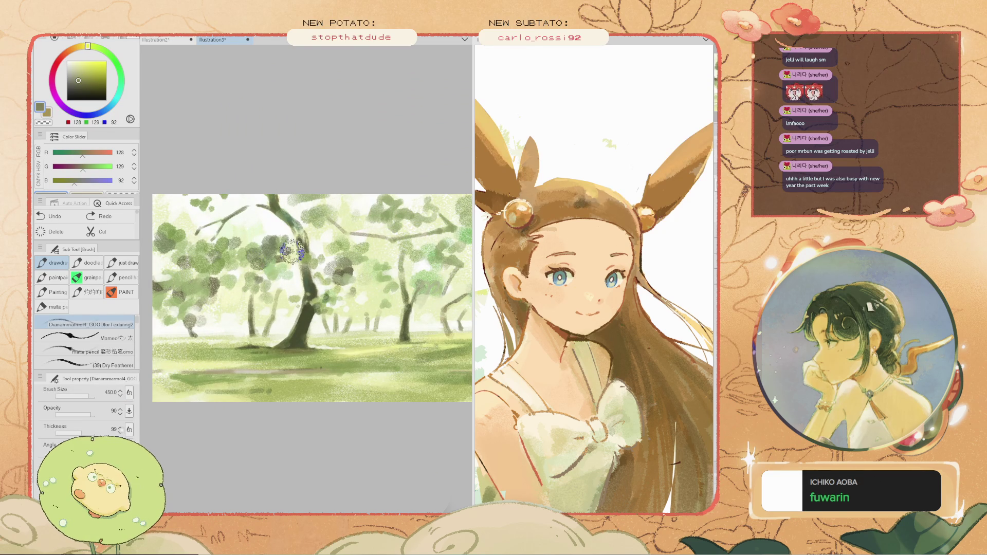
scroll(396, 259, "up", 1)
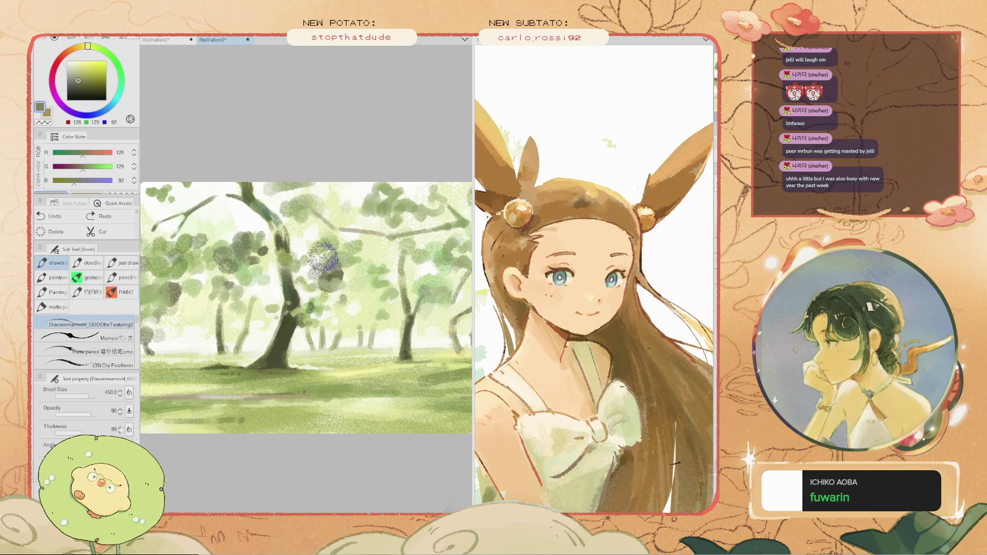
scroll(326, 269, "up", 1)
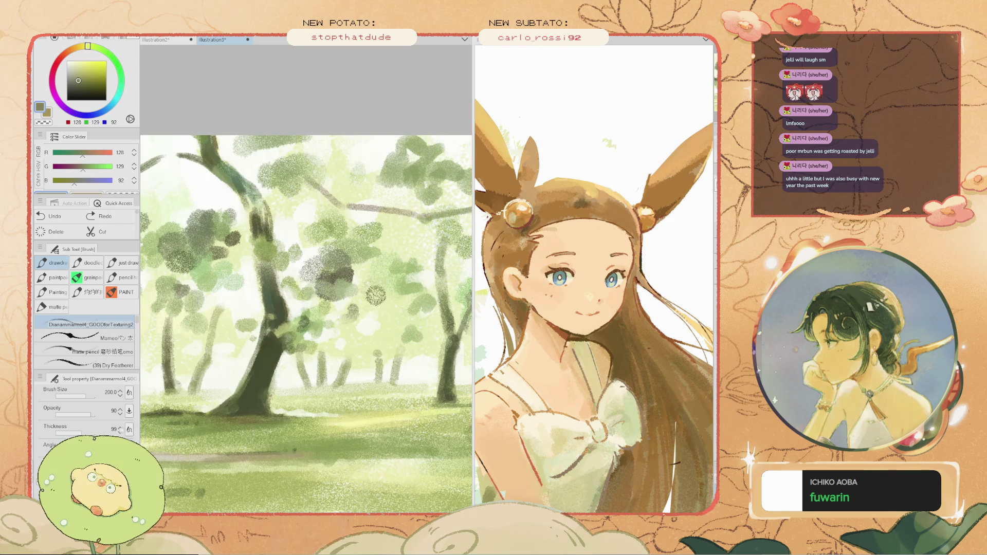
left_click_drag(339, 283, 337, 288)
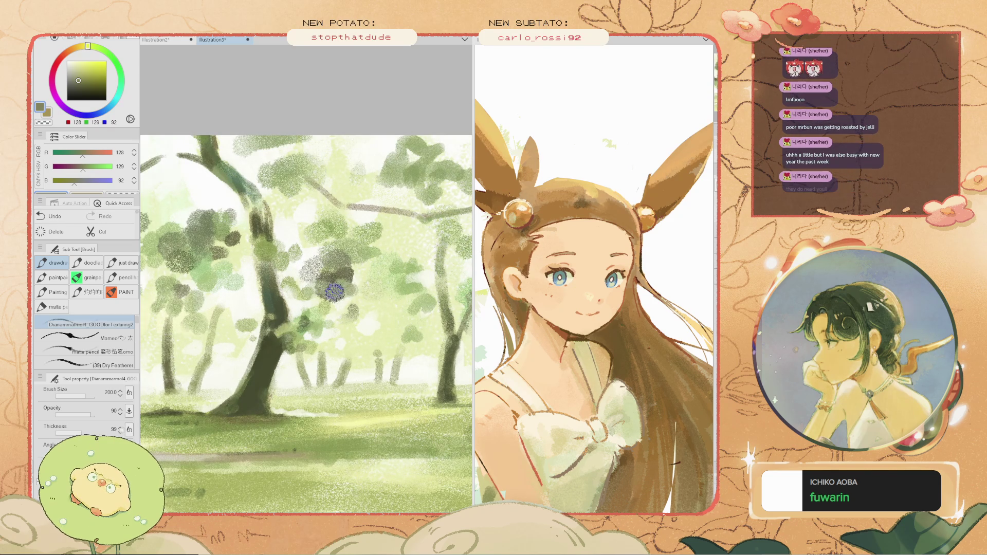
key("ctrl+z")
key("space")
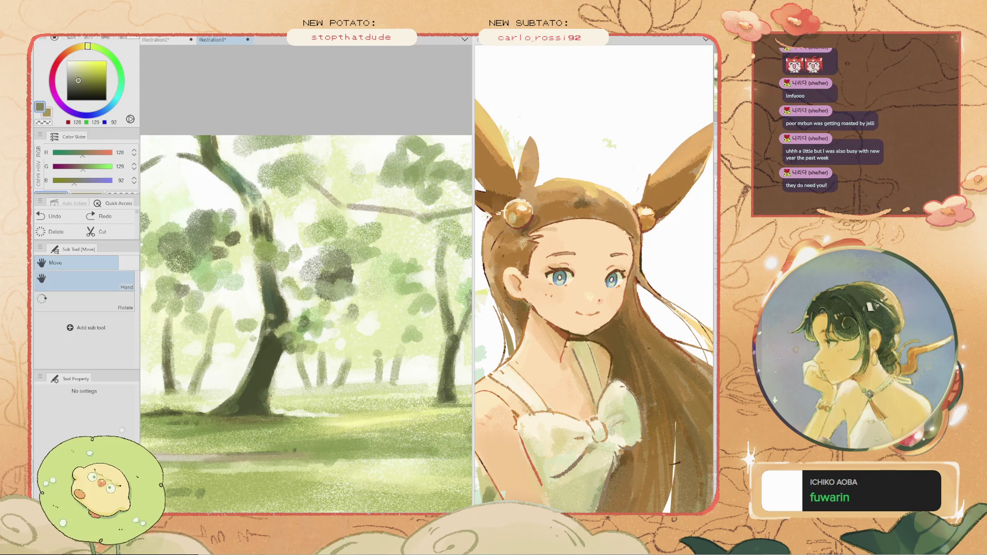
left_click_drag(257, 308, 370, 300)
left_click(411, 302, "alt")
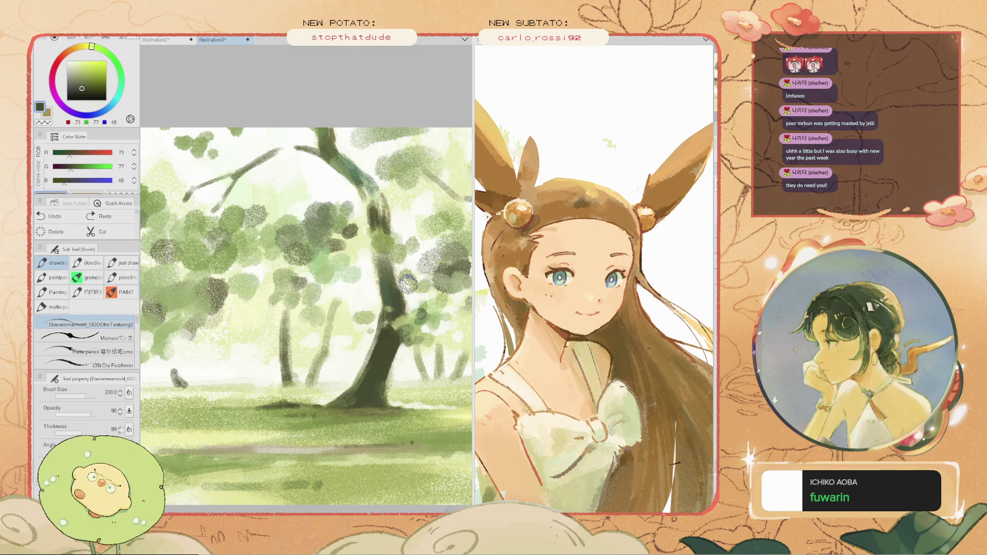
- Sample a pale cream and dab light beside the main trunk, darkening the trunk slightly
left_click(430, 334, "alt")
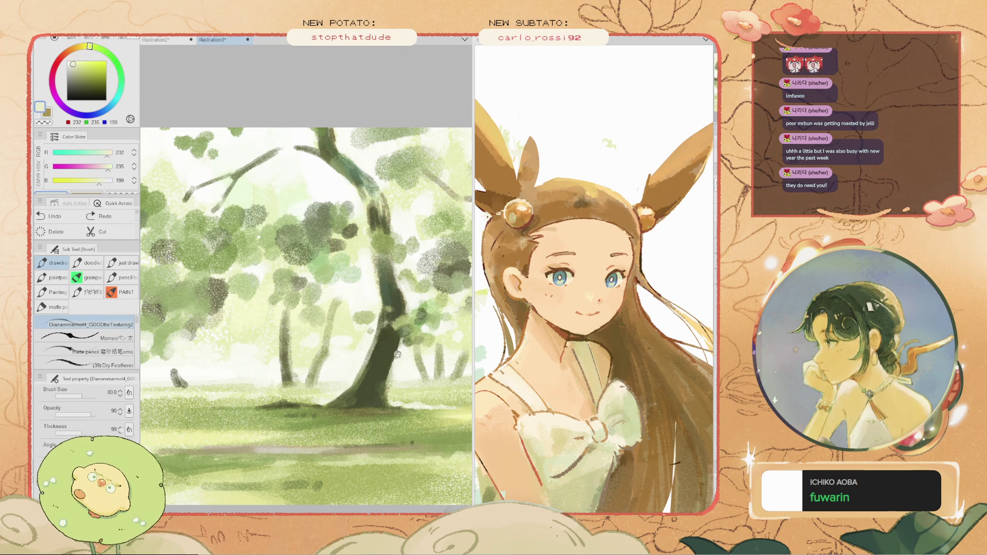
scroll(399, 349, "up", 2)
left_click_drag(360, 322, 357, 363)
key("ctrl+z")
key("bracketright")
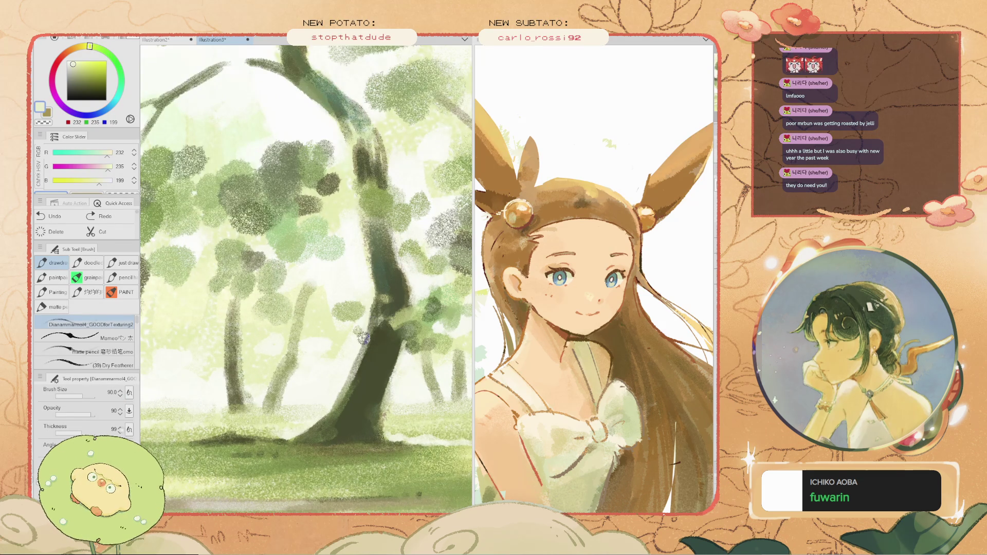
left_click(364, 343)
scroll(352, 378, "down", 1)
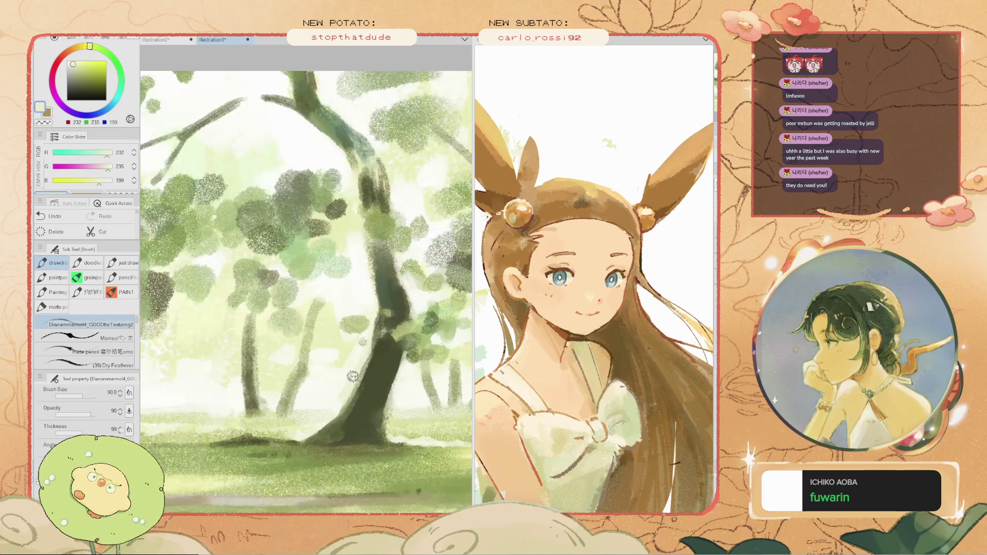
left_click_drag(367, 350, 364, 349)
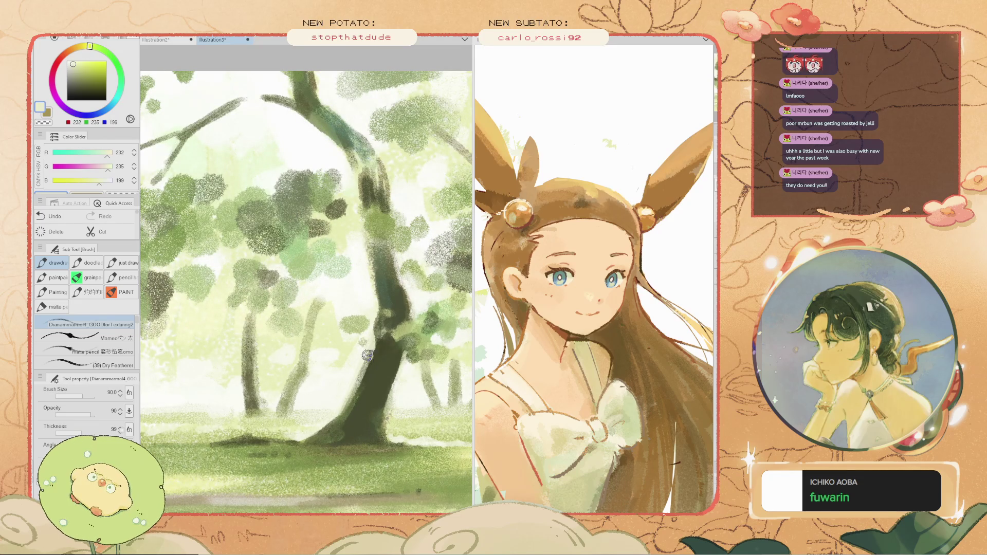
scroll(371, 348, "down", 3)
scroll(358, 384, "up", 2)
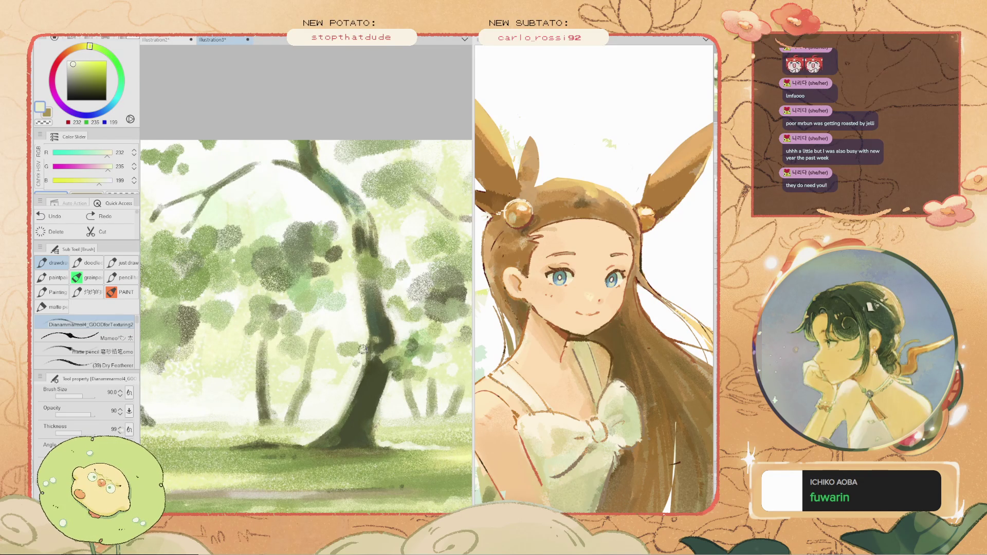
- Add a small dab near the trunk and speckle near-white light over the tree foliage
left_click(355, 386)
scroll(350, 391, "down", 3)
scroll(339, 394, "up", 2)
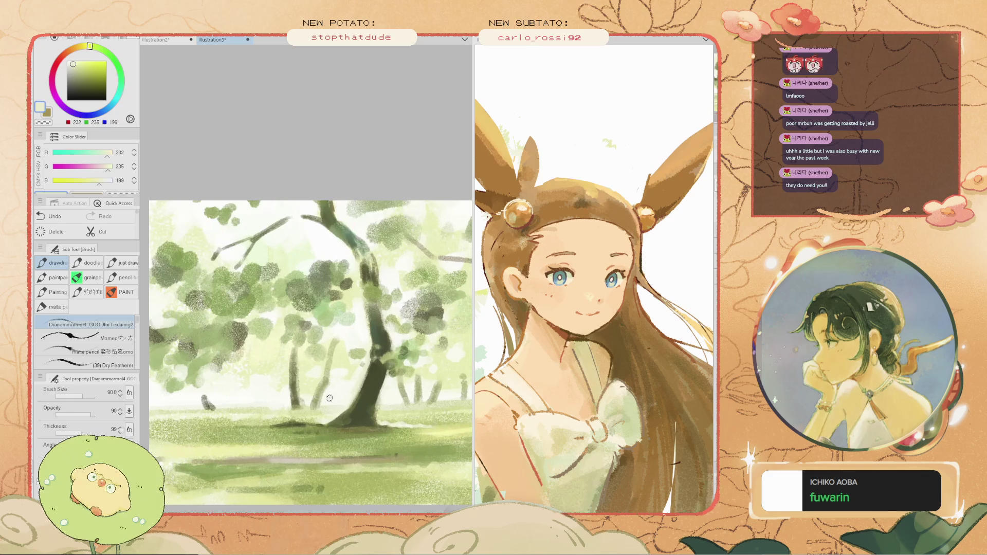
left_click(344, 398, "alt")
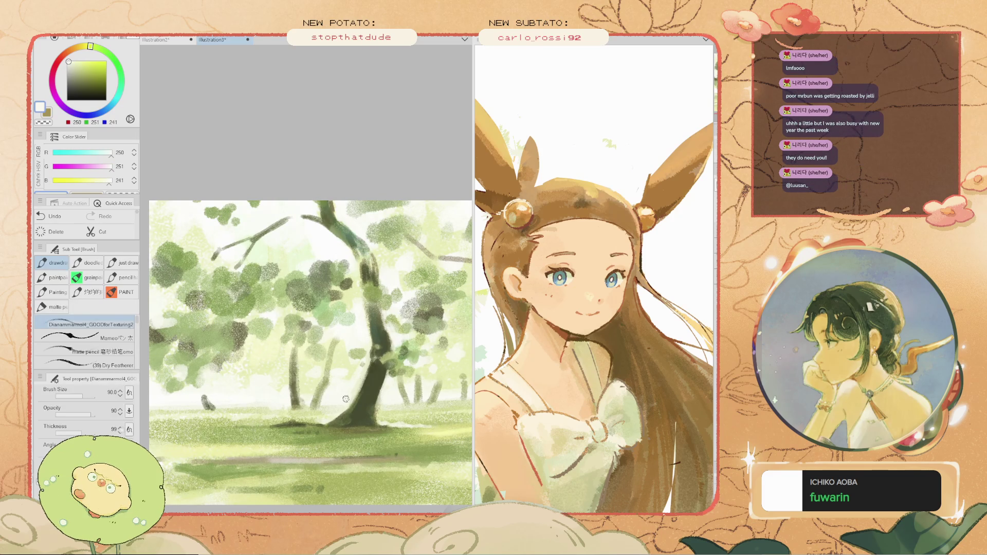
scroll(355, 393, "up", 1)
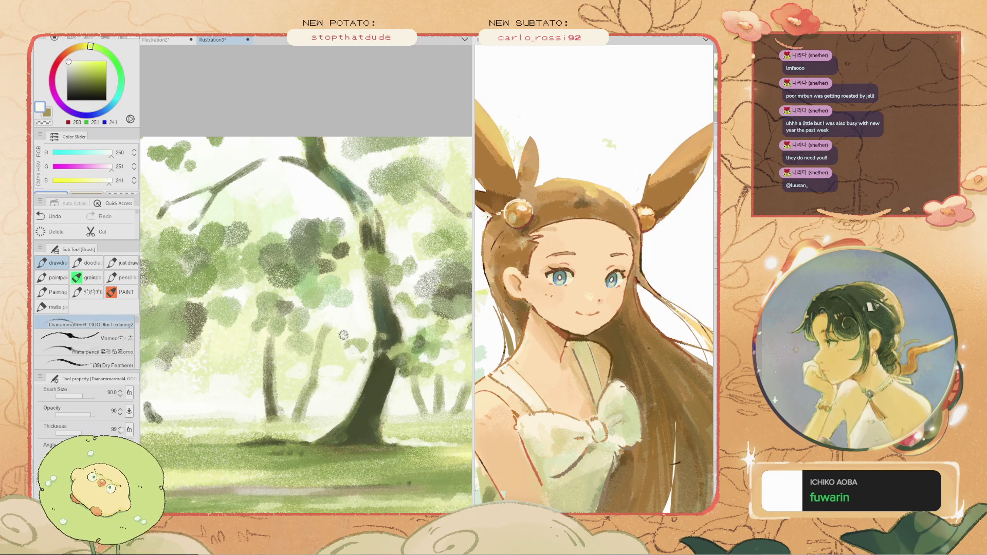
left_click_drag(332, 334, 333, 337)
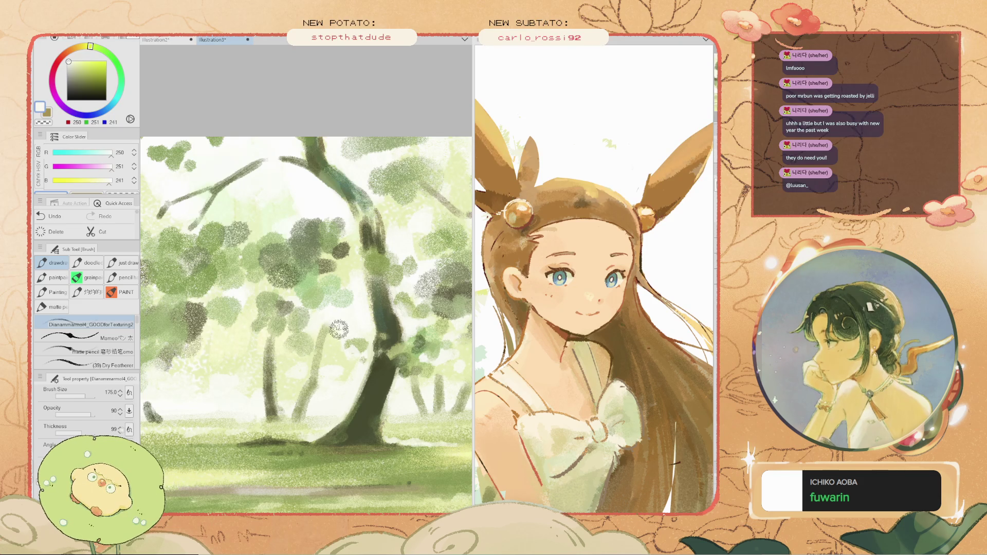
- Sample the deep dark olive (73, 77, 48) back from the trunk
scroll(338, 322, "down", 1)
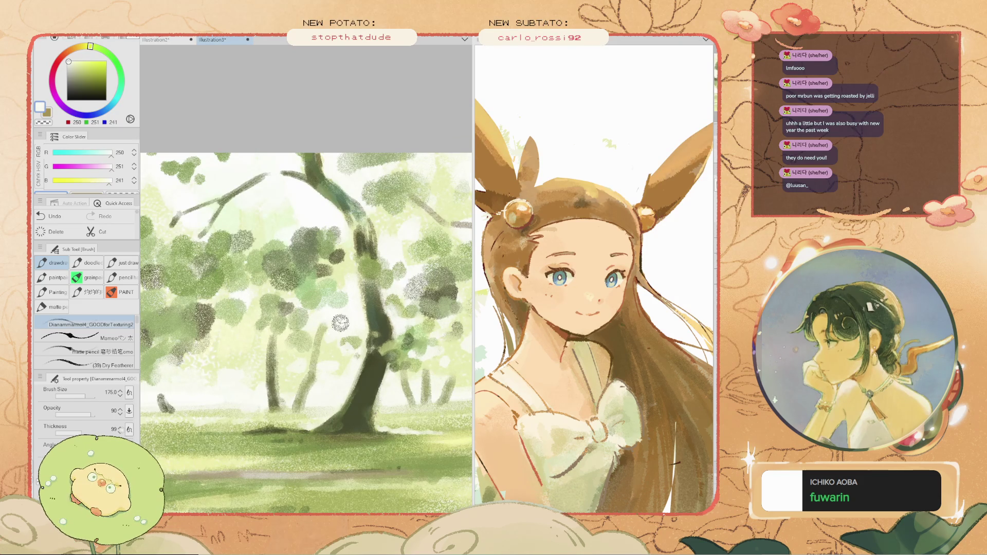
scroll(336, 324, "down", 1)
scroll(335, 326, "up", 2)
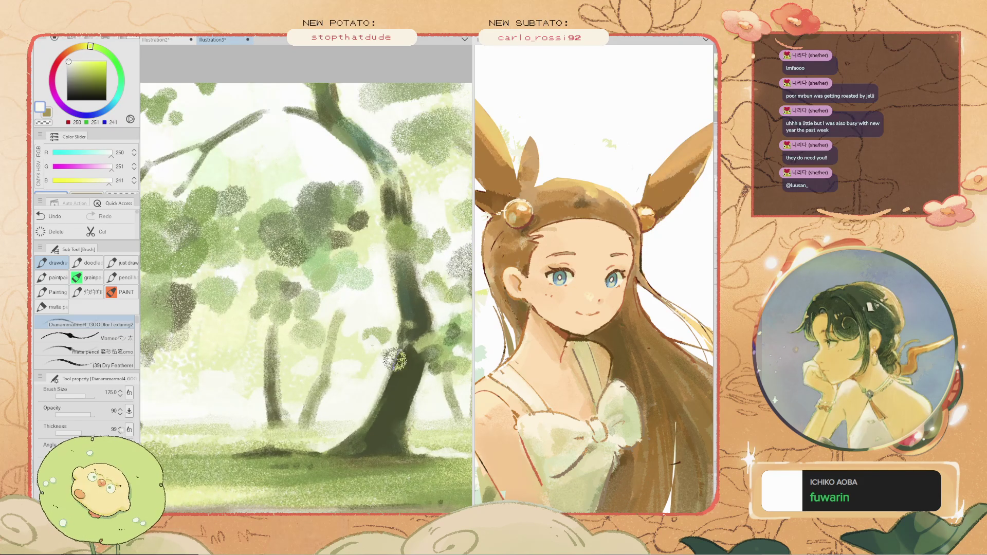
key("i")
left_click(333, 283)
- Brush a dark olive trunk under the left canopy, shrink the brush to 100, and undo two strokes
key("b")
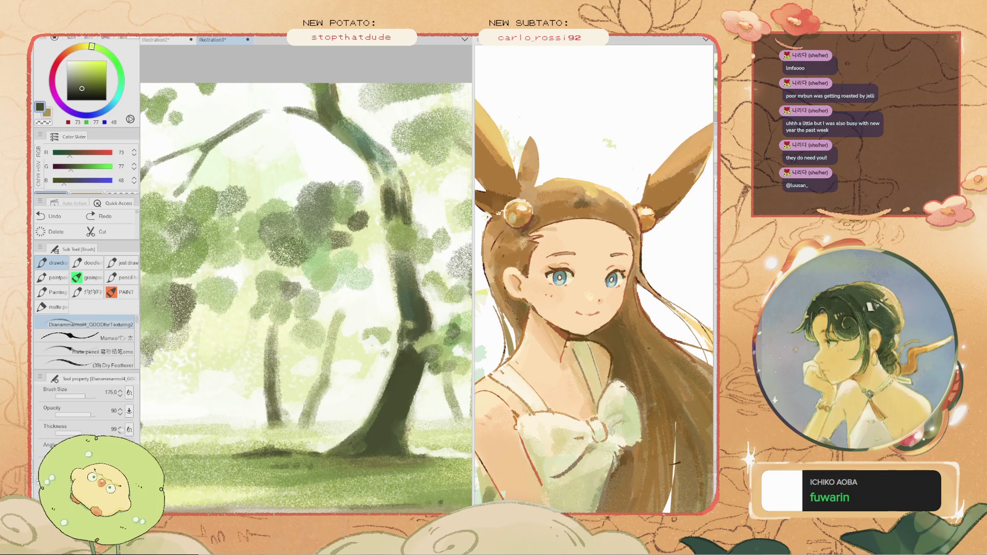
scroll(346, 311, "down", 1)
scroll(346, 311, "up", 2)
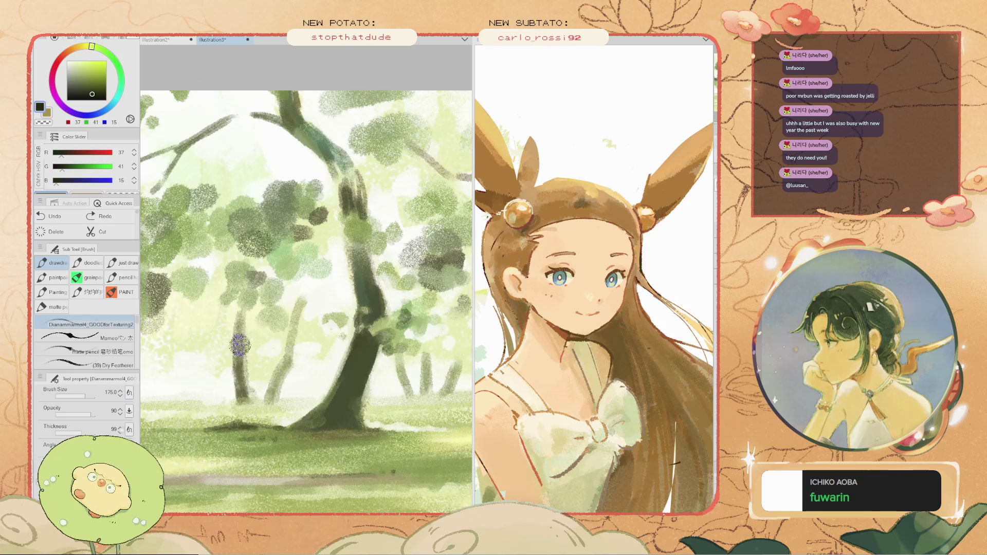
key("h")
left_click_drag(175, 370, 273, 308)
key("b")
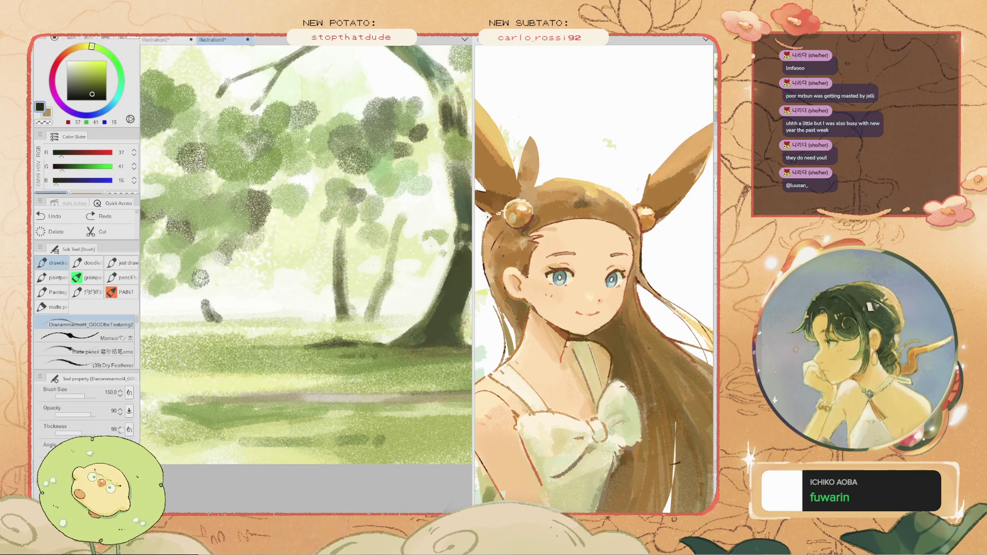
mouse_move(201, 274)
left_mouse_down()
mouse_move(206, 306)
mouse_move(320, 290)
mouse_move(336, 311)
mouse_move(329, 253)
left_mouse_up()
key("ctrl+minus")
key("ctrl+z")
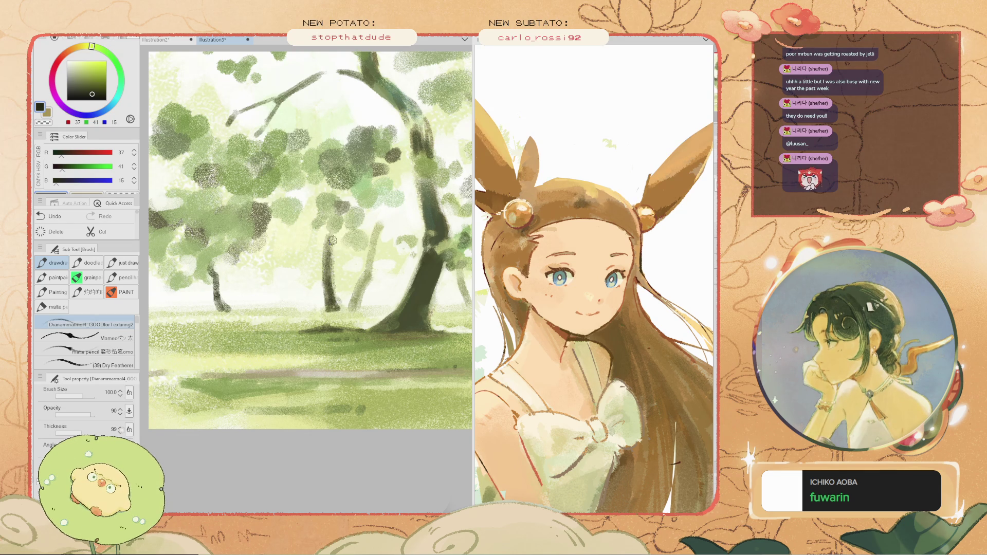
key("ctrl+z")
- Darken the slender trunk, trim the stroke, then add a grey-olive (110, 113, 79) mark
left_click_drag(369, 279, 355, 302)
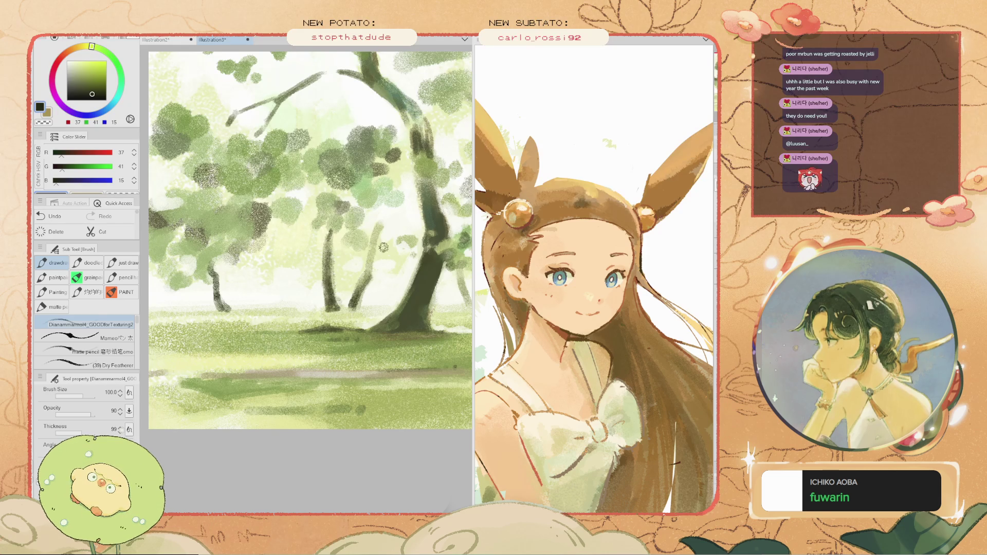
key("ctrl+z")
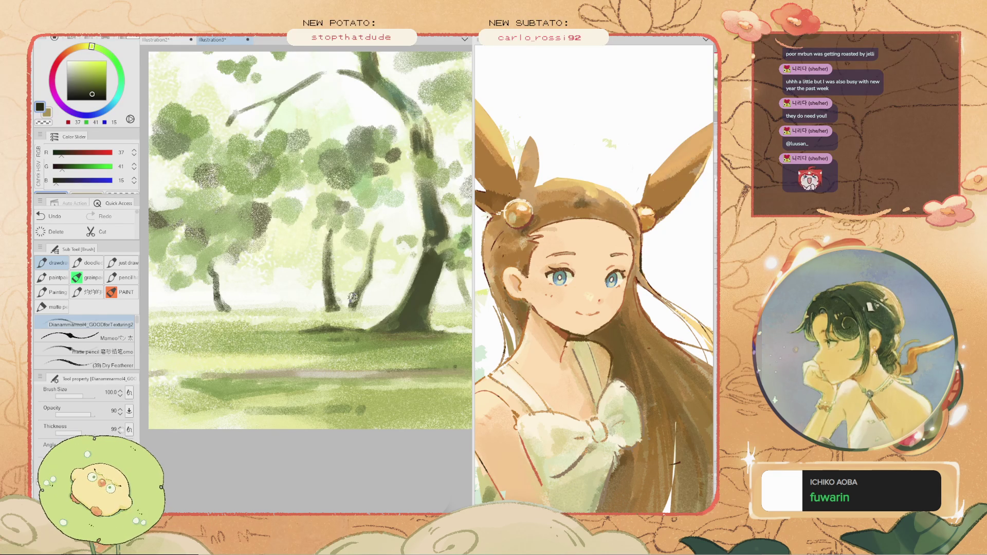
left_click(352, 297, "alt")
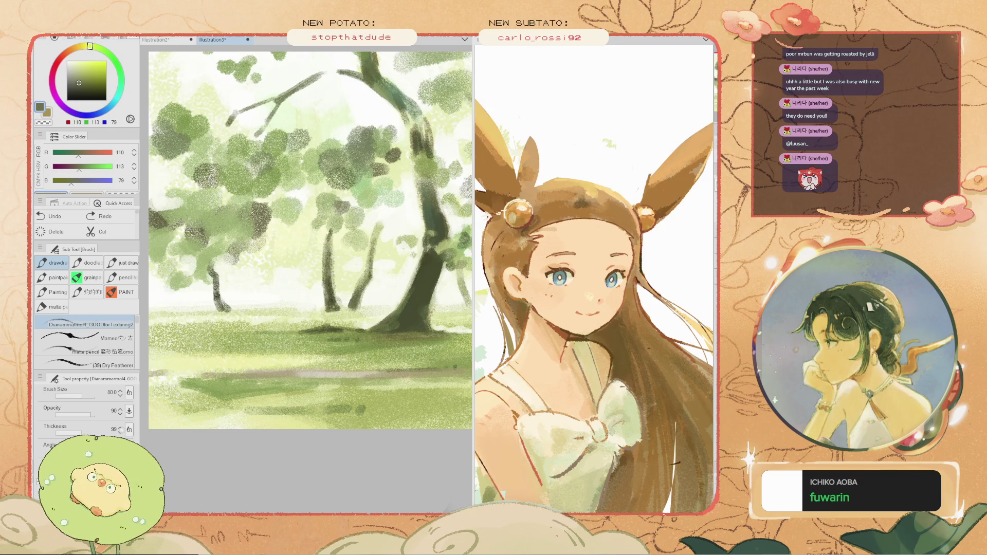
left_click(333, 309)
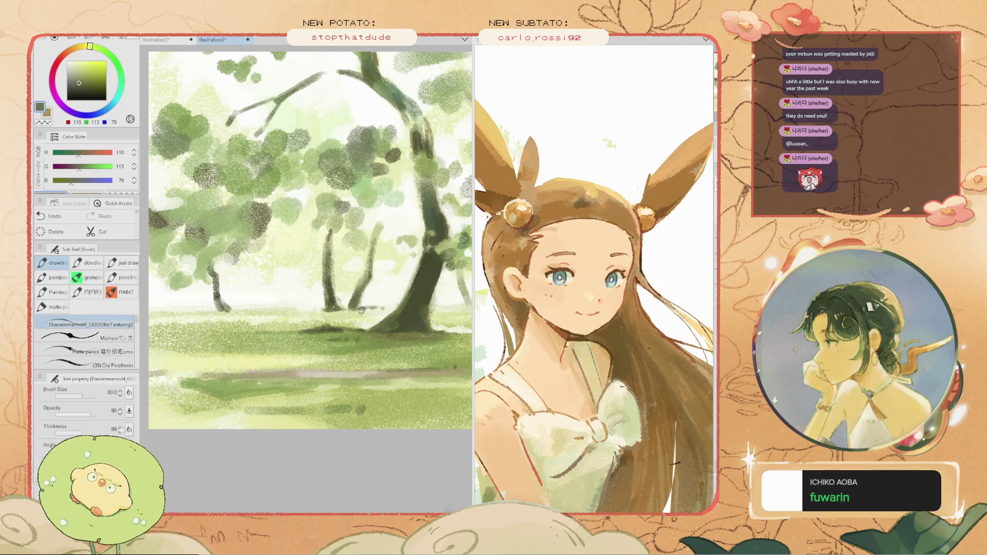
scroll(345, 311, "down", 2)
- Sample a near-white from the sky, then an olive green from the tree area
scroll(363, 278, "up", 3)
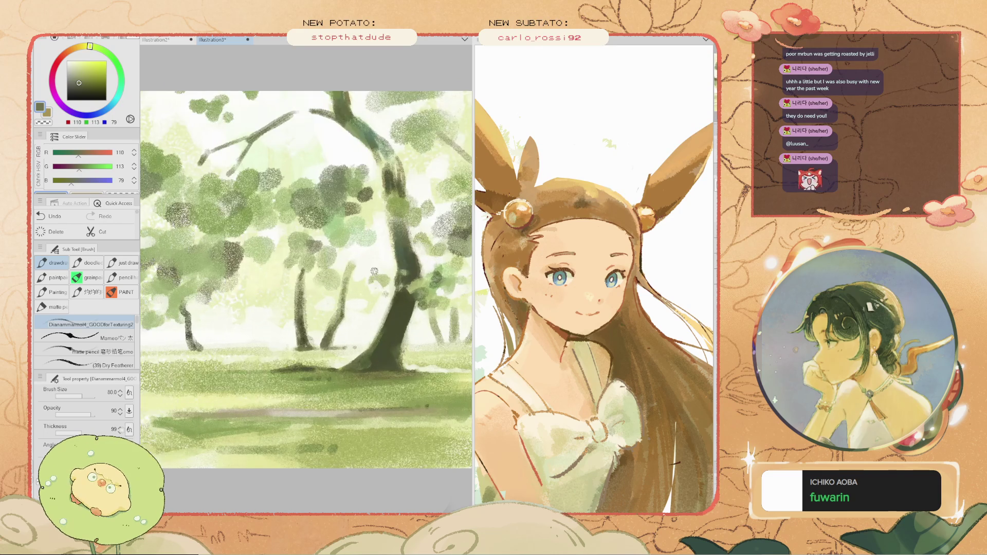
scroll(348, 253, "up", 2)
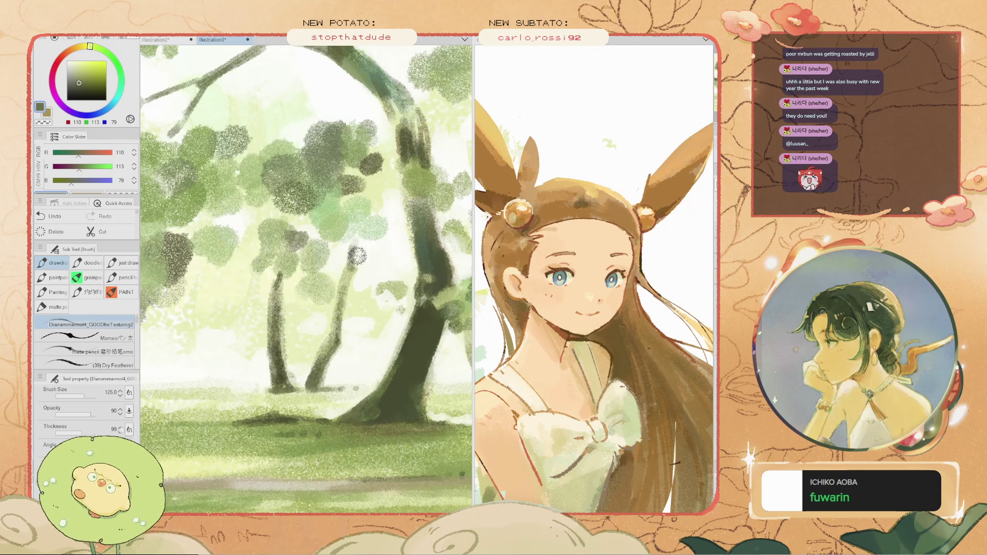
scroll(352, 247, "down", 4)
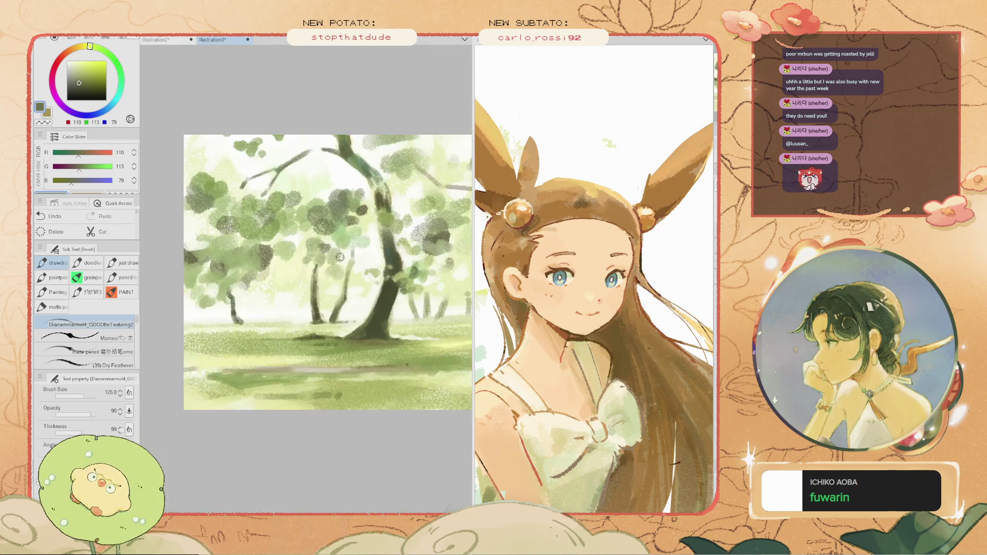
scroll(351, 248, "up", 3)
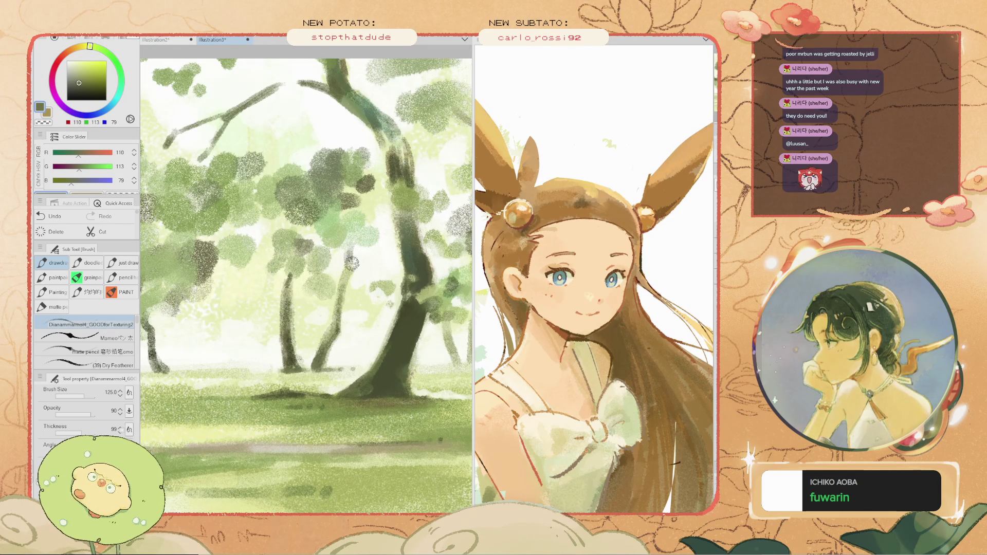
scroll(342, 254, "down", 2)
scroll(340, 255, "up", 4)
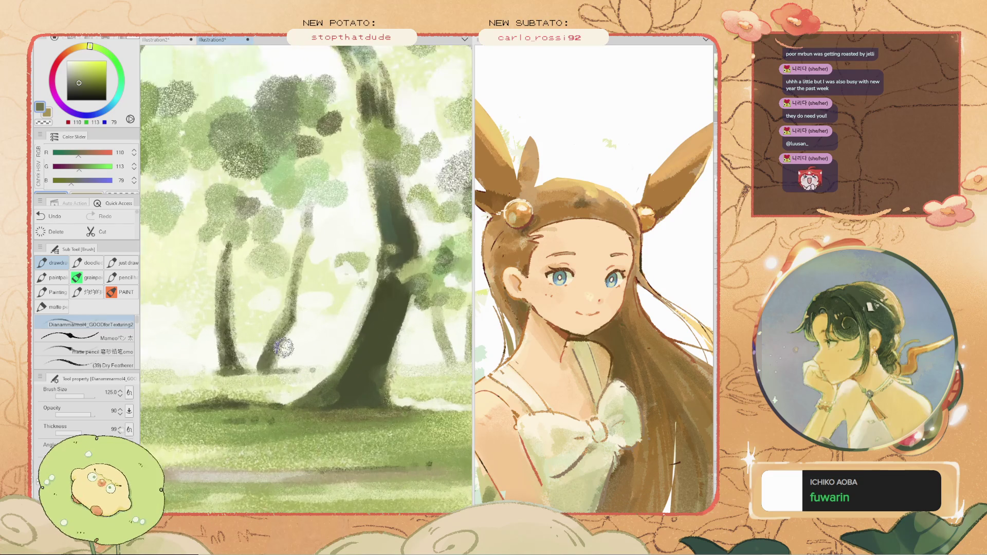
left_click(252, 337, "alt")
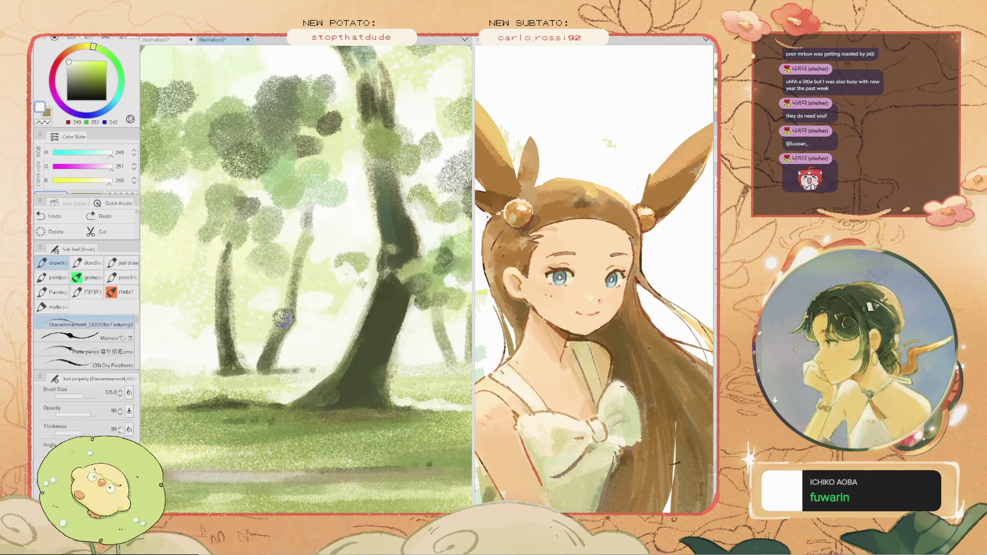
scroll(264, 338, "down", 3)
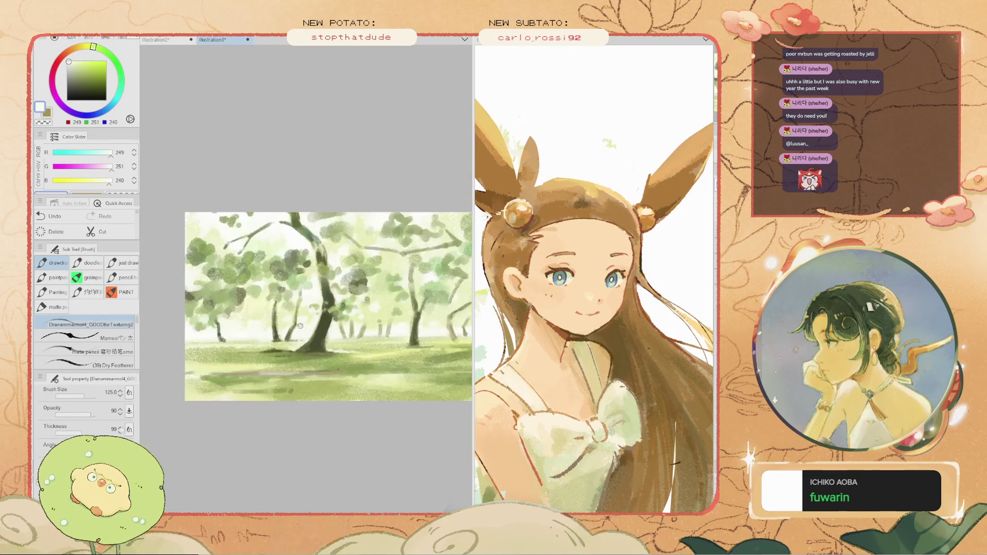
scroll(326, 343, "up", 1)
scroll(257, 298, "up", 1)
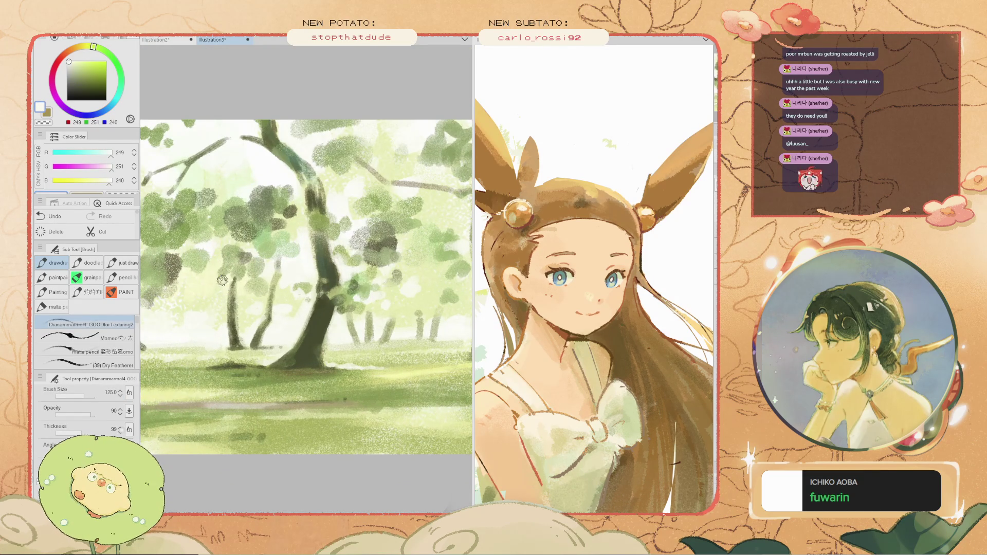
key("i")
scroll(201, 355, "up", 3)
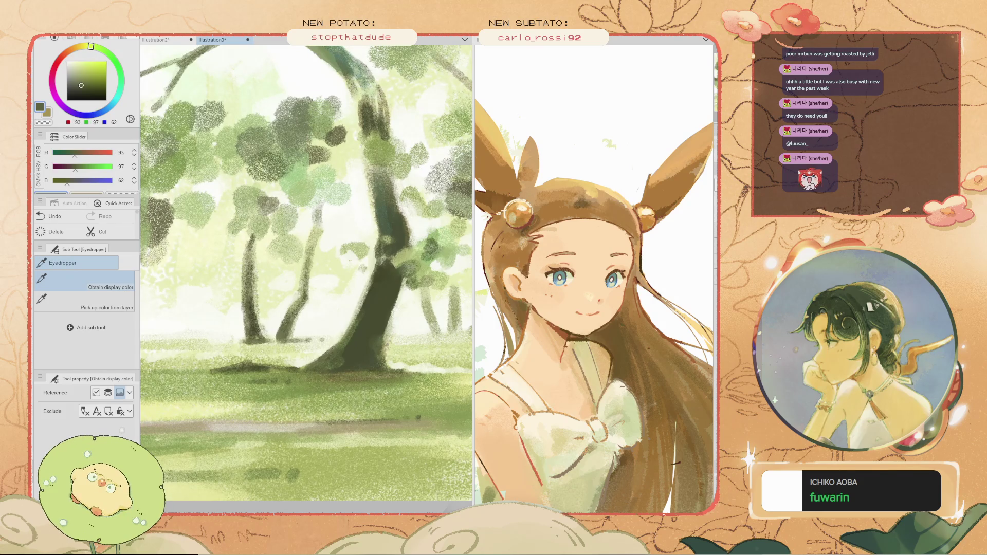
left_click(238, 252)
- Paint a warm brown trial branch across the main trunk, then undo it completely
key("b")
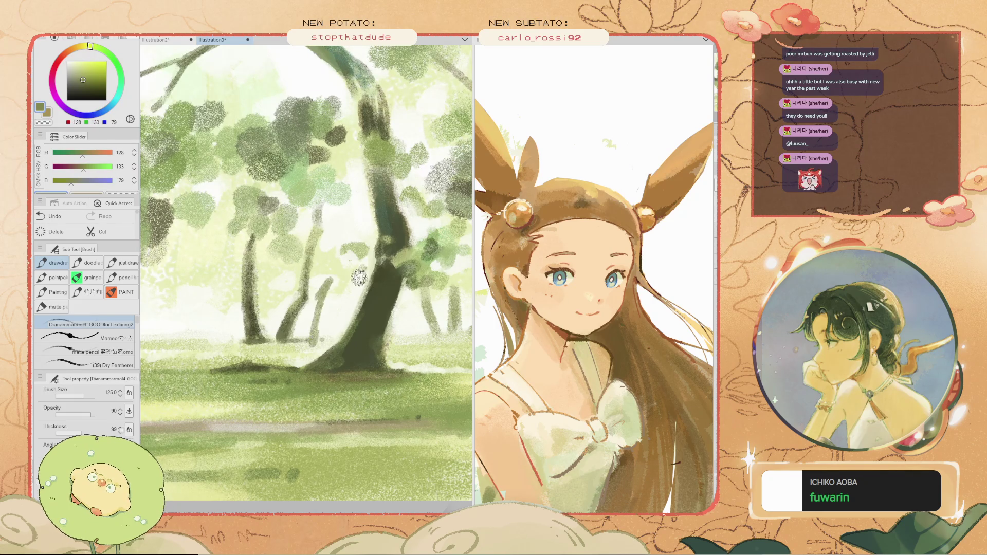
left_click(89, 153)
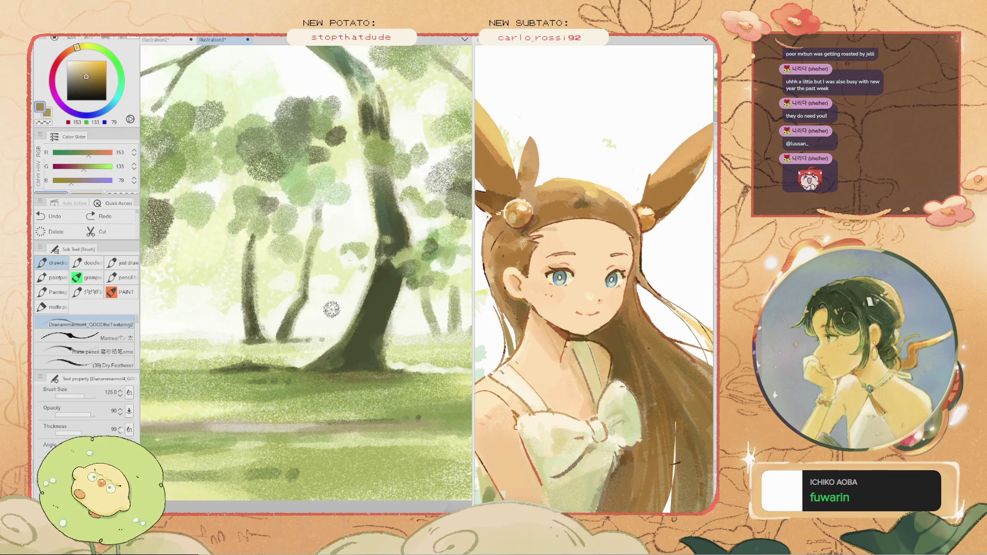
mouse_move(319, 297)
left_mouse_down()
mouse_move(337, 288)
mouse_move(317, 324)
mouse_move(326, 315)
mouse_move(326, 332)
left_mouse_up()
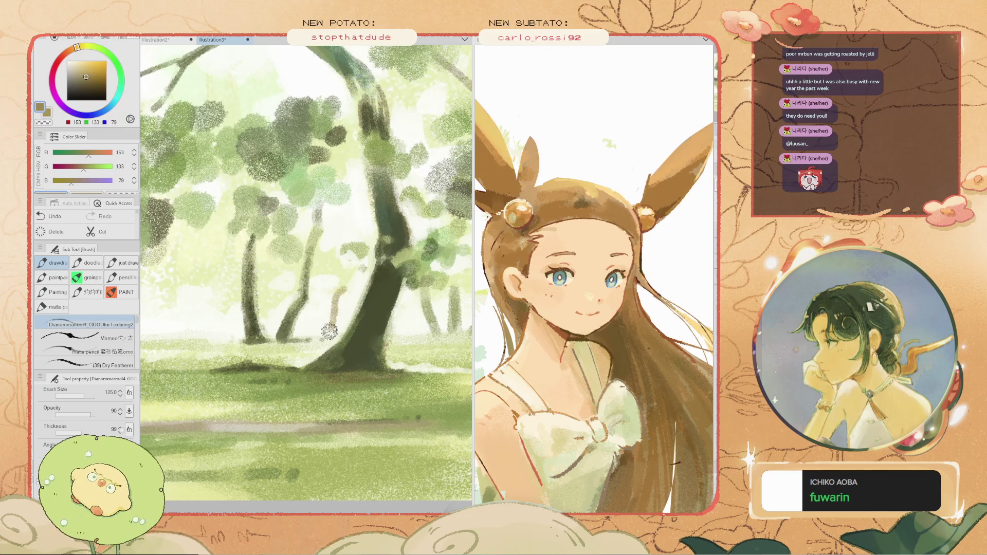
key("ctrl+z")
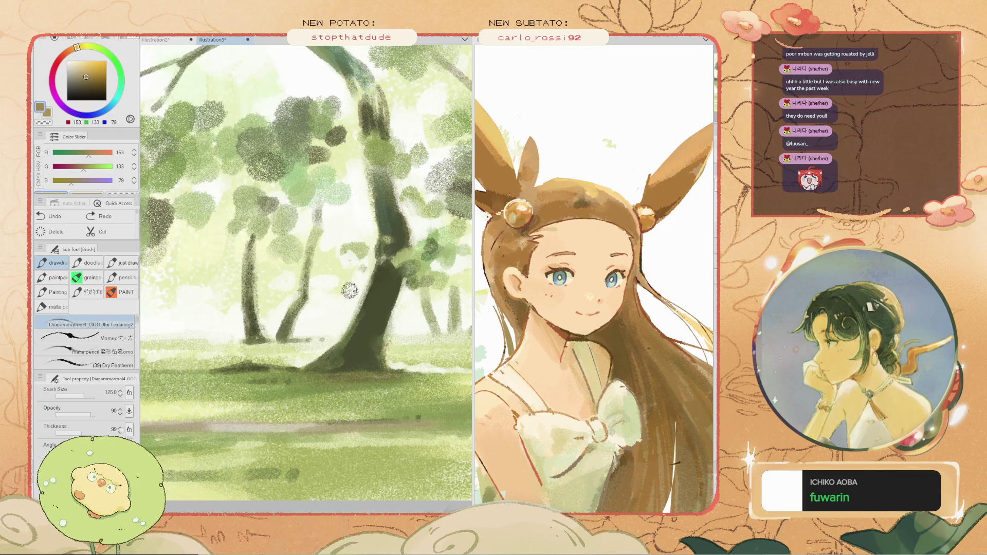
key("ctrl+z")
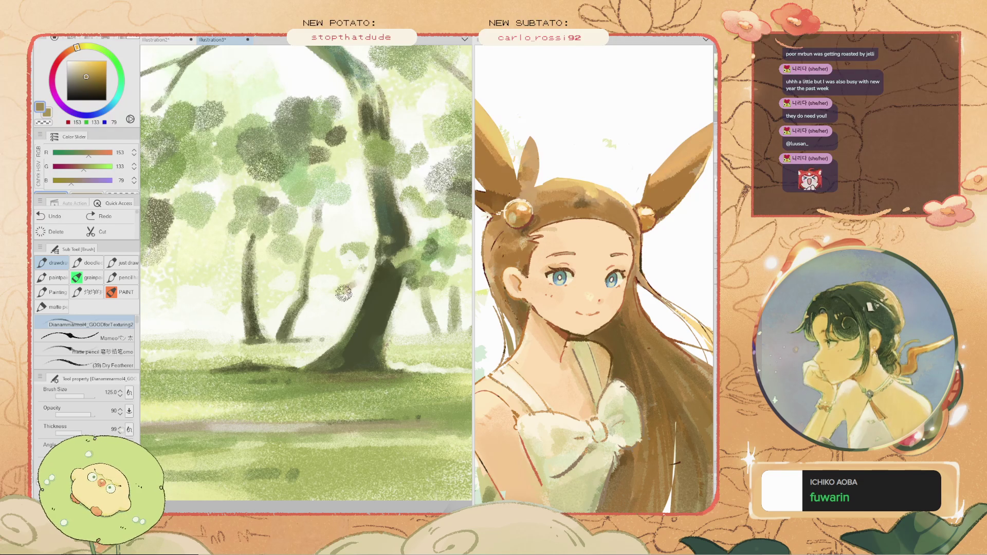
key("ctrl+z")
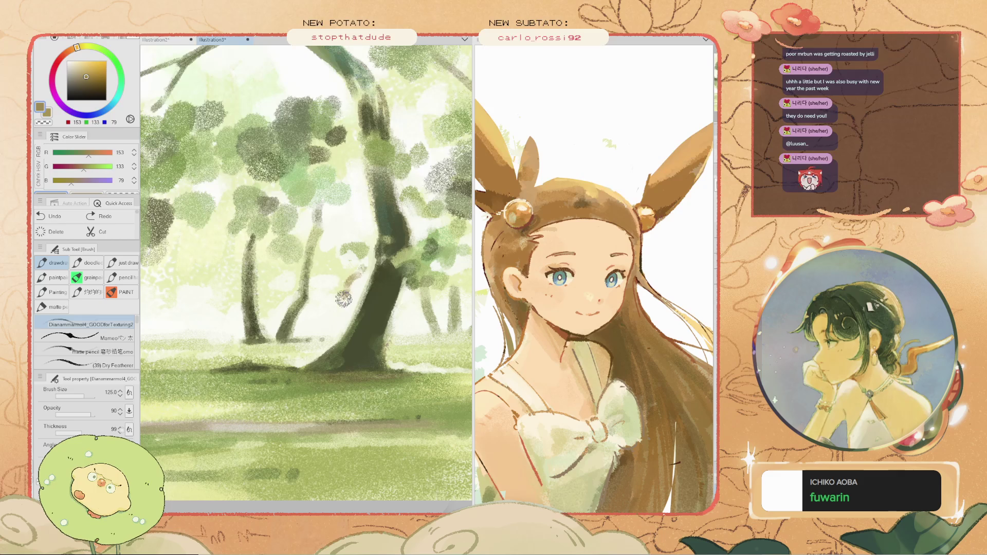
key("ctrl+z")
key("ctrl+z")
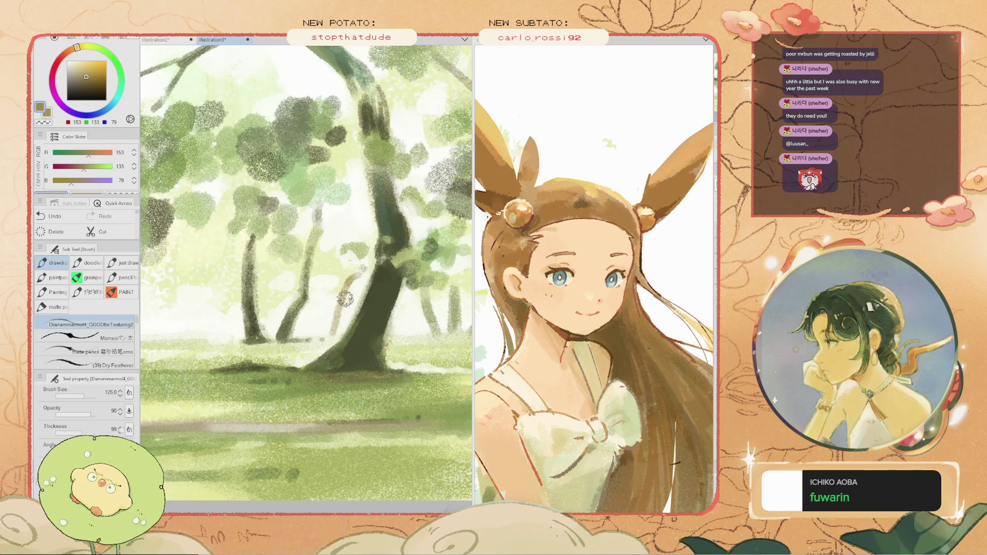
- Reframe the trees and try near-white and pale cream-green samples from the bright background
scroll(335, 335, "down", 2)
scroll(360, 324, "up", 3)
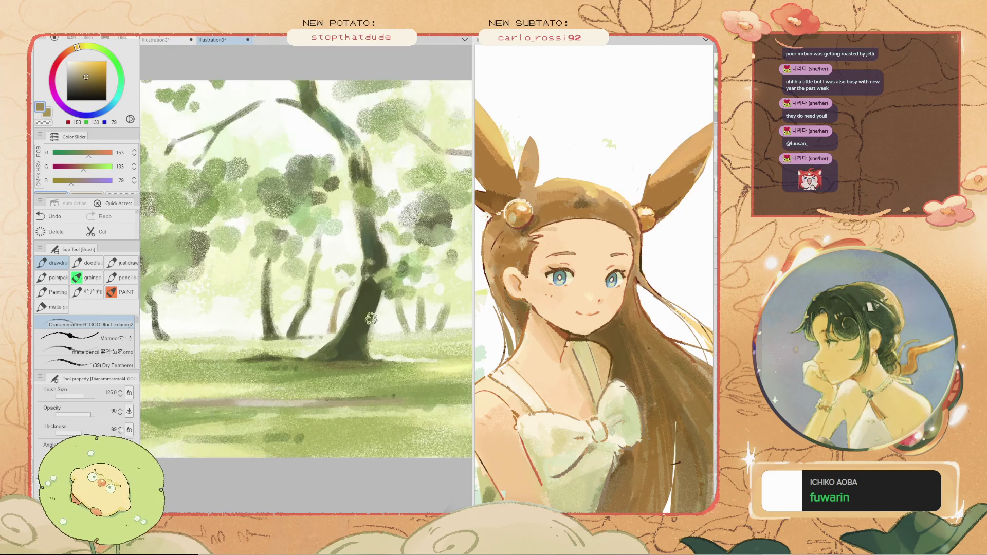
scroll(391, 319, "up", 1)
mouse_move(380, 309)
left_mouse_down()
mouse_move(339, 306)
mouse_move(322, 291)
left_mouse_up()
left_click(322, 291, "alt")
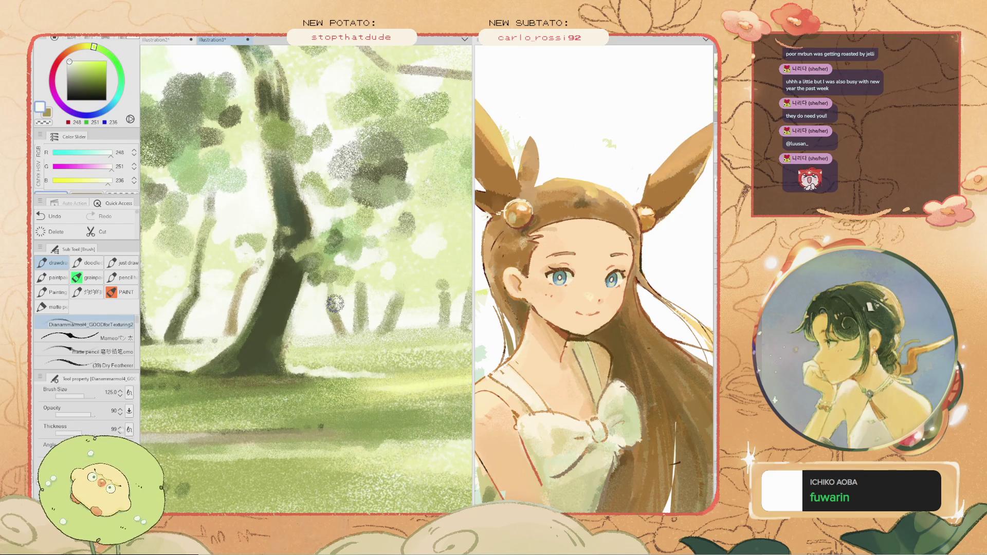
scroll(352, 311, "up", 2)
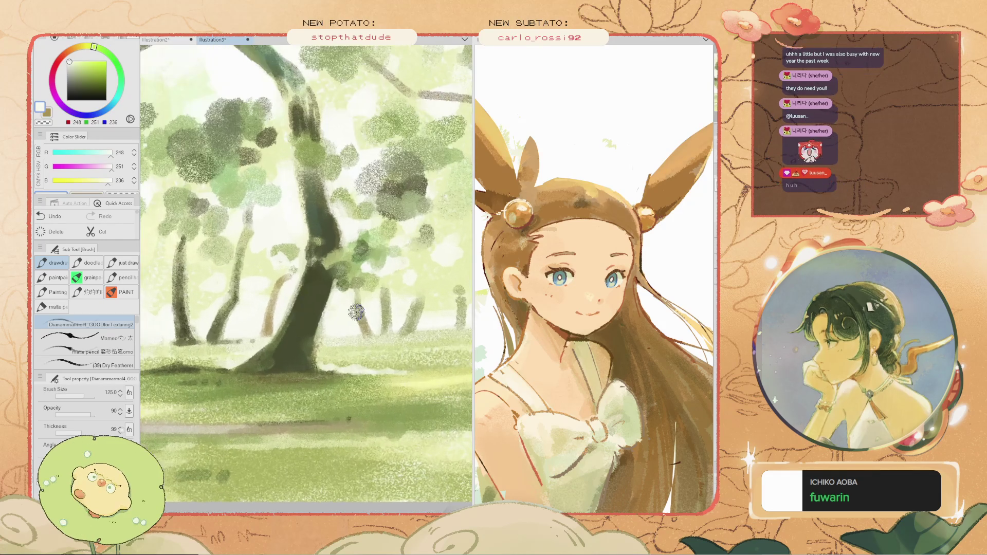
key("ctrl+z")
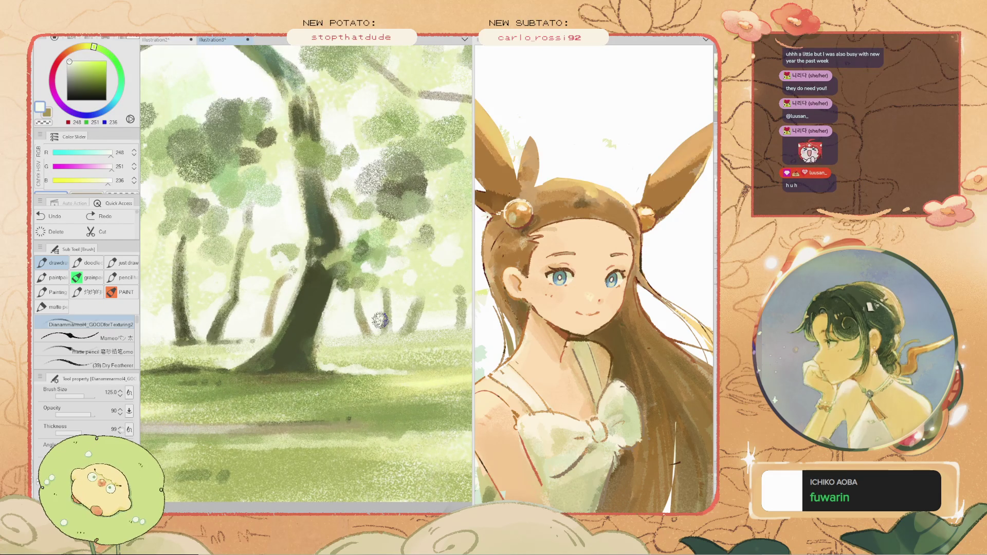
left_click(342, 326, "alt")
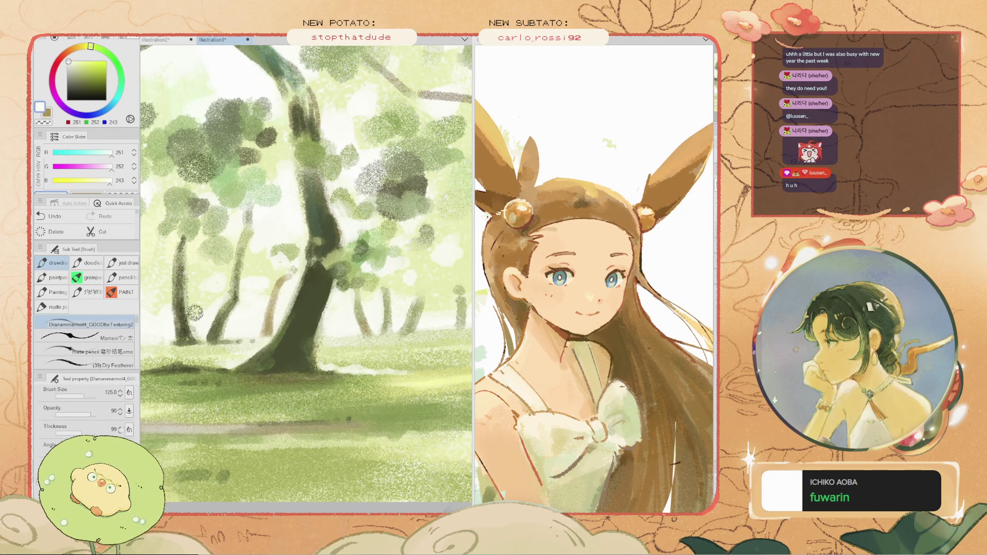
scroll(359, 325, "down", 2)
scroll(358, 326, "up", 1)
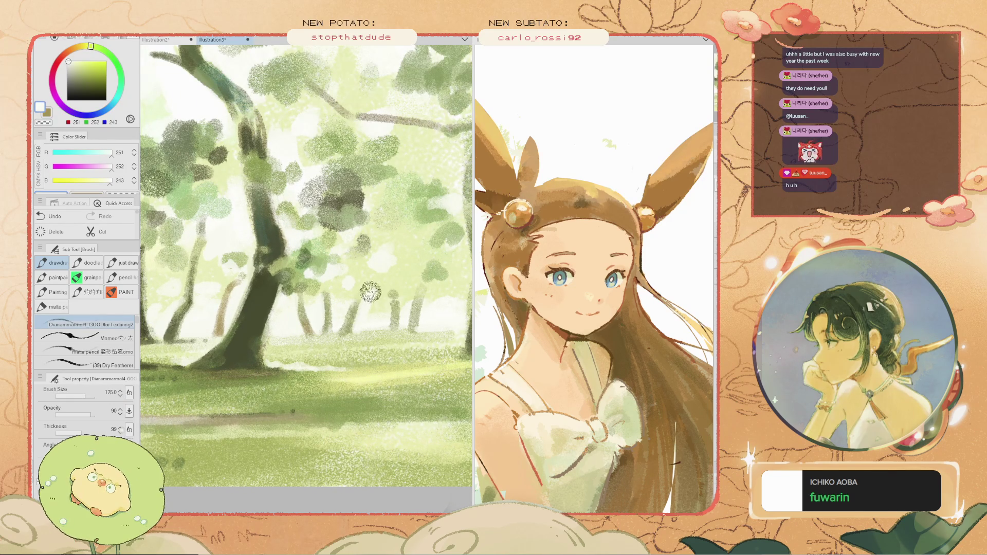
scroll(374, 316, "down", 3)
scroll(331, 317, "up", 2)
scroll(331, 317, "up", 2)
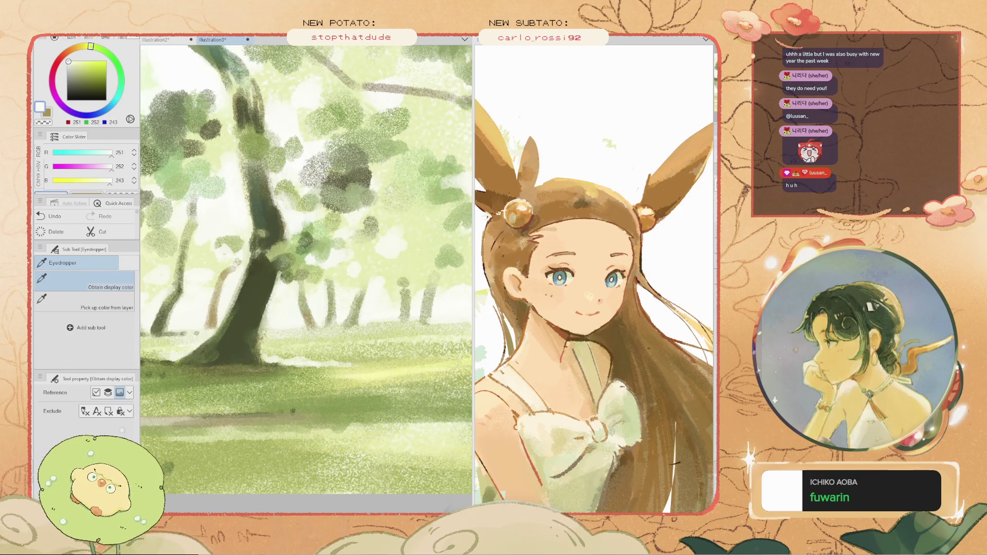
left_click(360, 313, "alt")
key("ctrl+z")
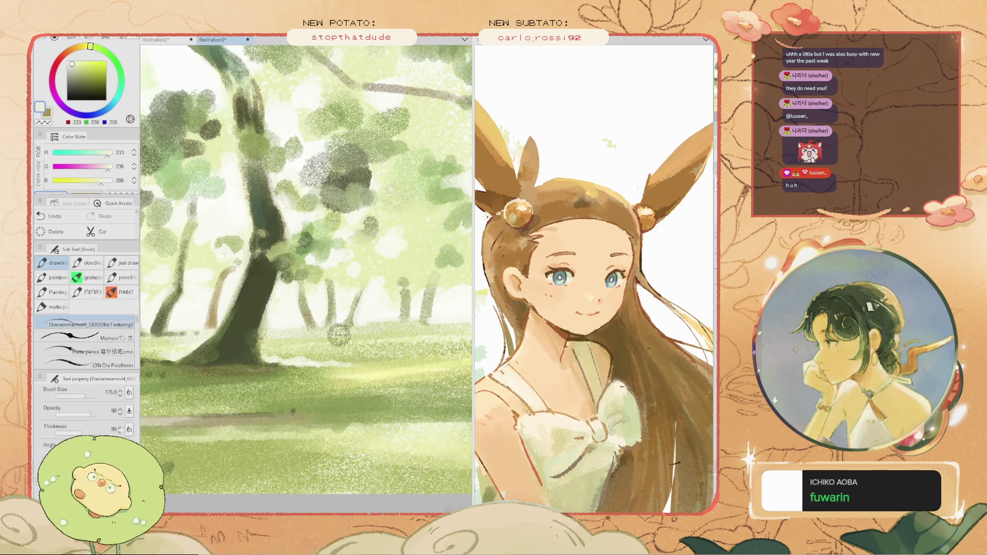
- Settle on a muted grey-olive (137, 140, 103) sampled from the trunk after several trial picks
left_click(364, 325, "alt")
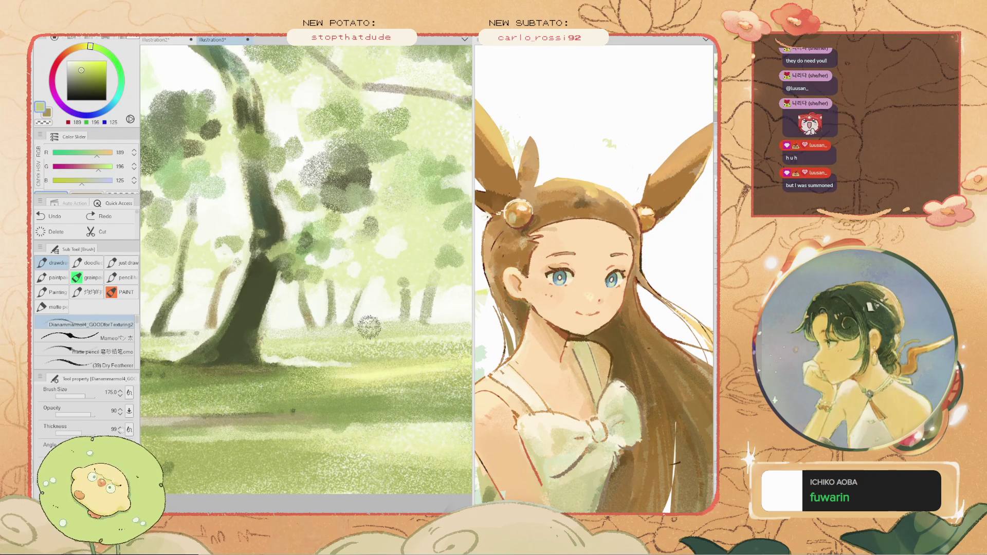
scroll(319, 324, "down", 2)
scroll(360, 311, "up", 2)
left_click(366, 311, "alt")
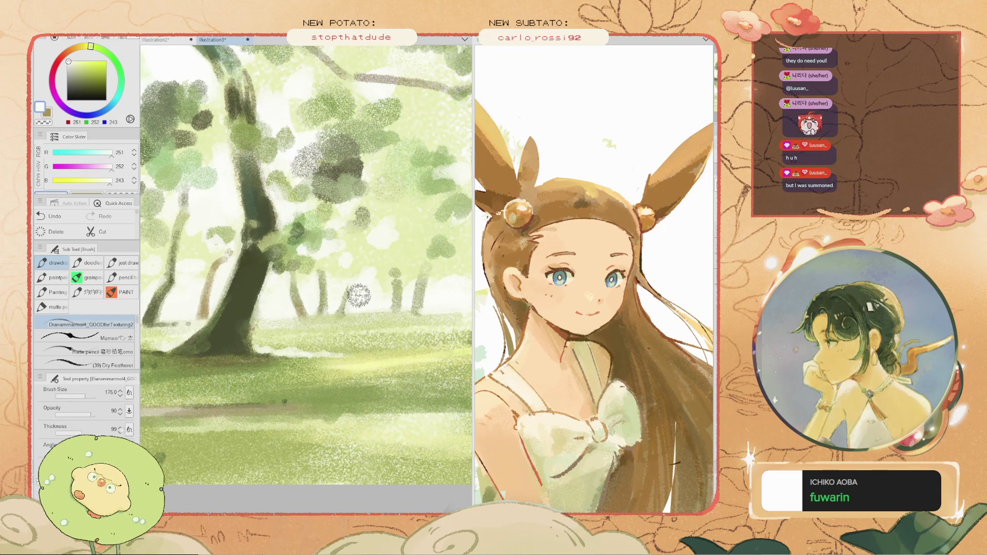
key("alt")
left_click(342, 289, "alt")
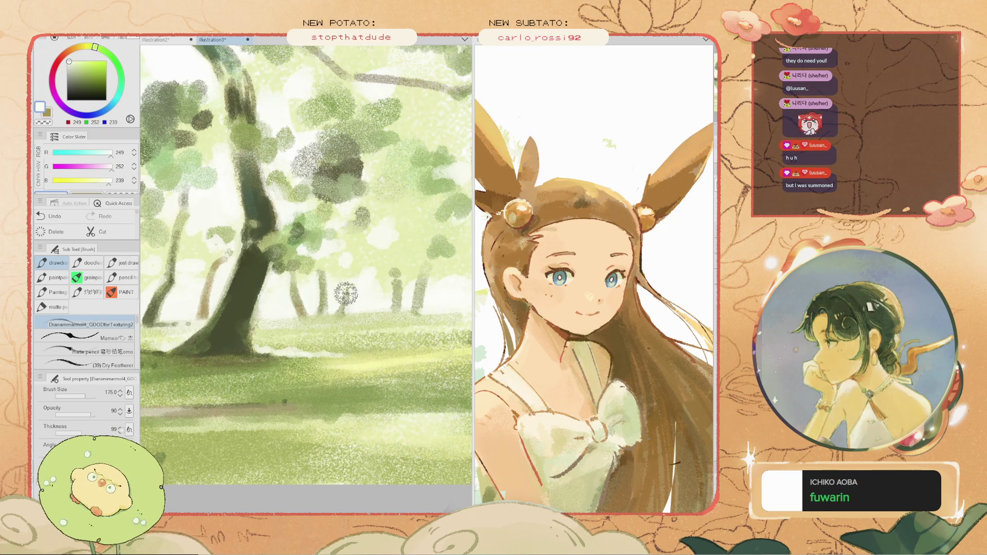
scroll(317, 240, "down", 2)
scroll(299, 250, "up", 1)
key("alt")
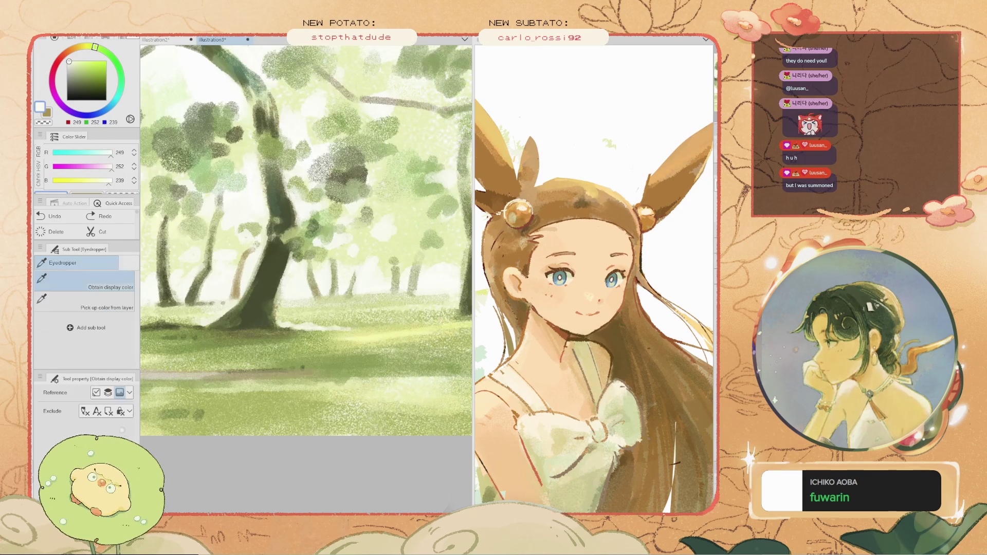
left_click(348, 278, "alt")
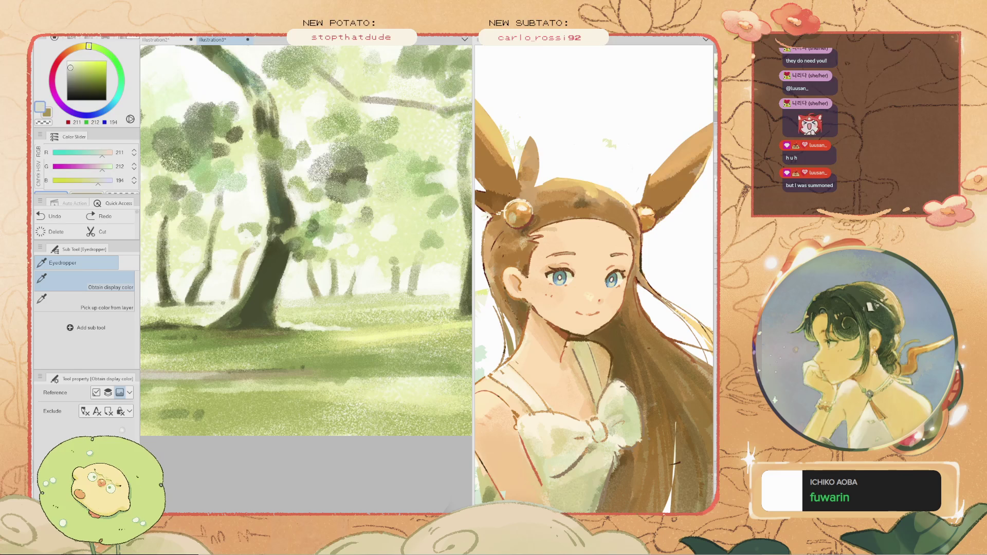
key("alt")
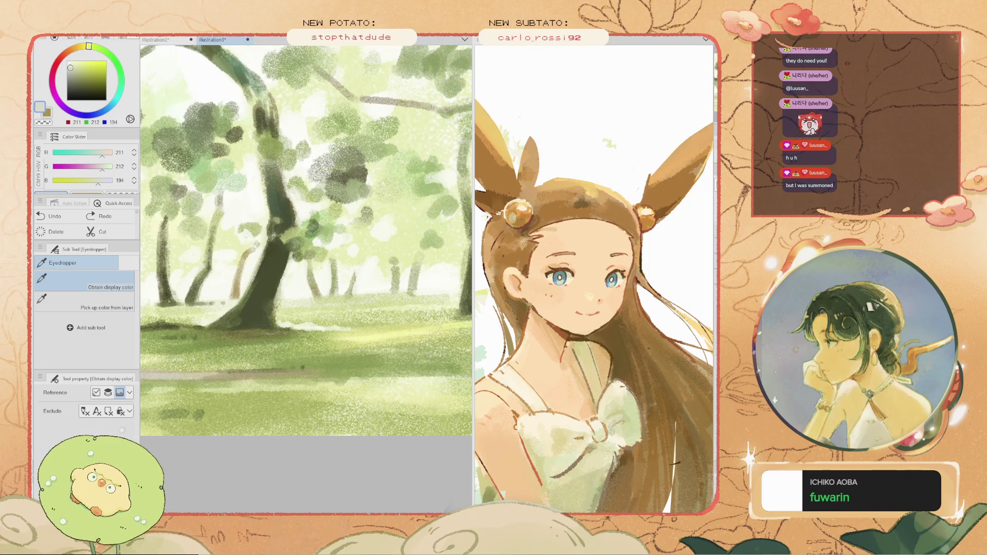
left_click(226, 283, "alt")
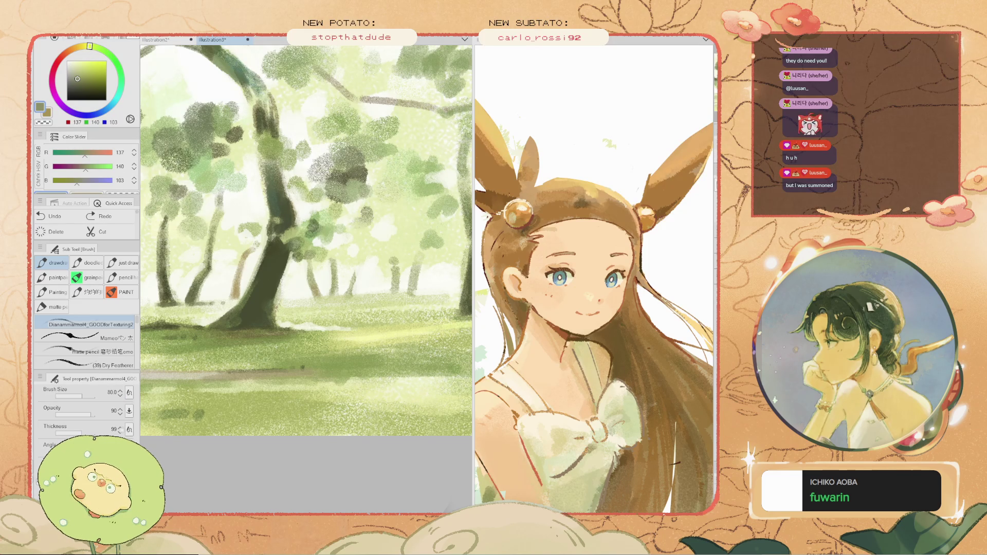
- Paint soft lighter strokes down the dark trunk and among the trees
left_click_drag(242, 264, 235, 291)
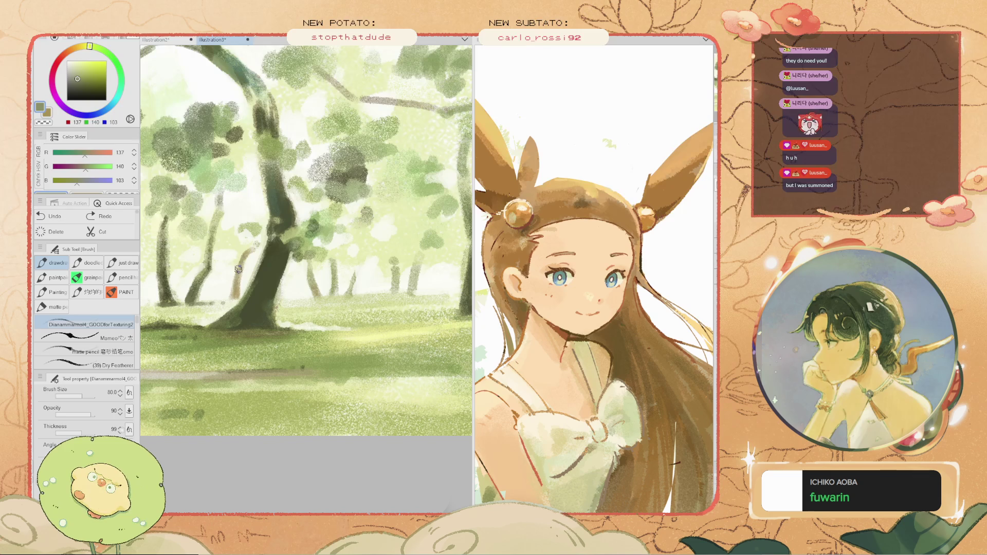
scroll(323, 252, "up", 2)
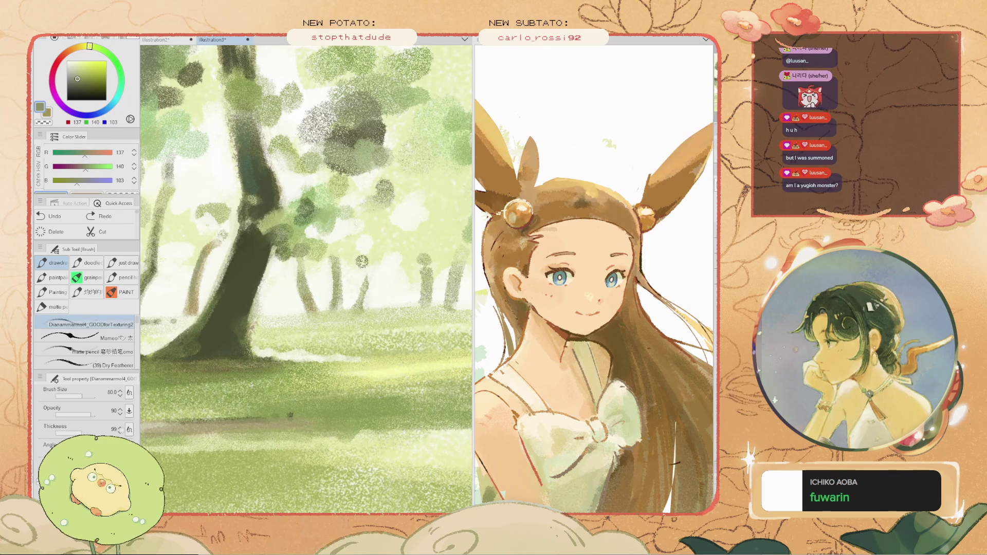
left_click_drag(361, 263, 363, 273)
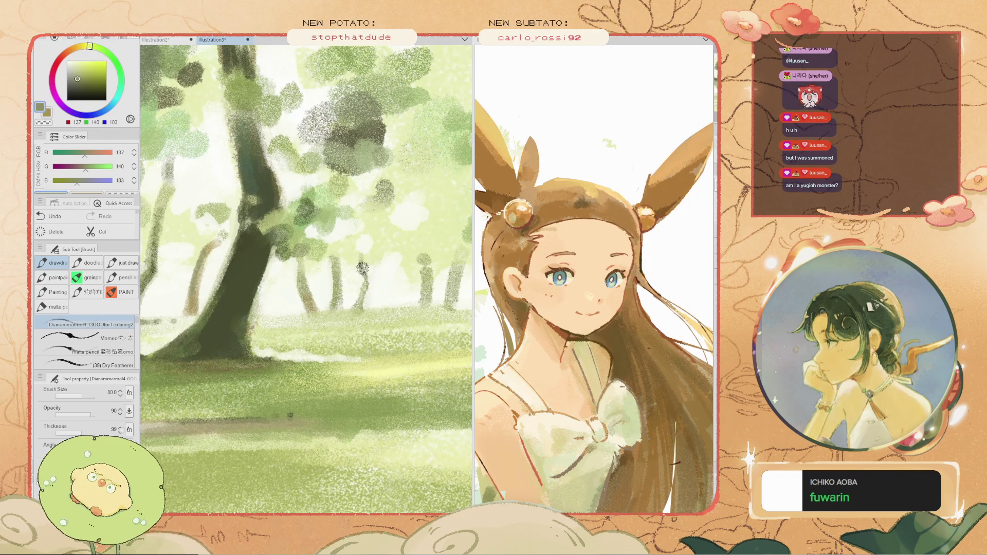
key("ctrl+z")
left_click_drag(364, 280, 348, 271)
scroll(327, 261, "down", 2)
scroll(327, 261, "up", 5)
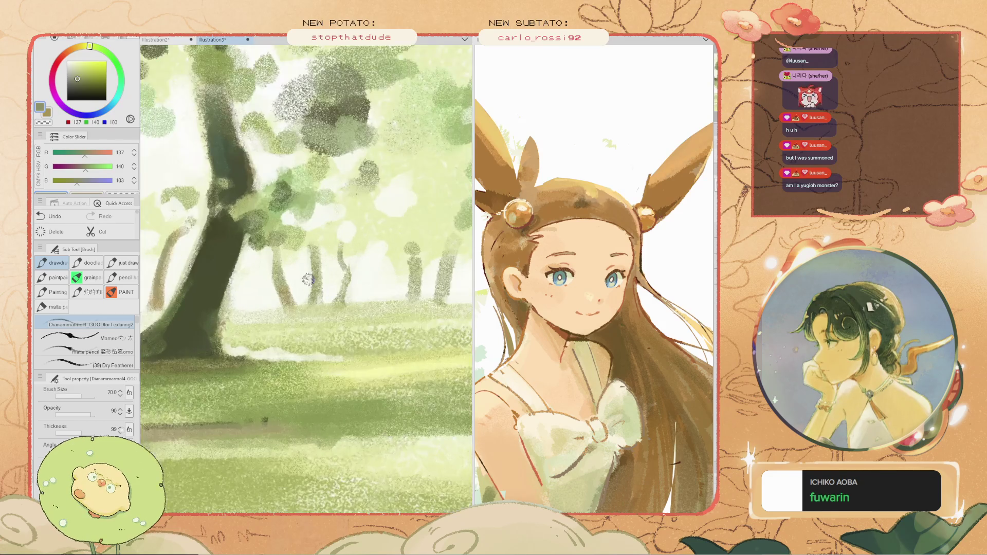
- Pick a near-white from the painting and undo the last stroke
left_click(335, 294, "alt")
left_click(336, 254)
key("b")
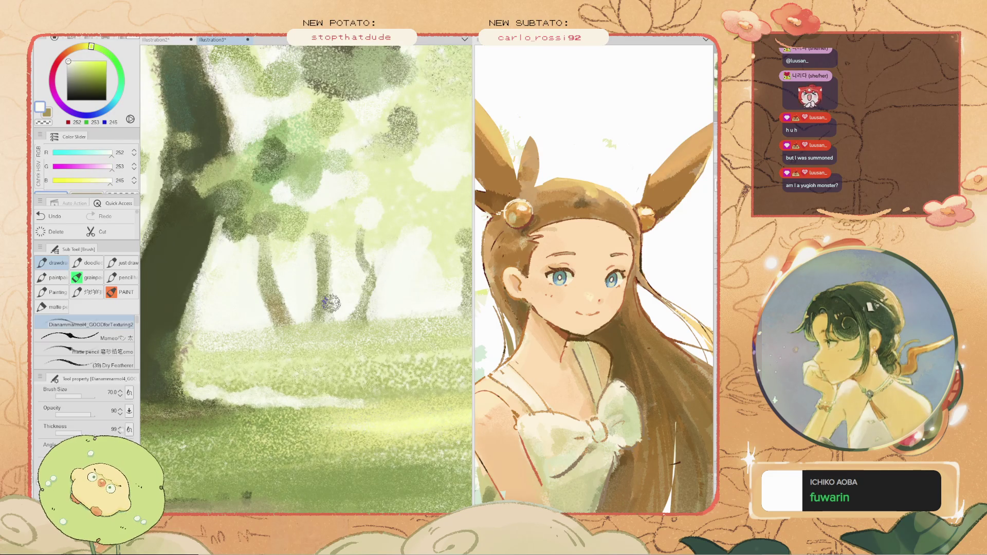
scroll(311, 259, "down", 3)
scroll(311, 259, "up", 3)
key("ctrl+z")
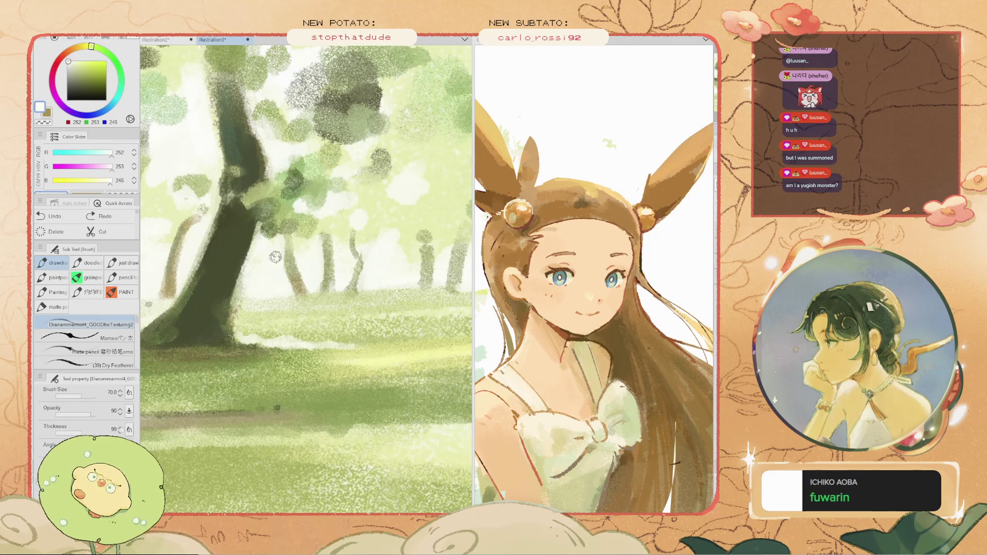
scroll(287, 279, "down", 2)
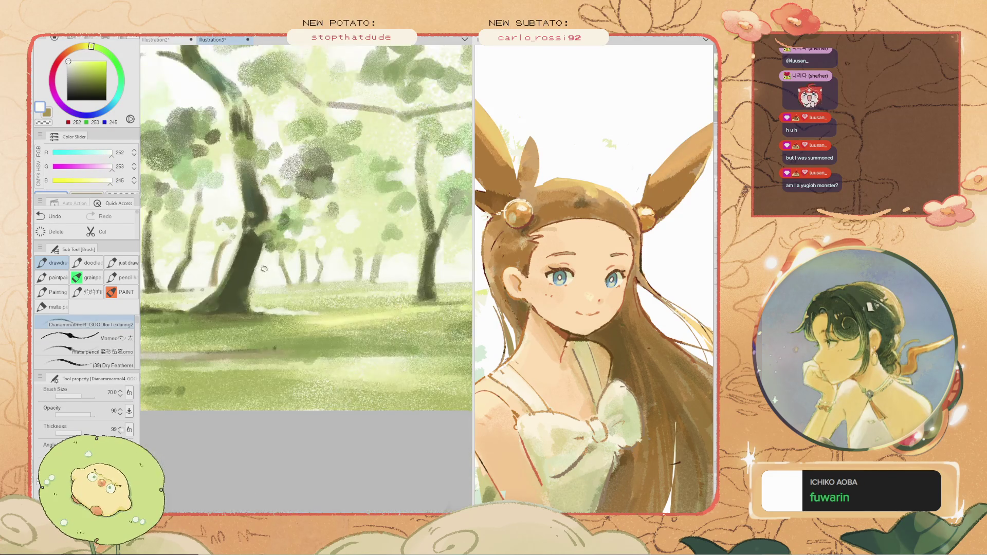
scroll(235, 220, "up", 4)
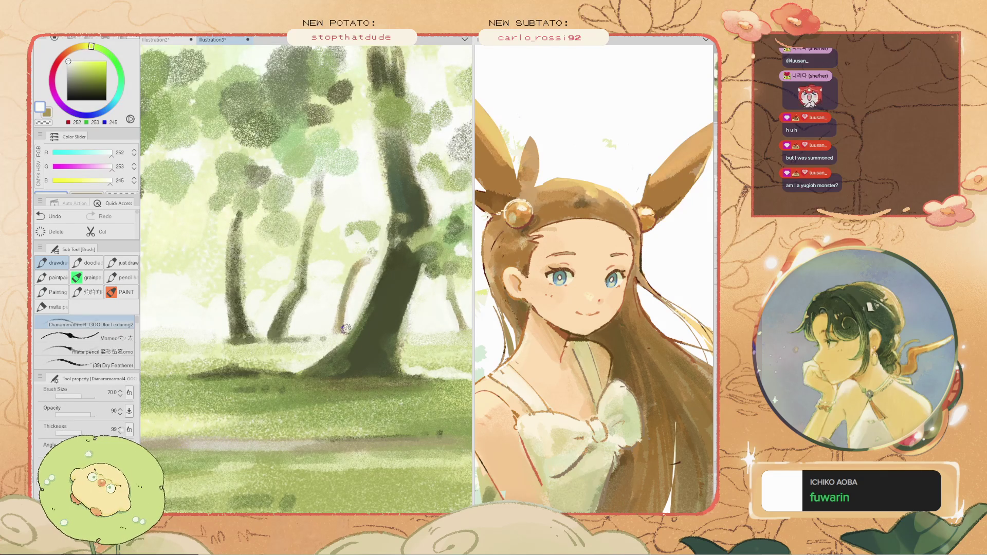
scroll(347, 325, "down", 2)
scroll(347, 325, "up", 4)
- Pan up-right, try olive and near-white tones, and repaint a pale stroke among the trees
key("h")
left_click_drag(306, 279, 342, 251)
key("i")
left_click(286, 256, "alt")
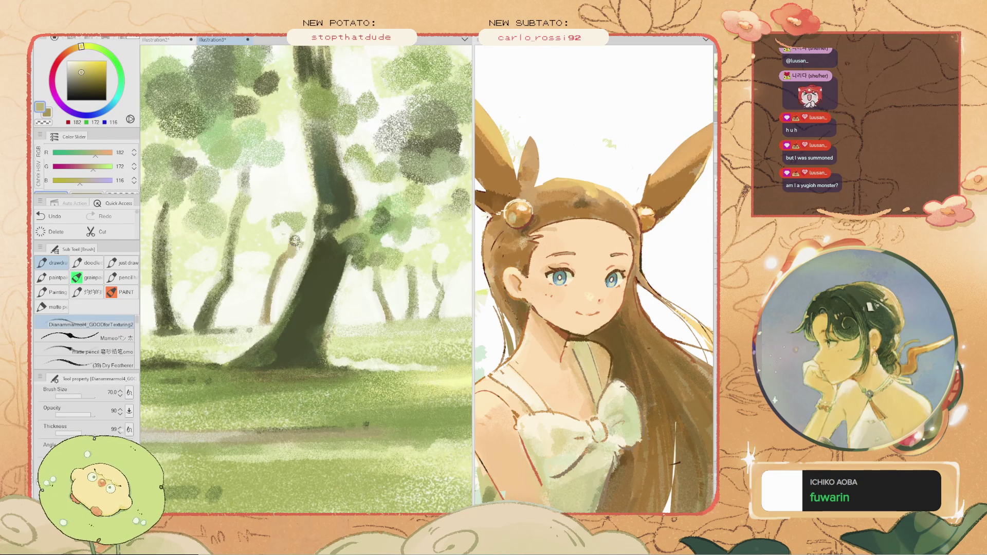
scroll(293, 240, "down", 2)
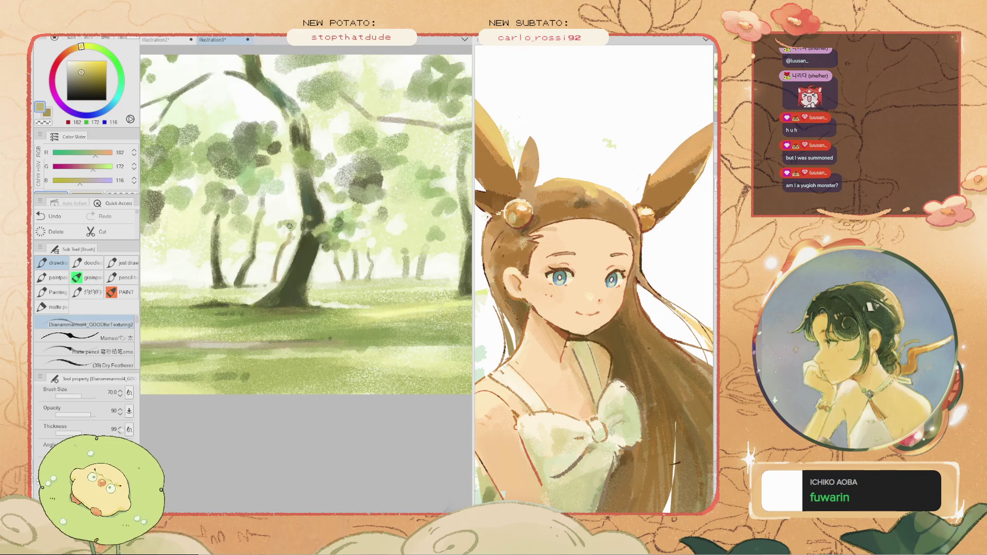
scroll(284, 222, "up", 2)
left_click(299, 263, "alt")
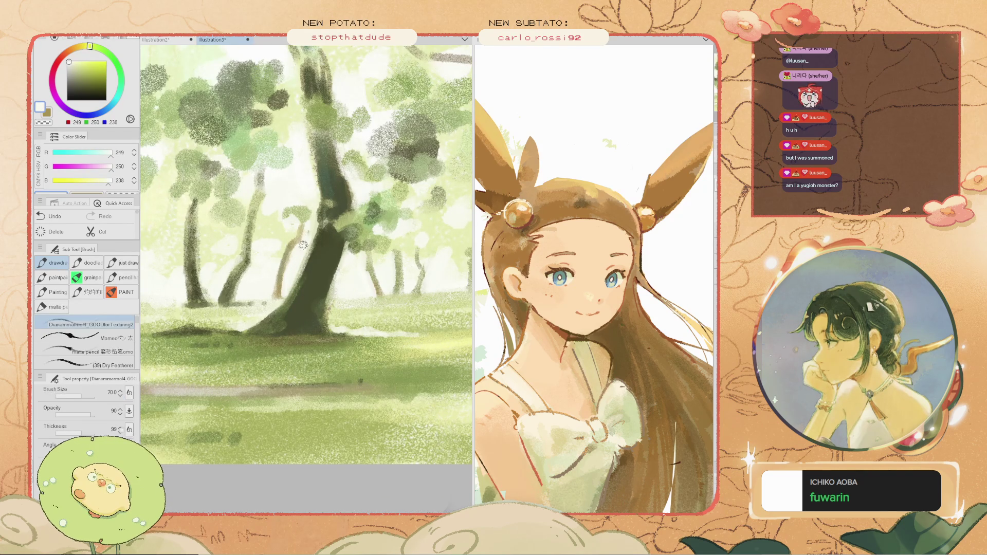
scroll(309, 237, "down", 2)
scroll(298, 239, "up", 4)
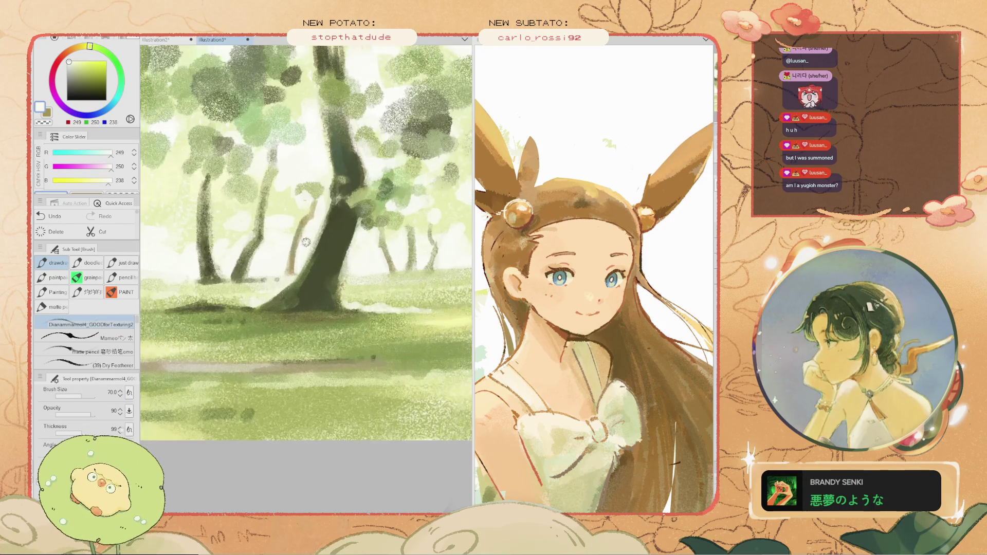
scroll(291, 241, "down", 2)
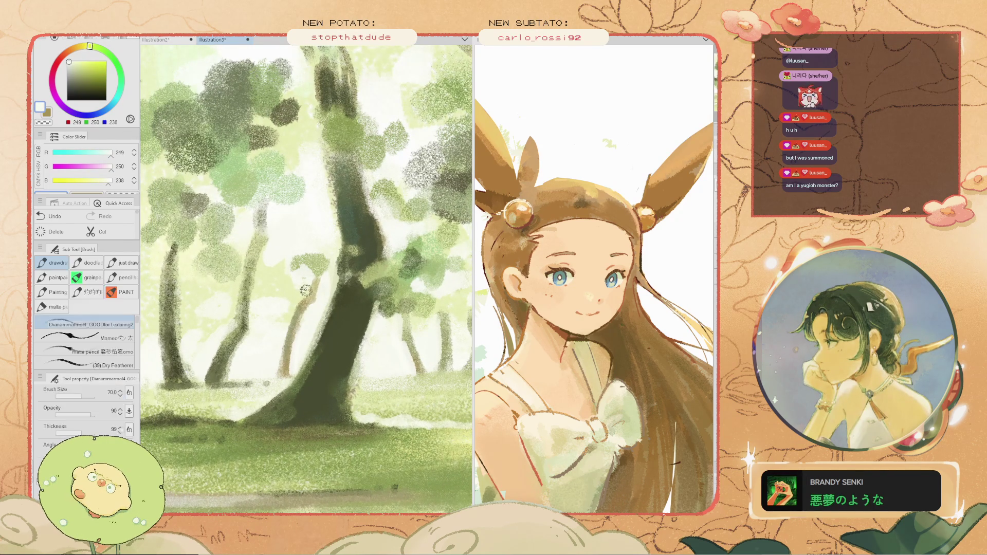
key("ctrl+z")
left_click_drag(286, 278, 252, 288)
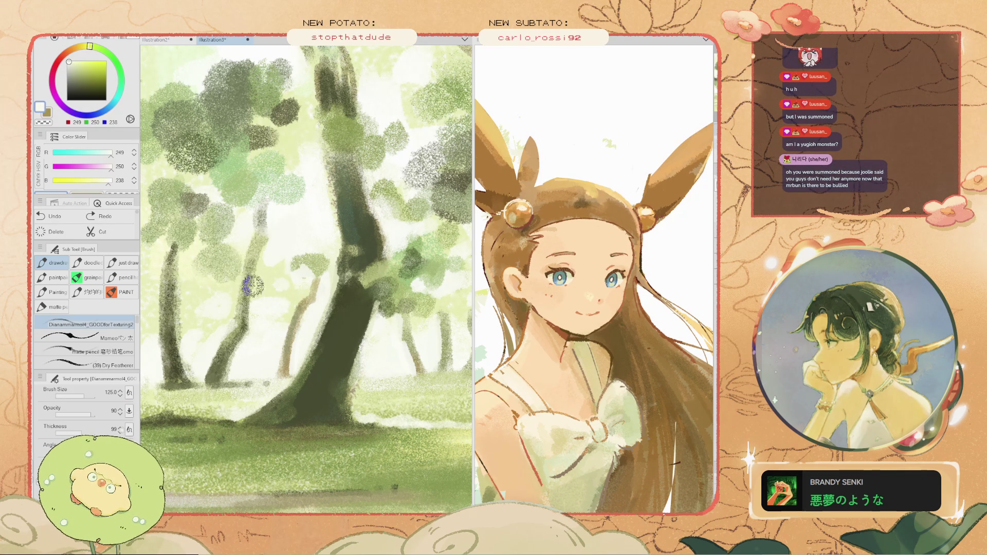
key("ctrl+z")
scroll(236, 297, "down", 3)
scroll(261, 299, "up", 2)
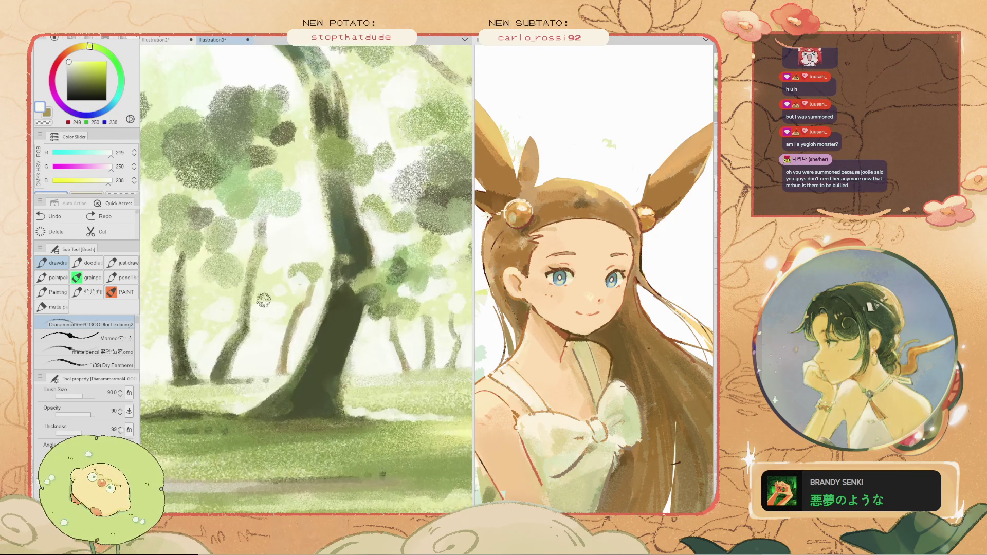
- Sample near-white (251, 253, 245) and fit the whole painting in view
key("space")
left_click_drag(261, 300, 231, 247)
scroll(271, 296, "up", 2)
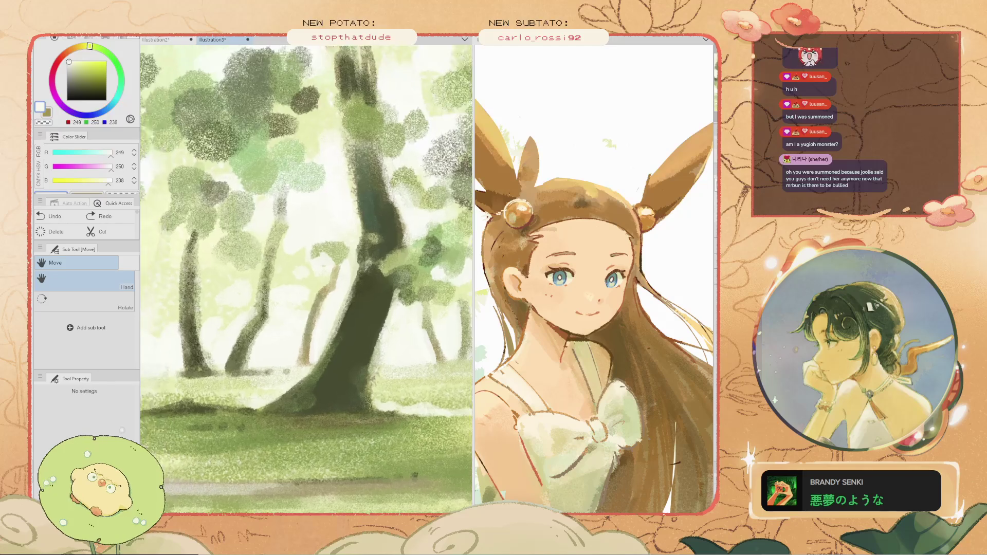
left_click(285, 280, "alt")
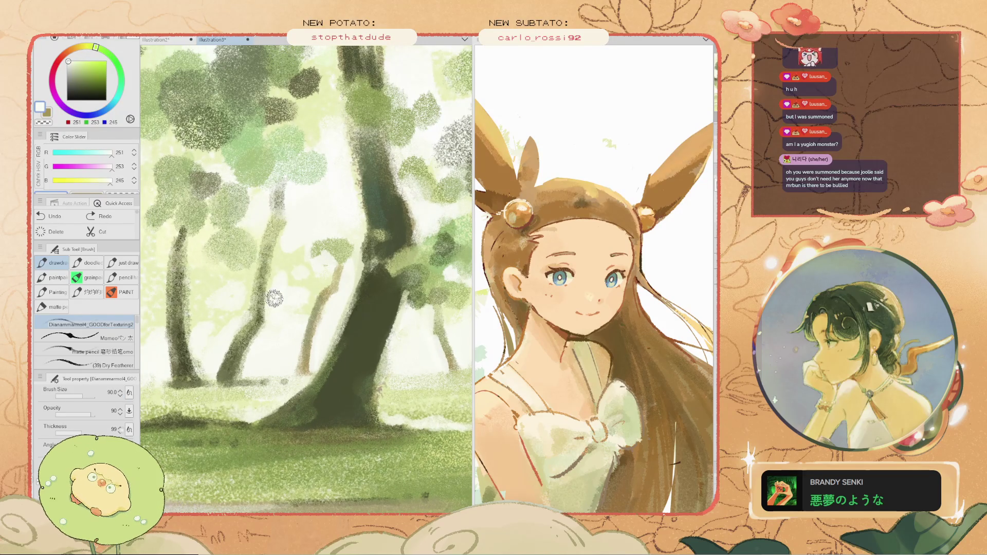
key("ctrl+0")
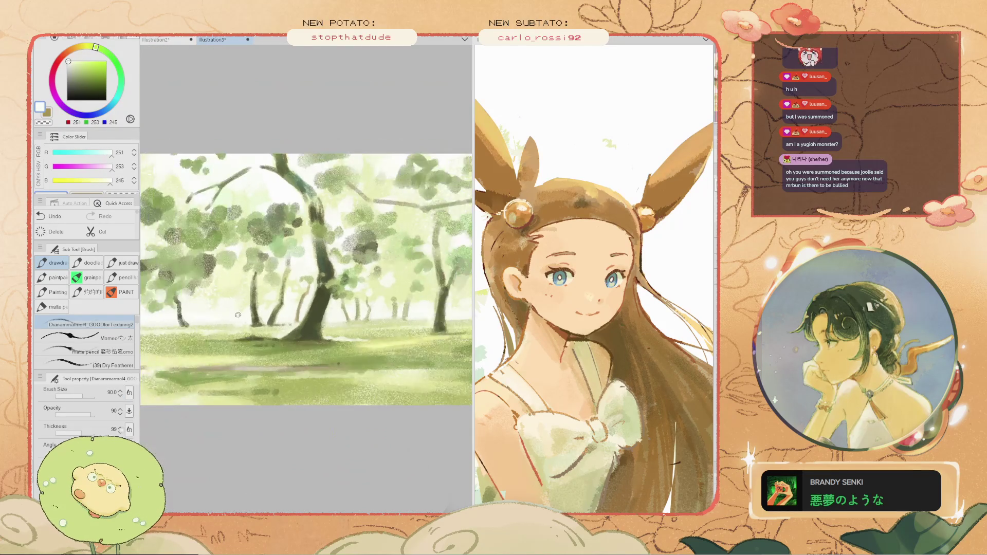
- Undo two strokes, sample a pale grey-green, and paint light vertical and diagonal strokes beside the trunks
scroll(237, 322, "up", 2)
key("ctrl+z")
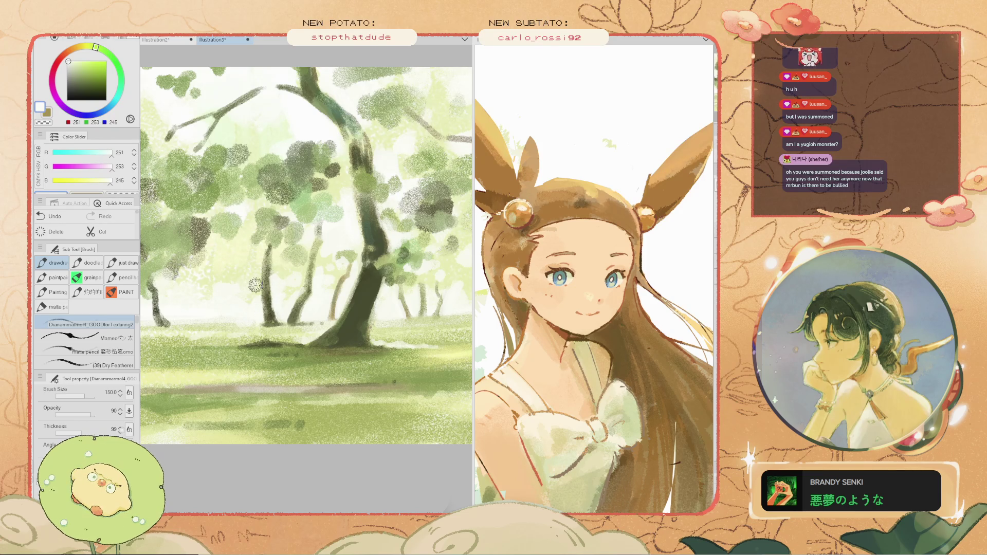
key("ctrl+z")
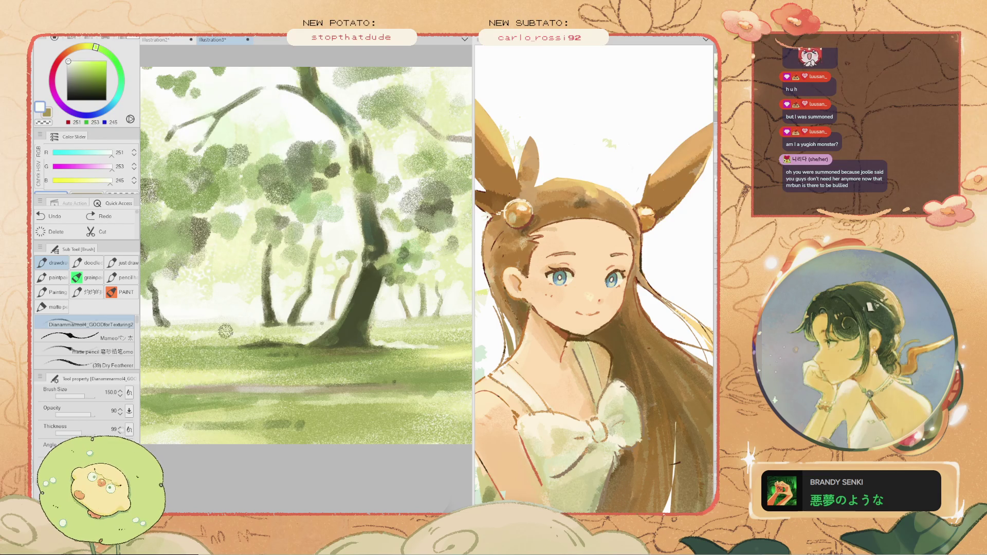
key("i")
left_click(244, 276, "alt")
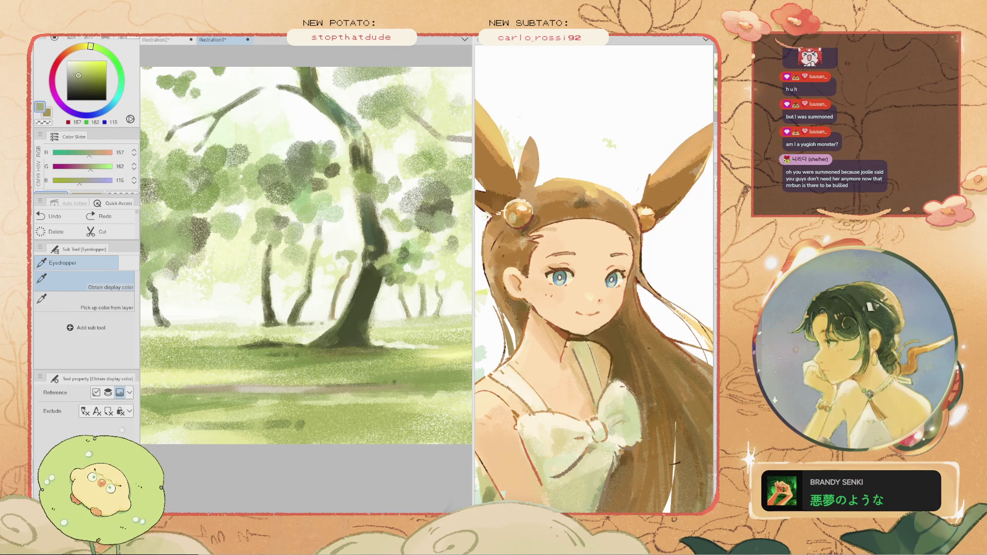
left_click_drag(249, 264, 245, 310)
left_click_drag(253, 275, 236, 318)
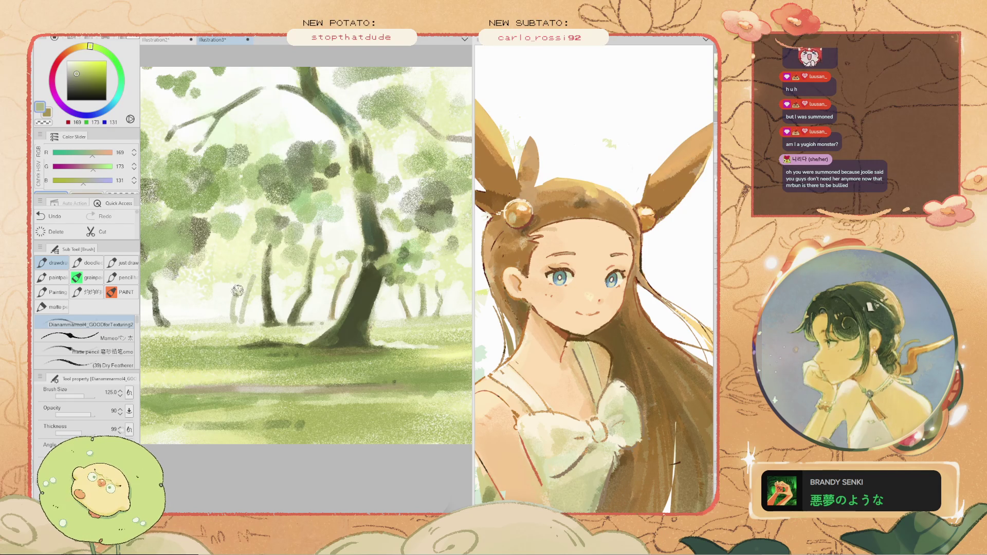
- Add a faint stroke among the distant trees, then pick a mid olive green (103, 121, 67)
scroll(237, 290, "down", 2)
scroll(234, 287, "up", 1)
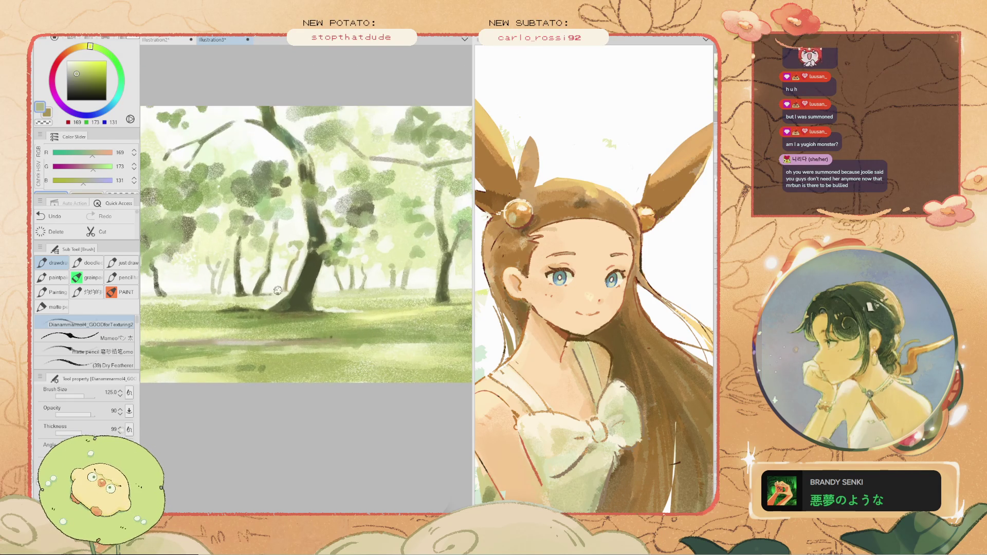
left_click_drag(301, 273, 327, 281)
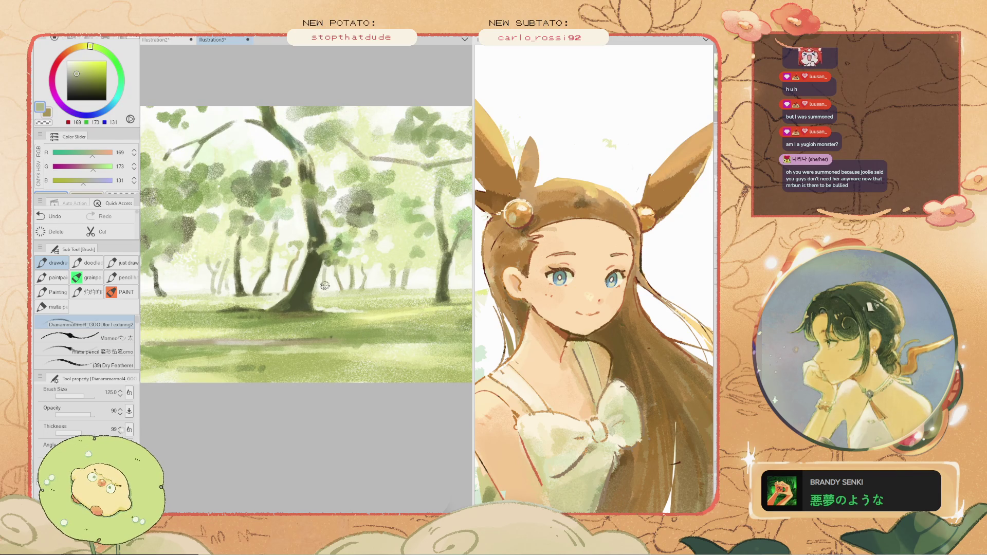
key("i")
left_click(355, 265)
key("b")
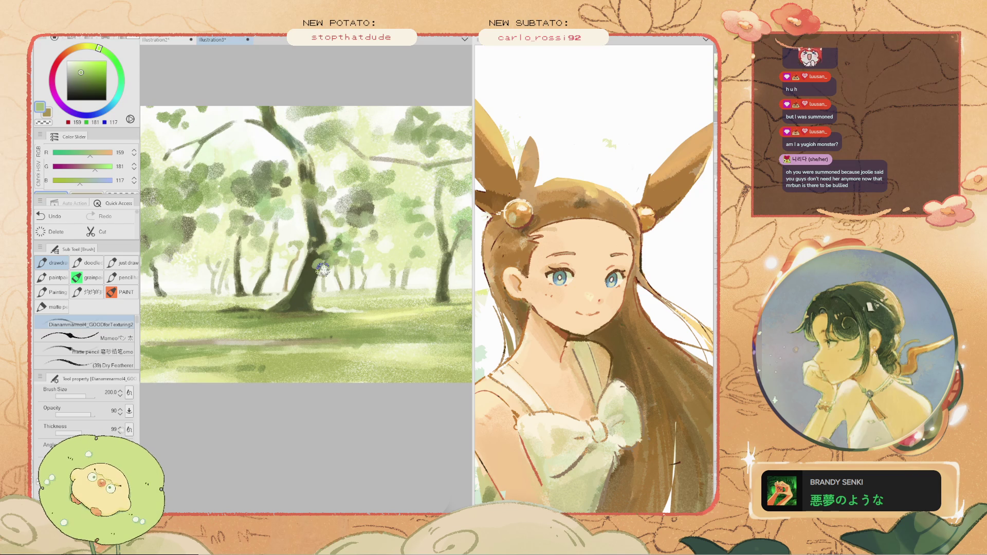
key("ctrl+z")
left_click(225, 184, "alt")
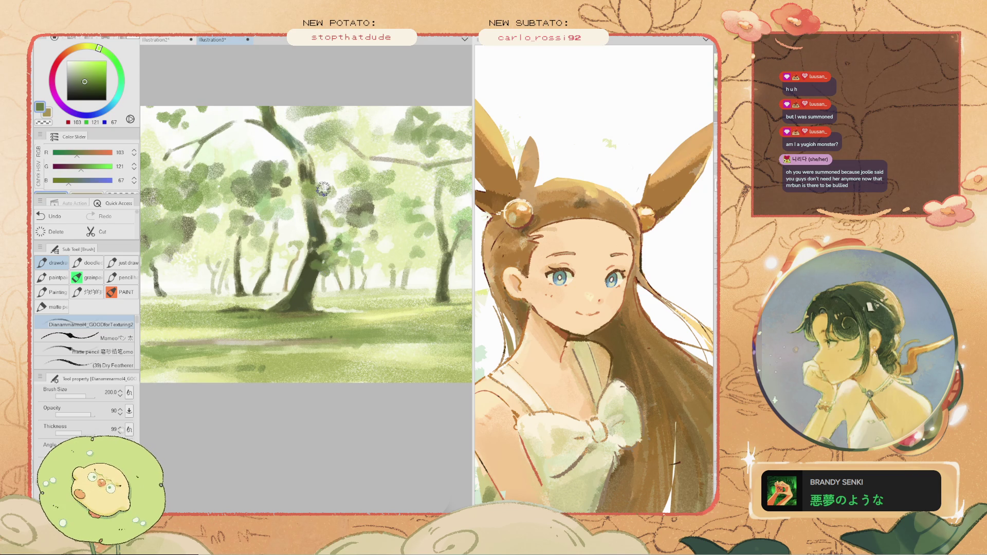
scroll(323, 189, "down", 2)
scroll(335, 218, "up", 1)
mouse_move(345, 217)
left_mouse_down()
mouse_move(317, 289)
mouse_move(379, 287)
left_mouse_up()
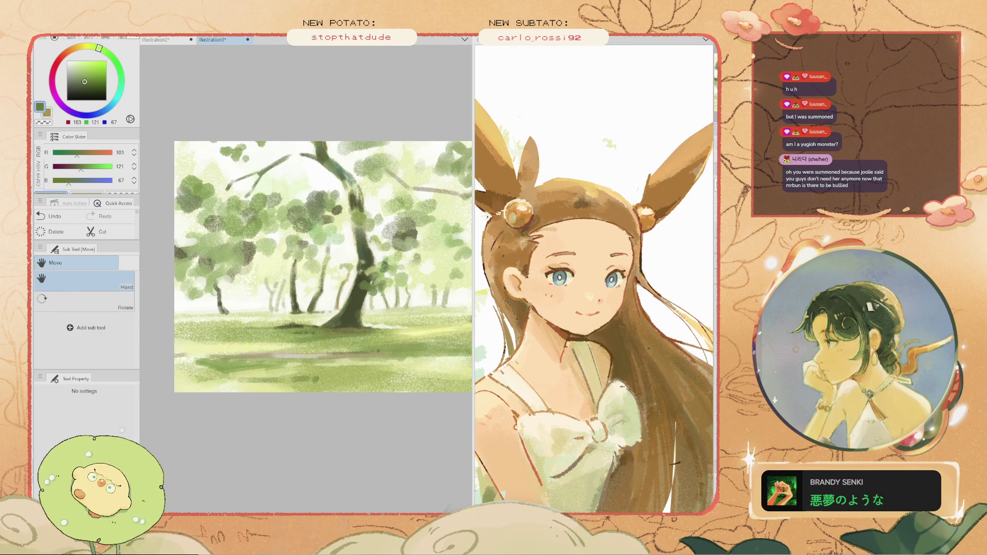
- Test pale and dark green dabs on the right canopy, undoing each unwanted stroke
left_click(379, 287, "alt")
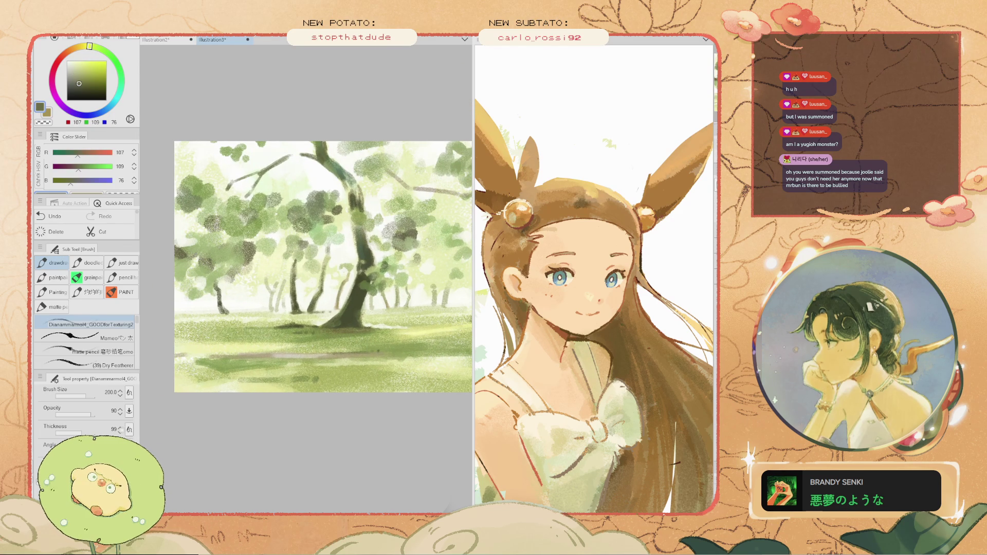
mouse_move(296, 241)
left_mouse_down()
mouse_move(338, 224)
mouse_move(319, 226)
mouse_move(336, 224)
mouse_move(329, 232)
left_mouse_up()
key("ctrl+z")
key("bracketright")
key("bracketright")
key("bracketright")
left_click(309, 226, "alt")
key("ctrl+z")
key("bracketleft")
key("ctrl+z")
key("ctrl+z")
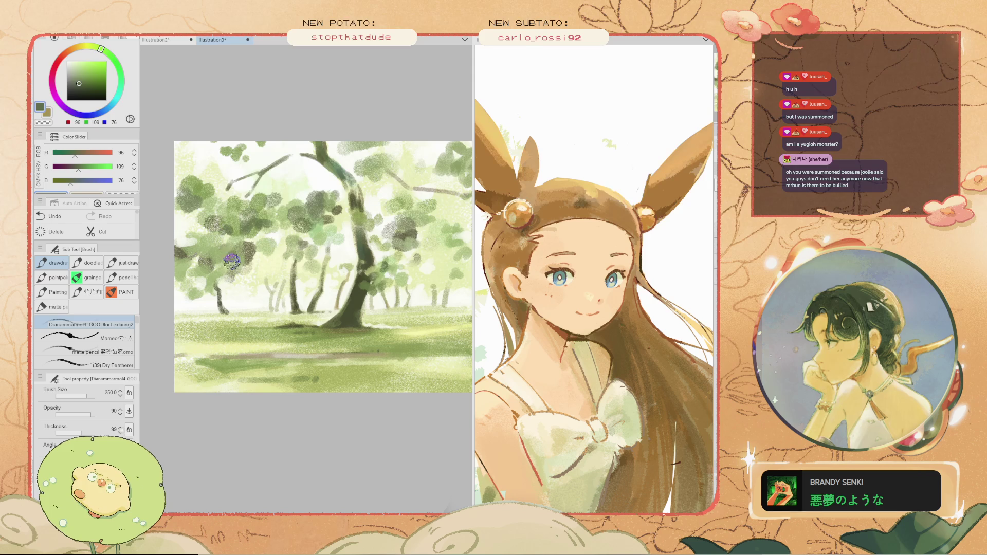
- Enlarge the brush to 350 and sample pale sage green (195, 217, 164) from the painting
scroll(203, 257, "down", 1)
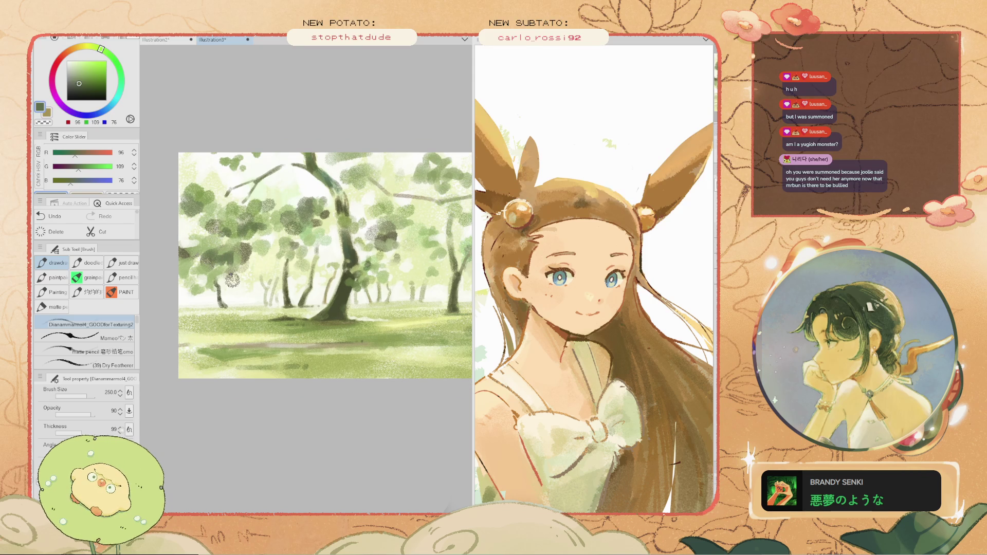
key("bracketright")
key("bracketright")
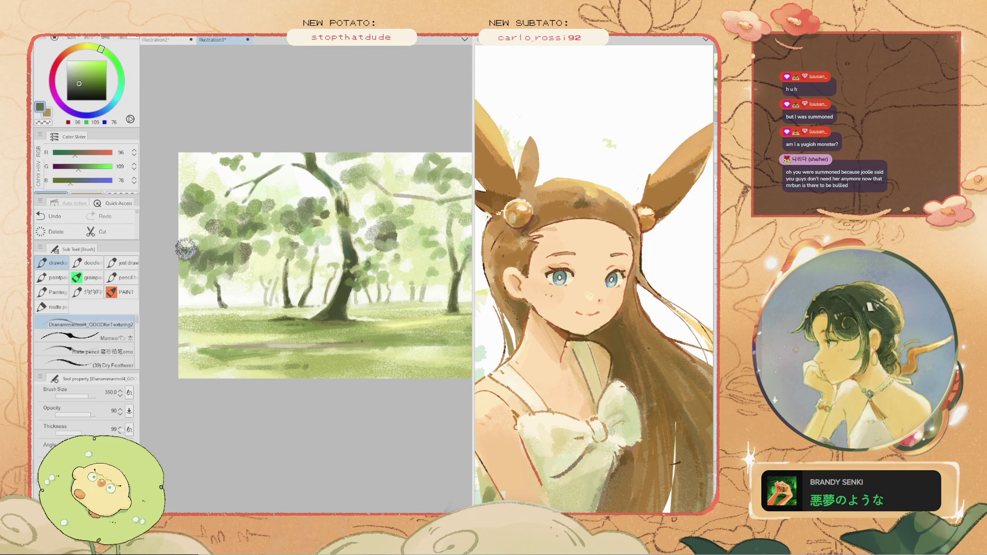
scroll(193, 247, "down", 2)
scroll(366, 227, "up", 1)
scroll(366, 226, "up", 1)
scroll(335, 211, "up", 1)
scroll(307, 195, "down", 2)
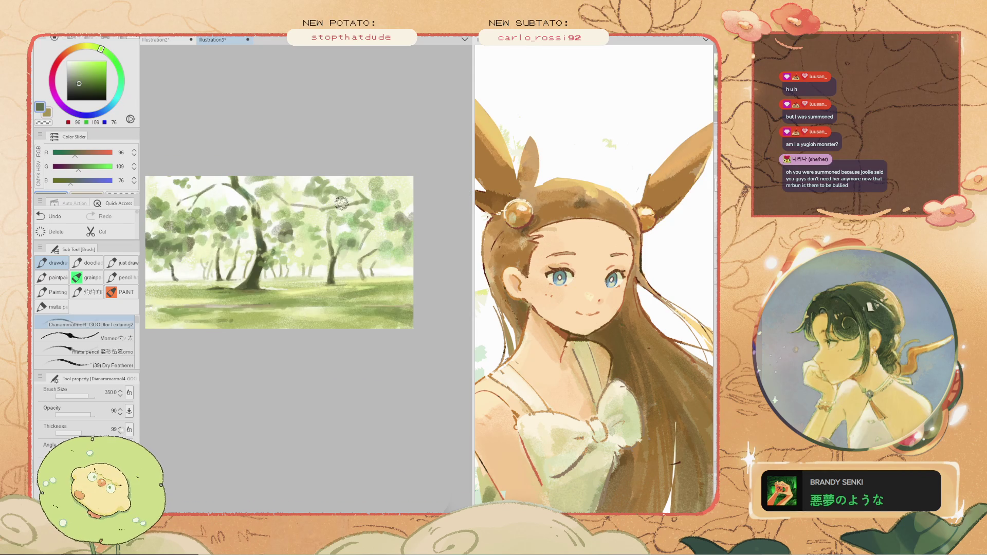
scroll(340, 199, "up", 1)
key("i")
left_click(350, 234)
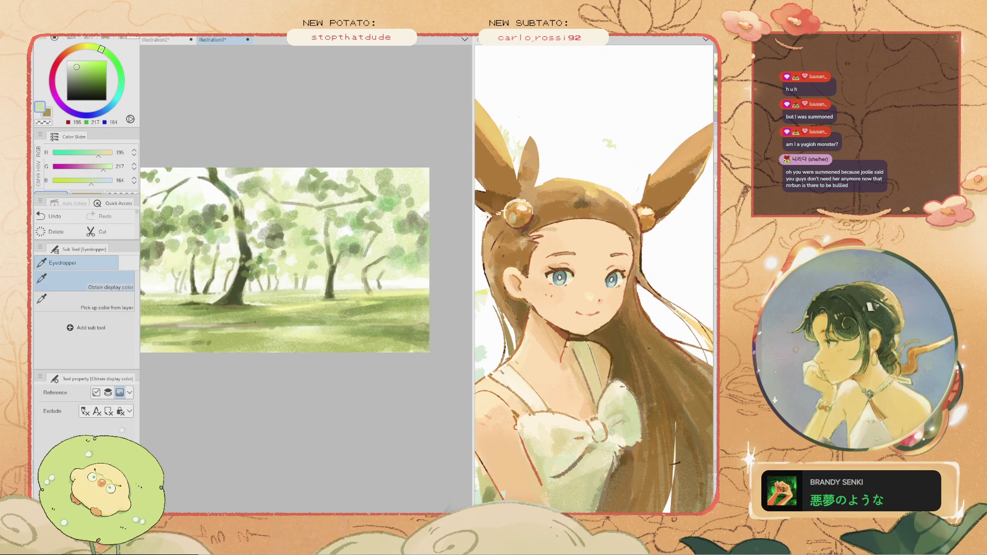
key("b")
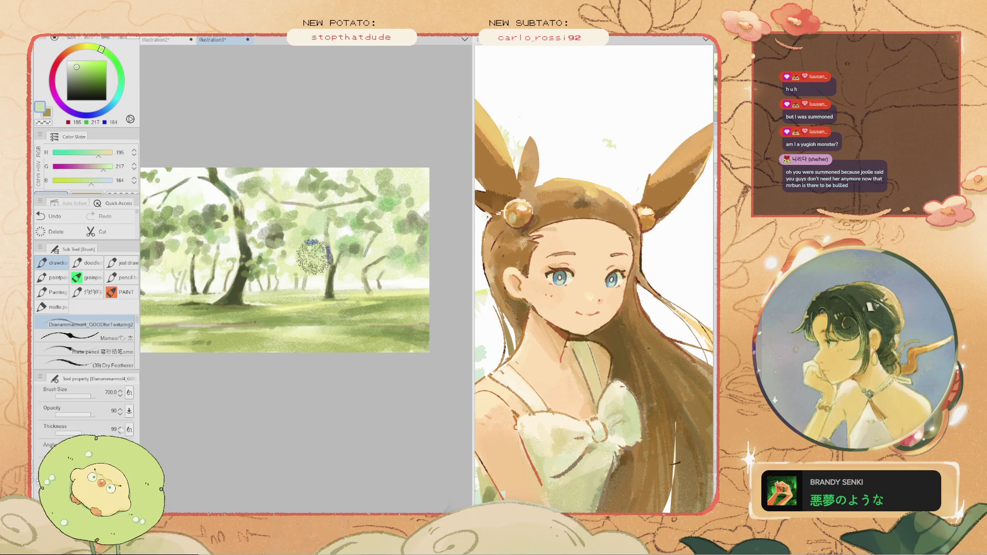